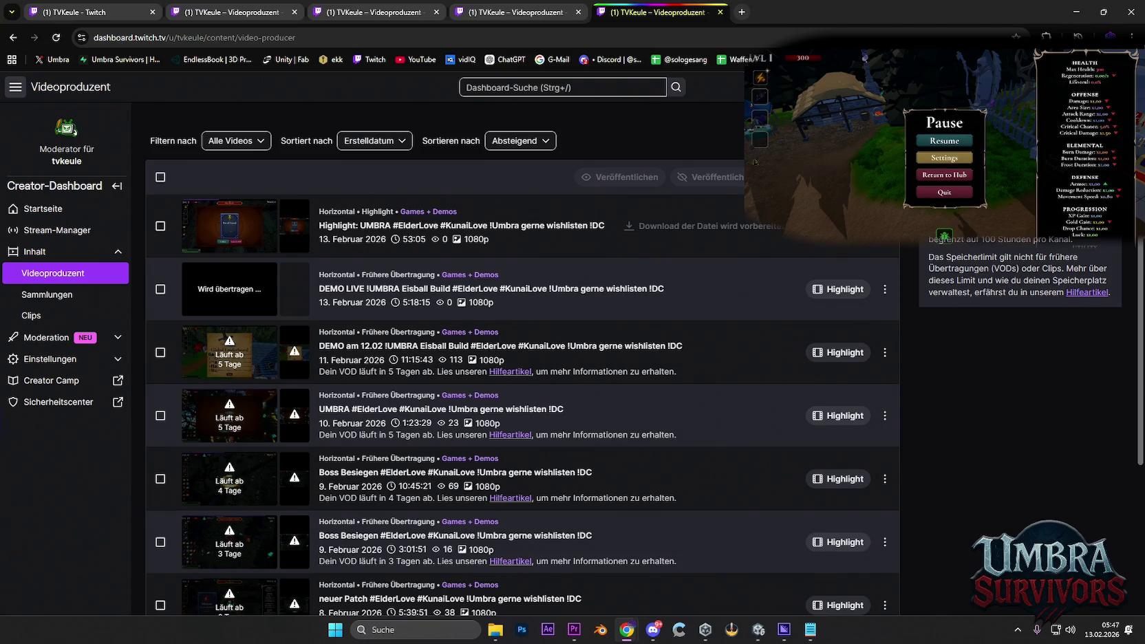
Reload the Video Producer list and download the UMBRA highlight video to the computer
{"action": "left_click", "coordinate": [49, 40]}
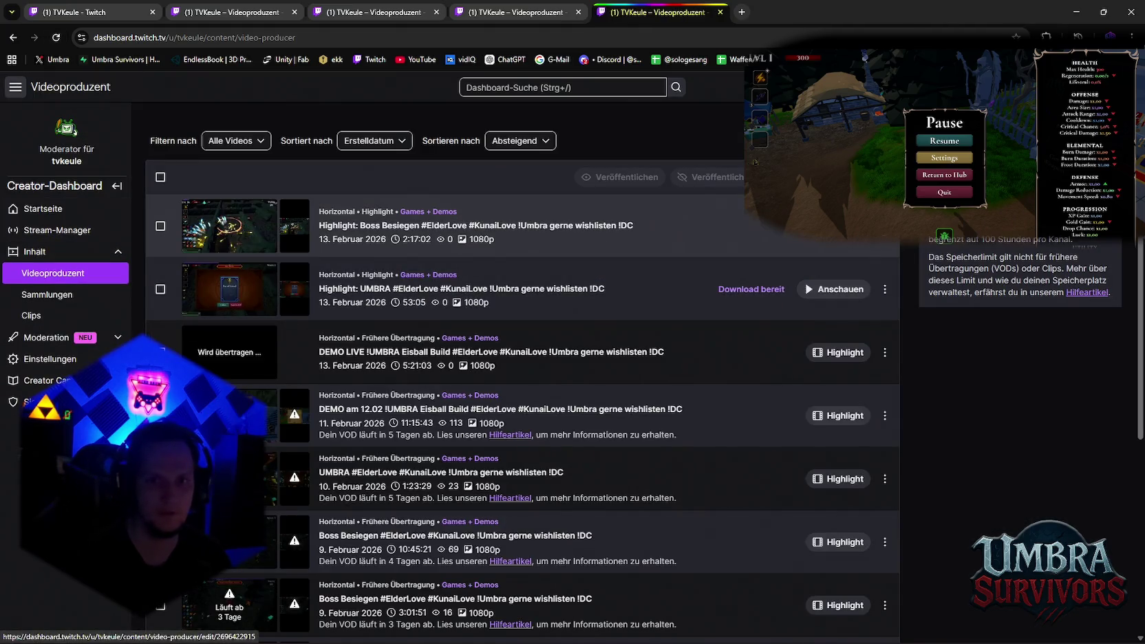
{"action": "left_click", "coordinate": [884, 289]}
{"action": "left_click", "coordinate": [892, 303]}
{"action": "left_click", "coordinate": [884, 288]}
{"action": "left_click", "coordinate": [885, 289]}
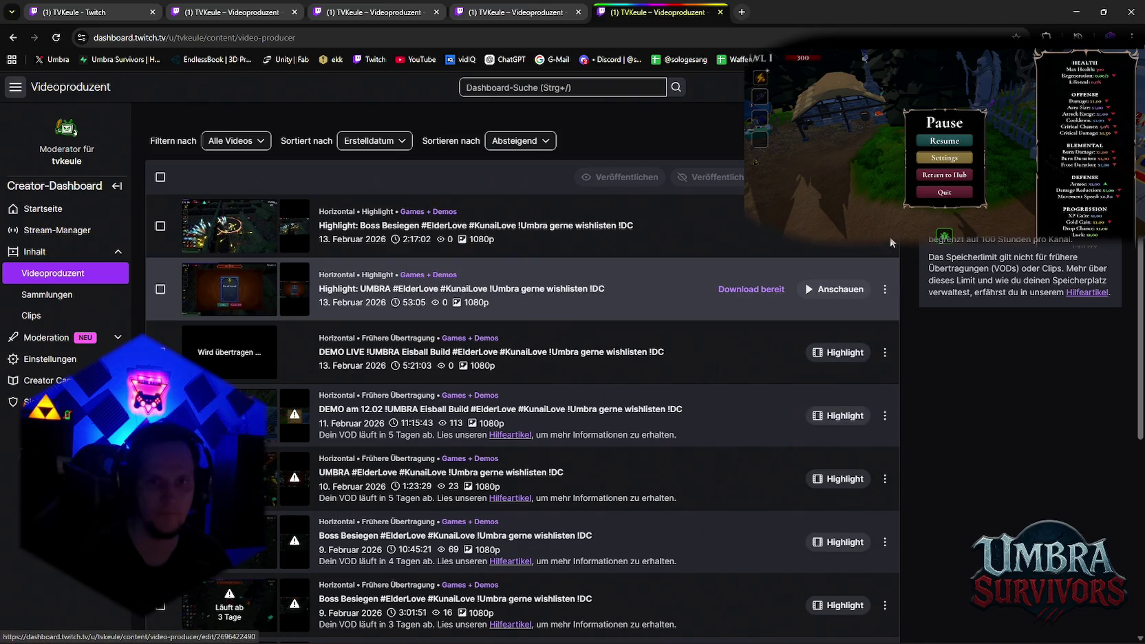
{"action": "left_click", "coordinate": [523, 387]}
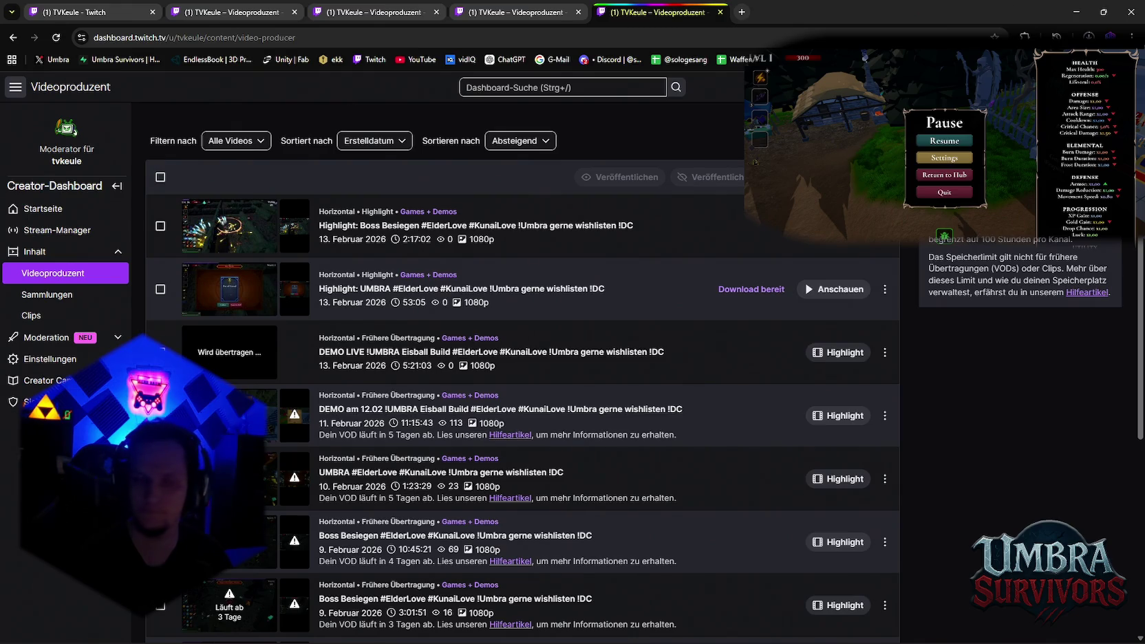
Close the stray browser tab and switch to another Videoproduzent tab
{"action": "left_click", "coordinate": [743, 12]}
{"action": "key", "text": "ctrl+w"}
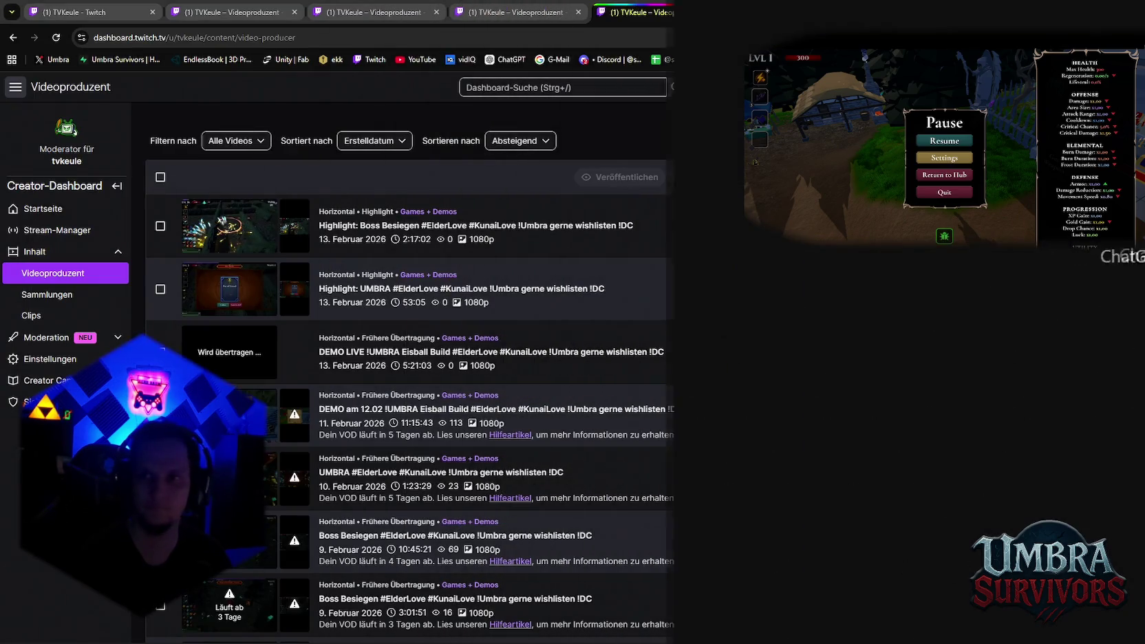
{"action": "left_click", "coordinate": [884, 289]}
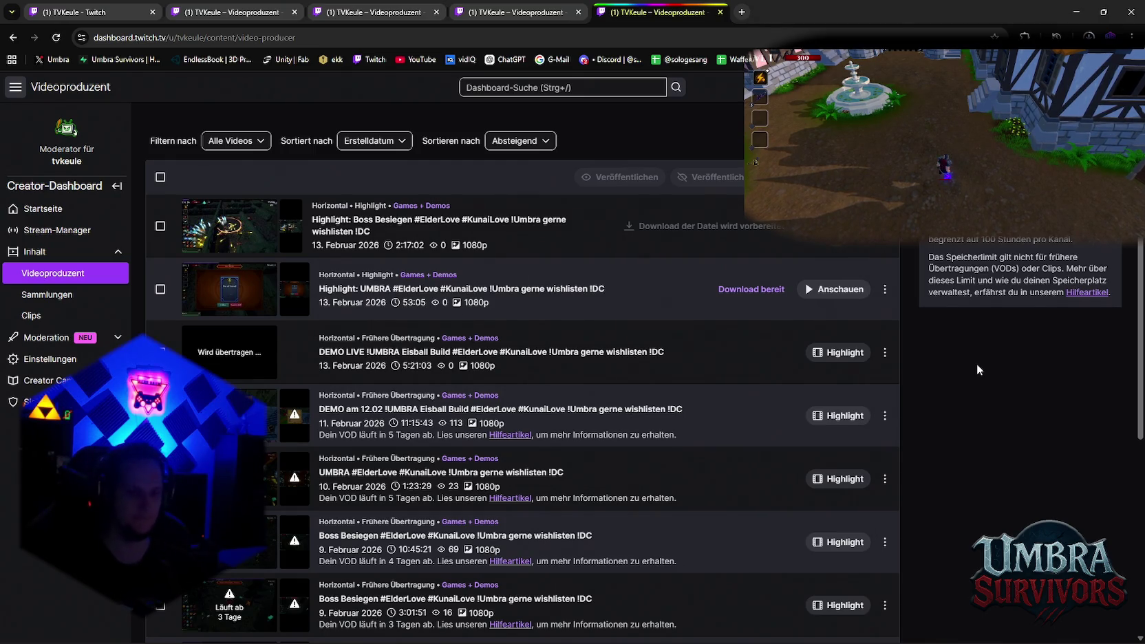
{"action": "left_click", "coordinate": [203, 7]}
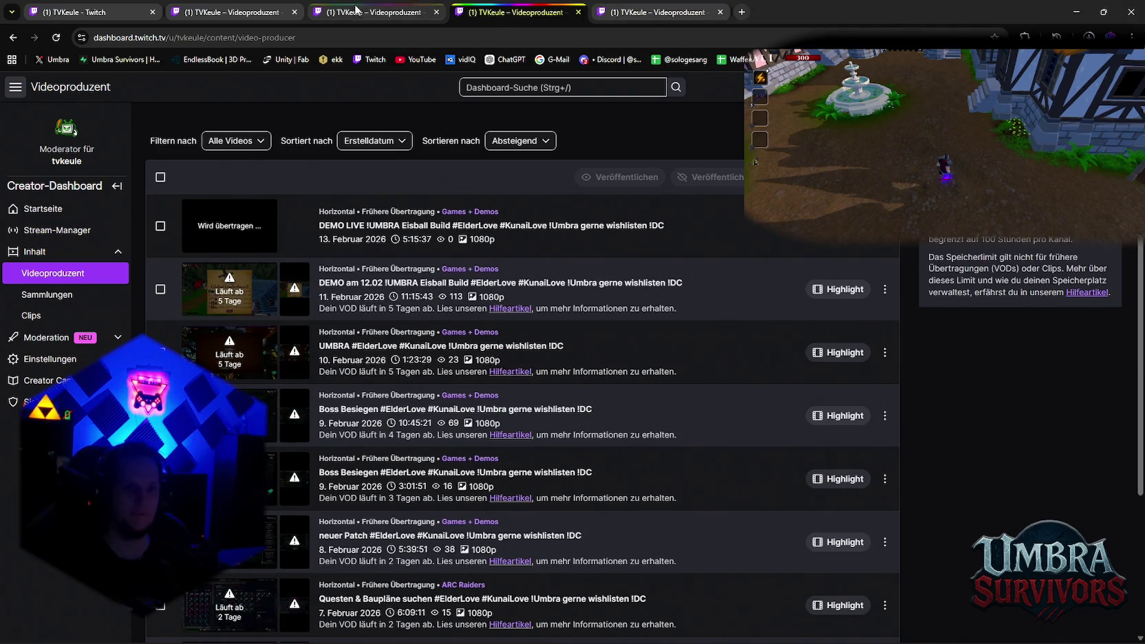
{"action": "left_click", "coordinate": [96, 12]}
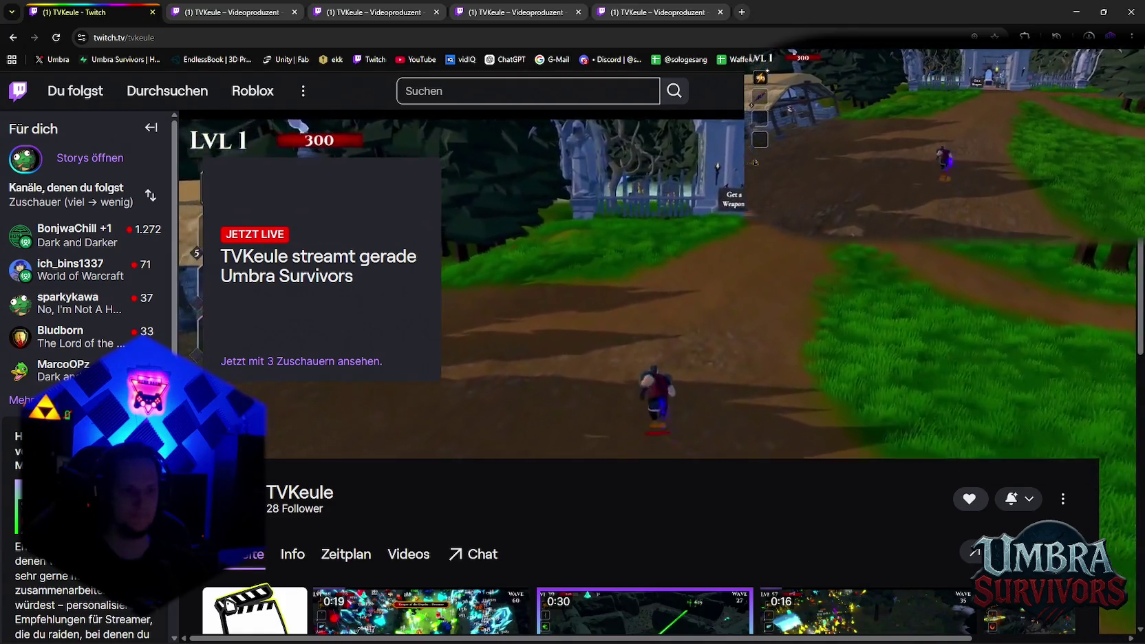
{"action": "left_click", "coordinate": [593, 14]}
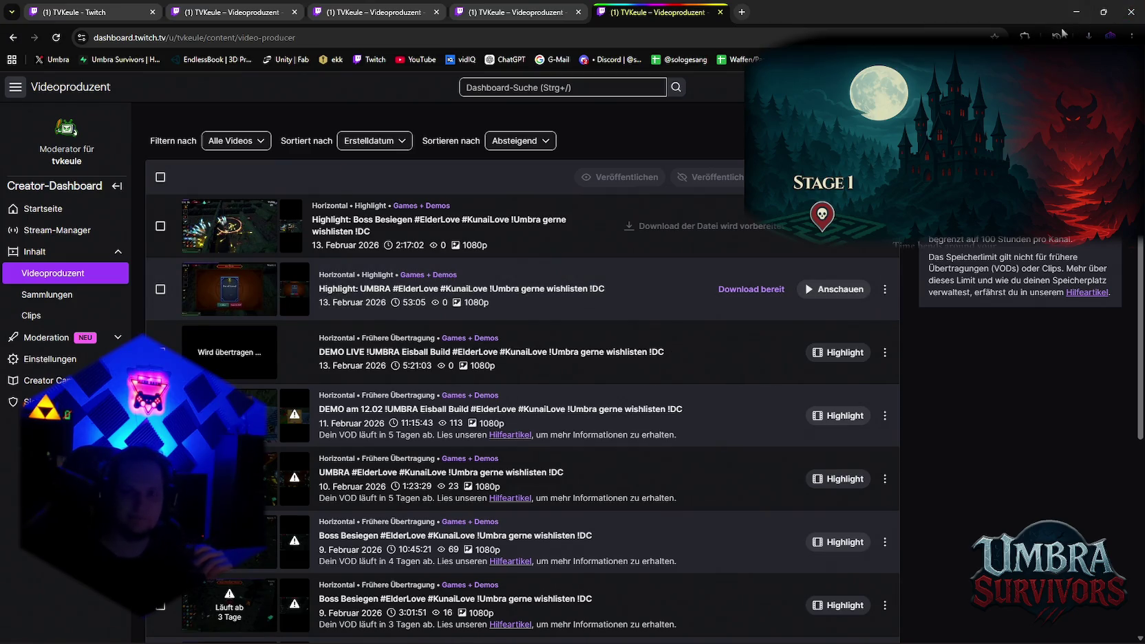
{"action": "left_click", "coordinate": [1076, 12]}
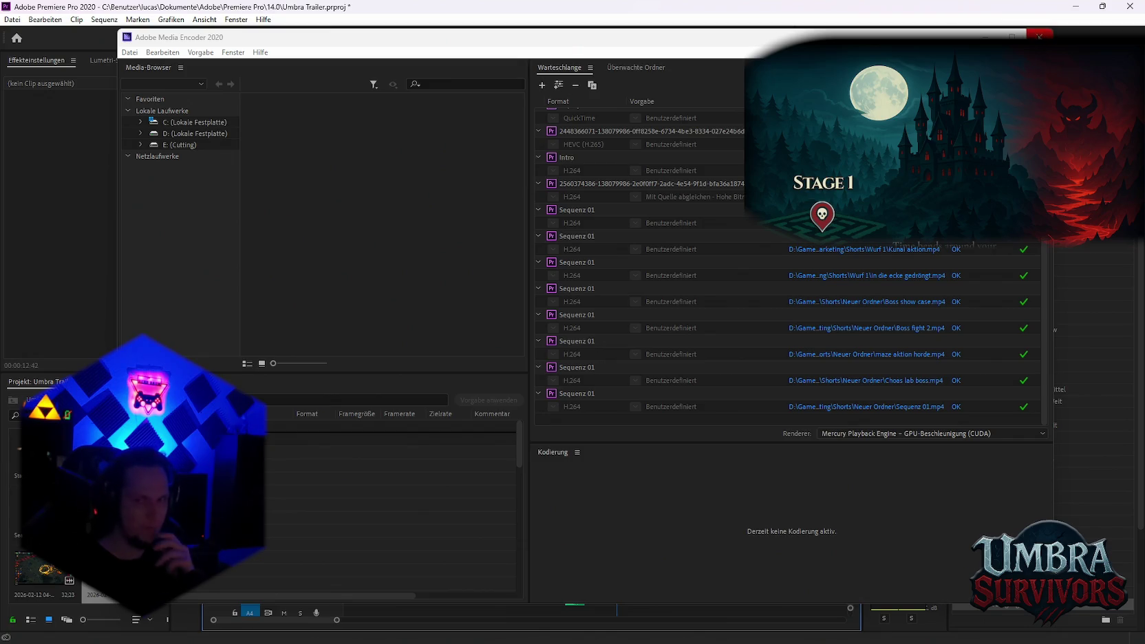
{"action": "left_click", "coordinate": [1038, 34]}
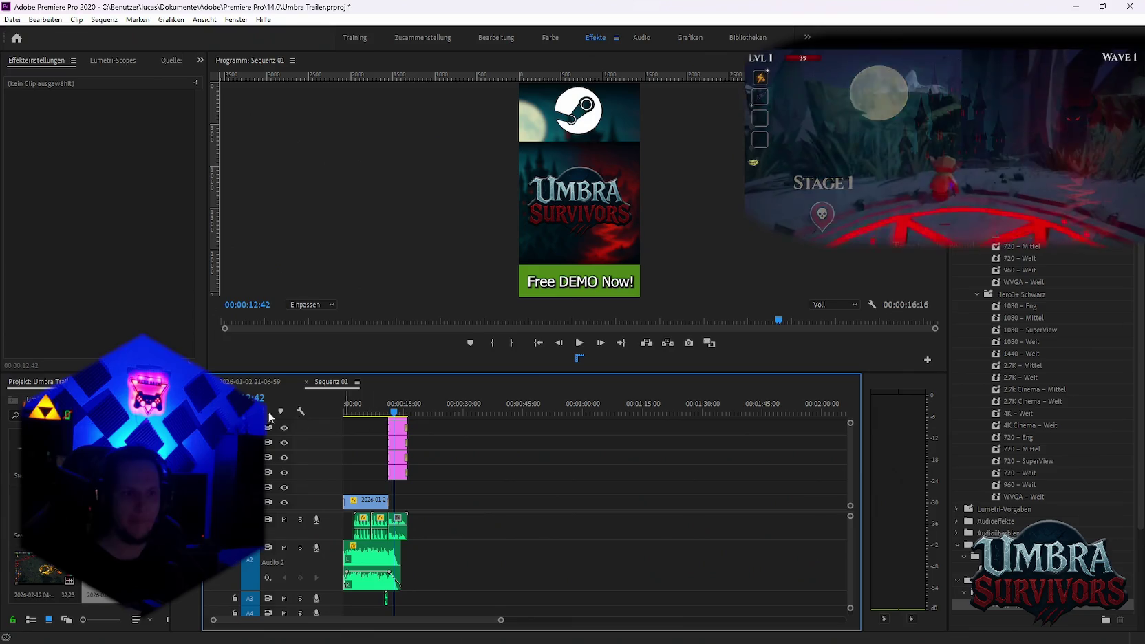
{"action": "left_click", "coordinate": [249, 381]}
{"action": "key", "text": "minus"}
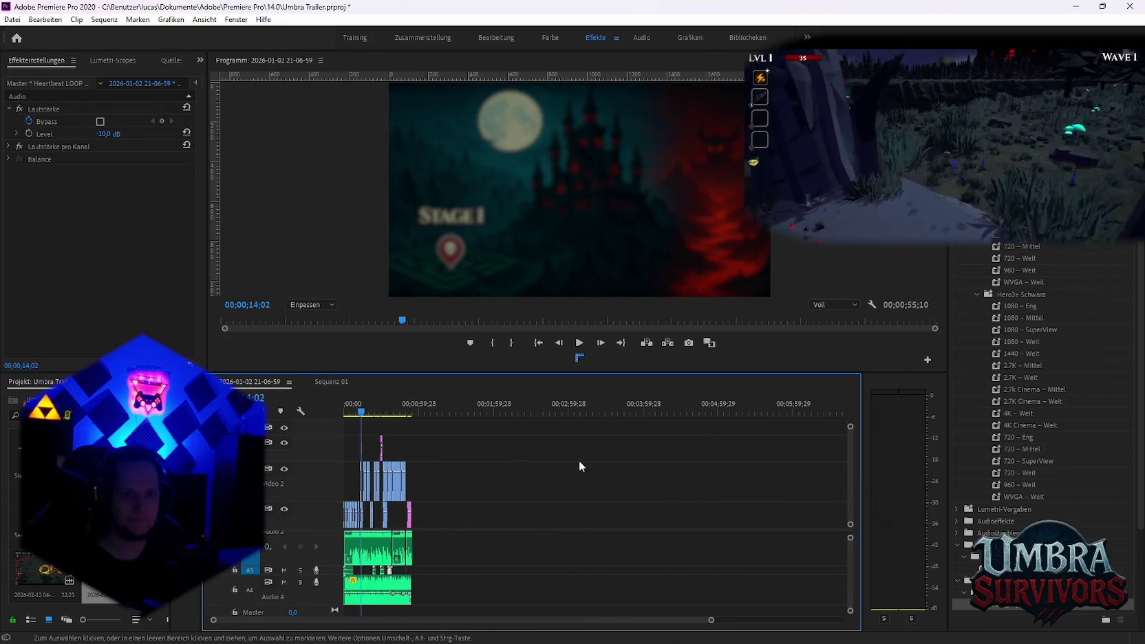
{"action": "left_click", "coordinate": [595, 489]}
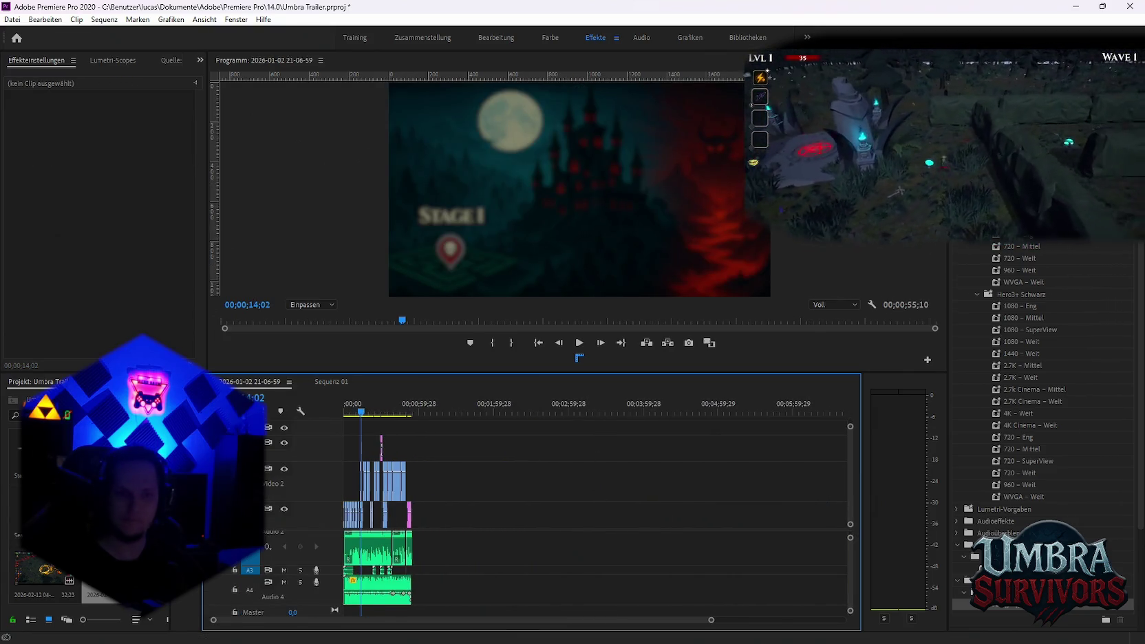
{"action": "key", "text": "alt+Tab"}
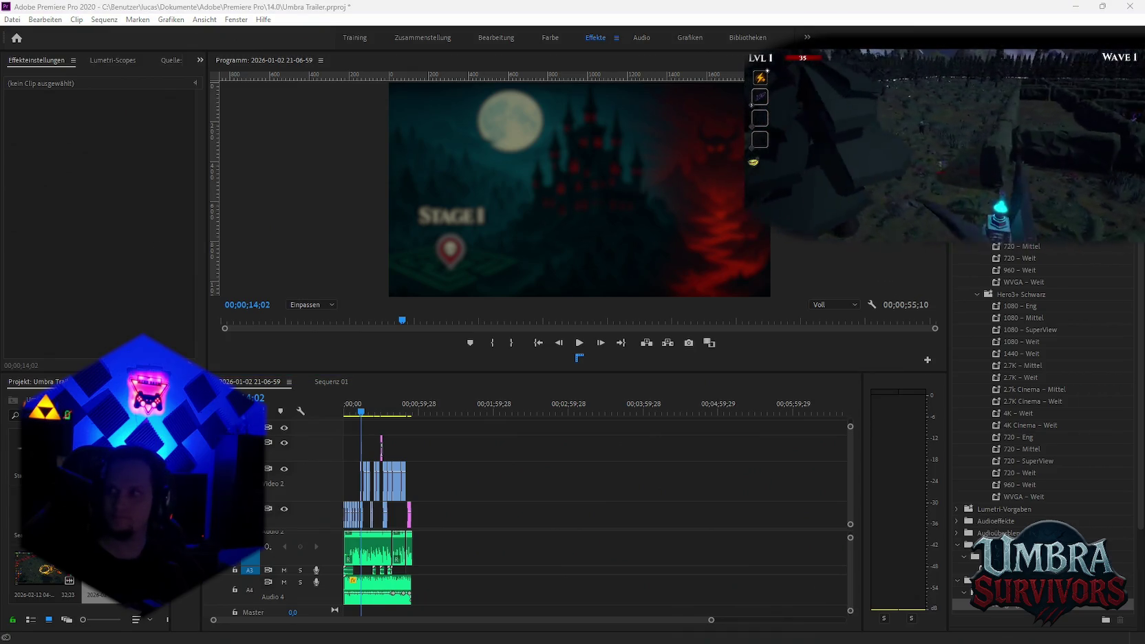
{"action": "left_click_drag", "start_coordinate": [767, 340], "coordinate": [525, 554]}
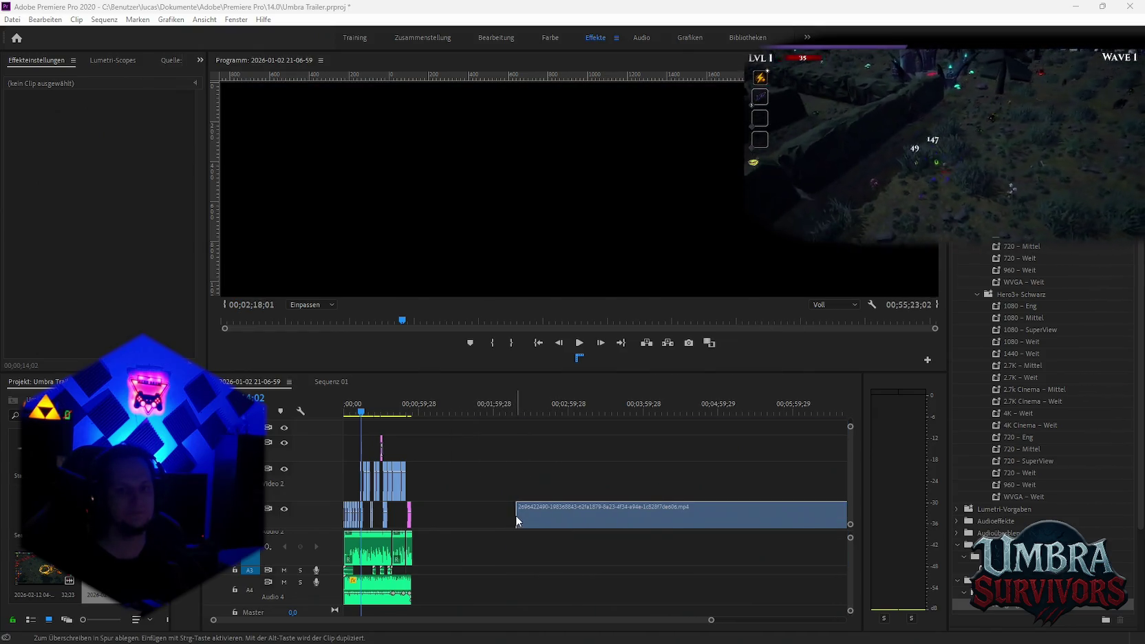
Drop the highlight MP4 on V1 after the existing clips, zoom out, and scrub to about 8 minutes
{"action": "left_click_drag", "start_coordinate": [850, 570], "coordinate": [886, 526]}
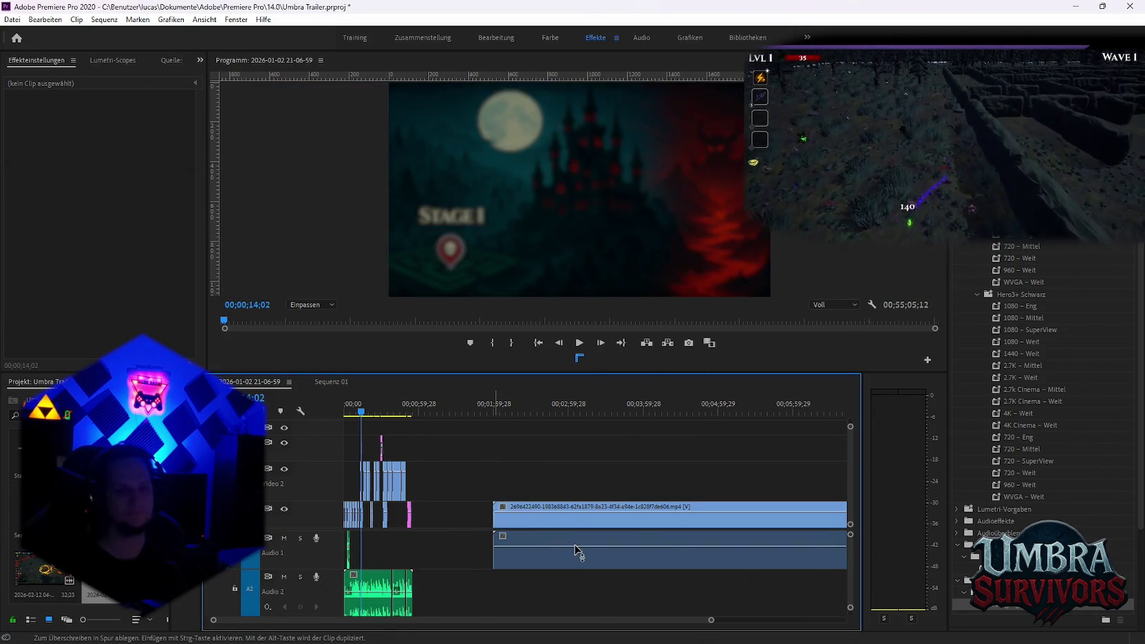
{"action": "left_click_drag", "start_coordinate": [669, 340], "coordinate": [543, 506]}
{"action": "key", "text": "minus"}
{"action": "key", "text": "minus"}
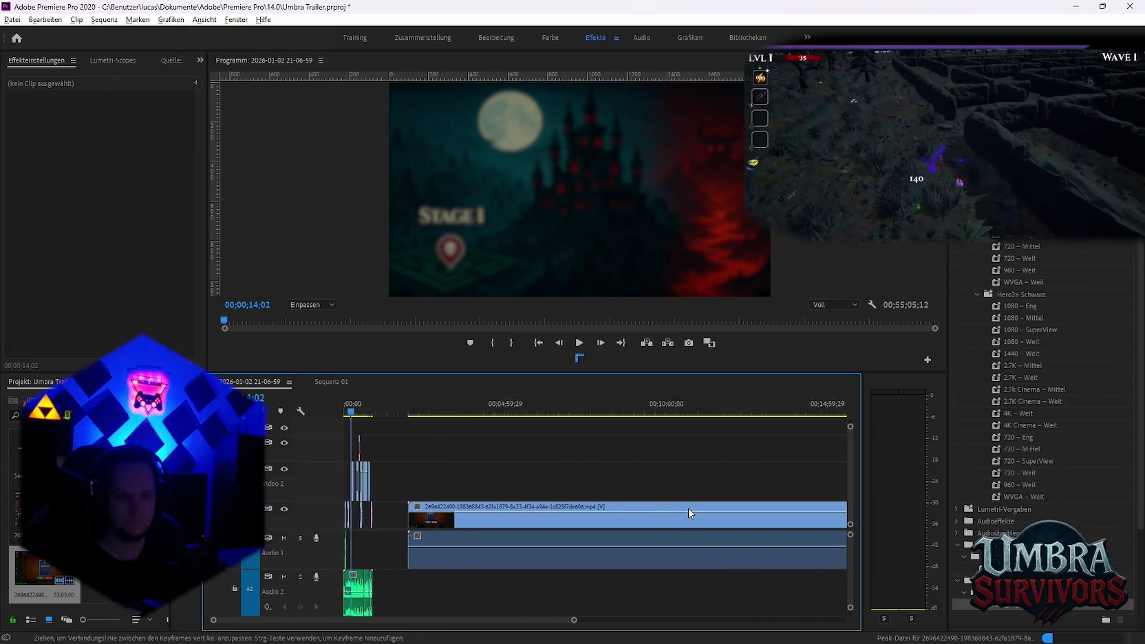
{"action": "key", "text": "minus"}
{"action": "scroll", "coordinate": [604, 516], "scroll_direction": "up", "scroll_amount": 2}
{"action": "left_click_drag", "start_coordinate": [417, 412], "coordinate": [588, 448]}
Scrub through the highlight footage, playing from about 4:00 back toward the YOU DIED screen
{"action": "scroll", "coordinate": [592, 528], "scroll_direction": "up", "scroll_amount": 1}
{"action": "scroll", "coordinate": [590, 530], "scroll_direction": "down", "scroll_amount": 1}
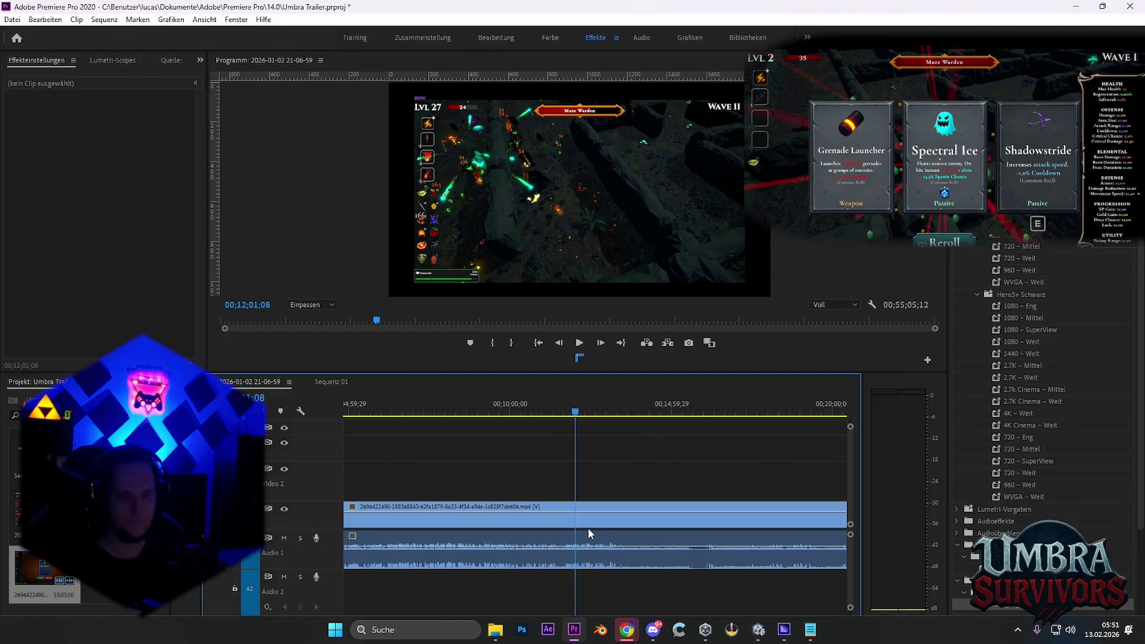
{"action": "scroll", "coordinate": [614, 528], "scroll_direction": "down", "scroll_amount": 1}
{"action": "scroll", "coordinate": [607, 529], "scroll_direction": "down", "scroll_amount": 1}
{"action": "scroll", "coordinate": [604, 528], "scroll_direction": "up", "scroll_amount": 1}
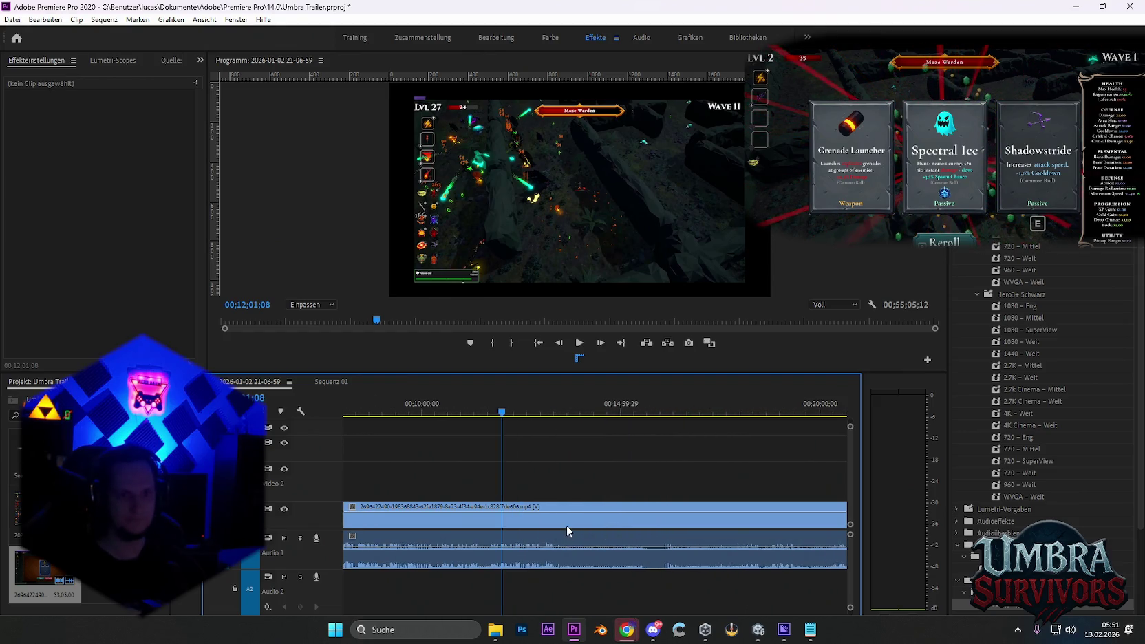
{"action": "left_click_drag", "start_coordinate": [504, 413], "coordinate": [462, 427]}
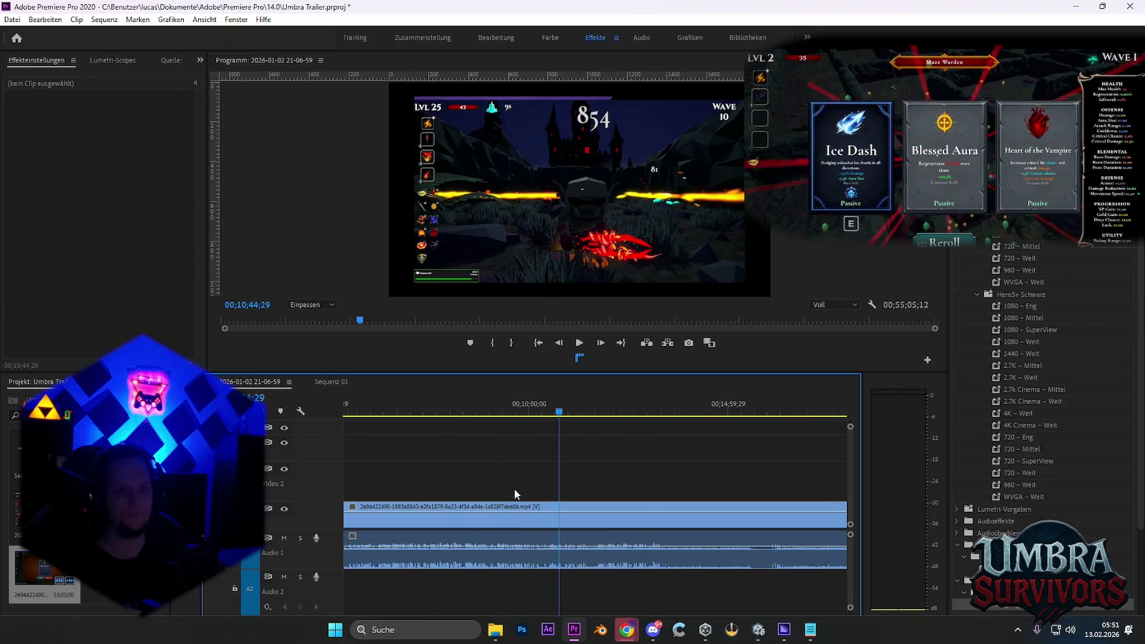
{"action": "scroll", "coordinate": [513, 500], "scroll_direction": "down", "scroll_amount": 2}
{"action": "left_click_drag", "start_coordinate": [556, 412], "coordinate": [552, 413]}
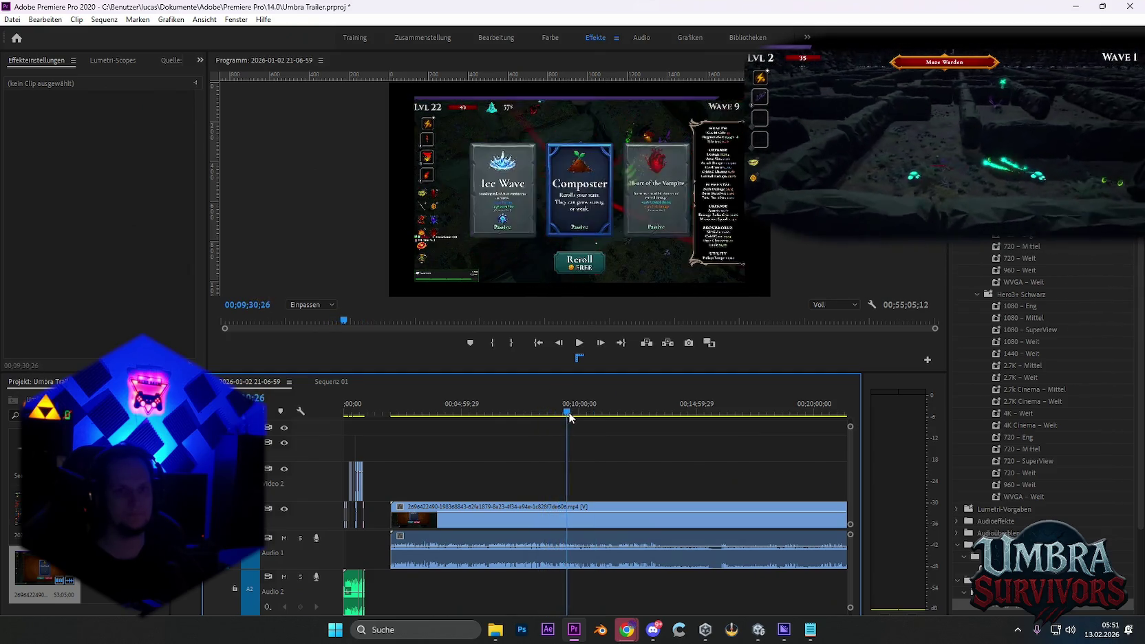
{"action": "left_click_drag", "start_coordinate": [560, 416], "coordinate": [438, 424]}
{"action": "key", "text": "space"}
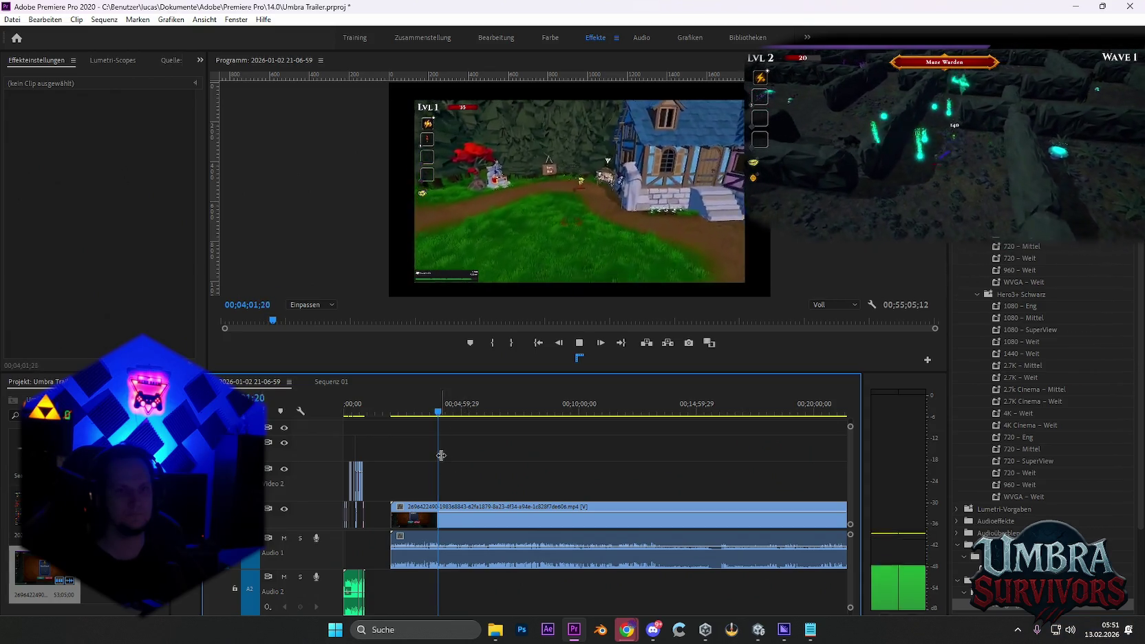
{"action": "left_click_drag", "start_coordinate": [440, 412], "coordinate": [427, 413]}
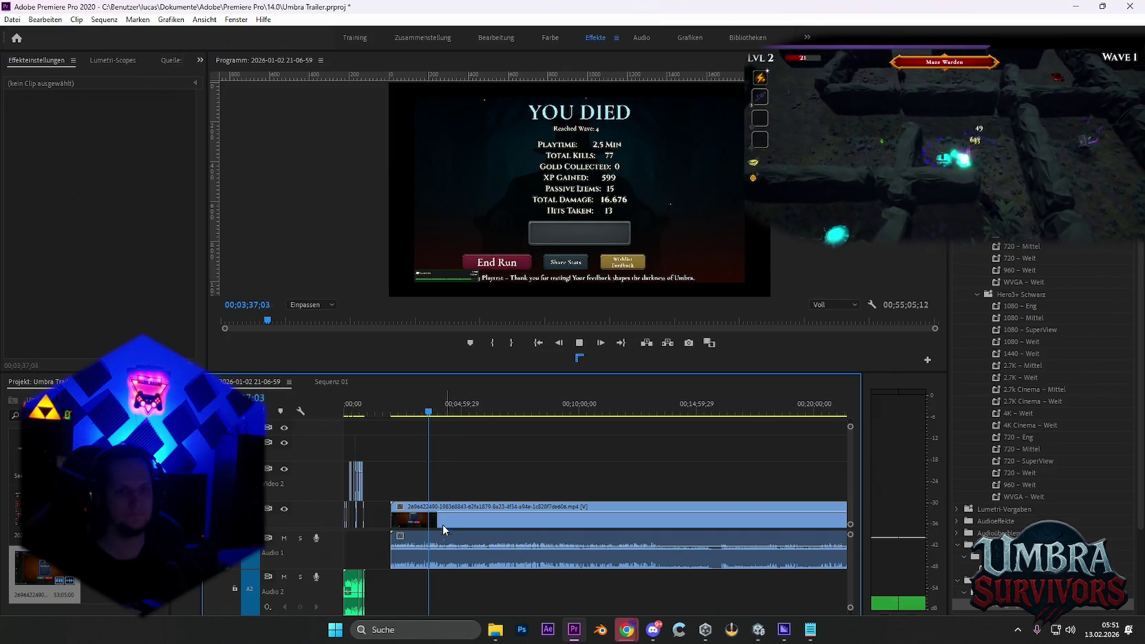
Zoom in, stop at 04;00;02, and razor the highlight clip at the four-minute mark
{"action": "key", "text": "="}
{"action": "scroll", "coordinate": [461, 544], "scroll_direction": "up", "scroll_amount": 2}
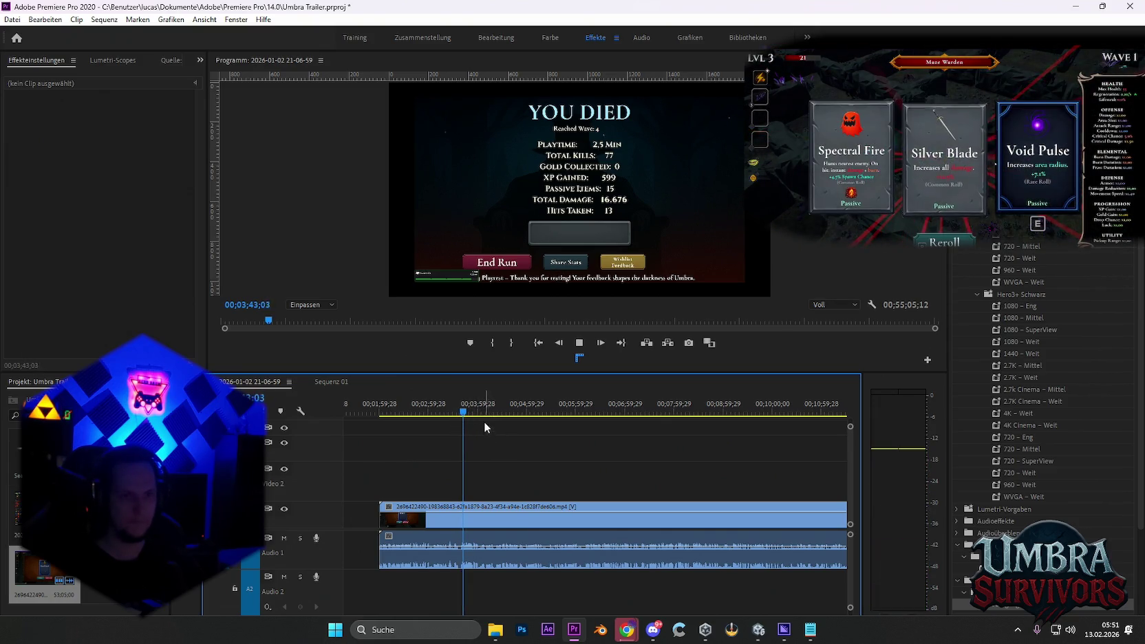
{"action": "left_click", "coordinate": [467, 412]}
{"action": "left_click_drag", "start_coordinate": [466, 411], "coordinate": [478, 415]}
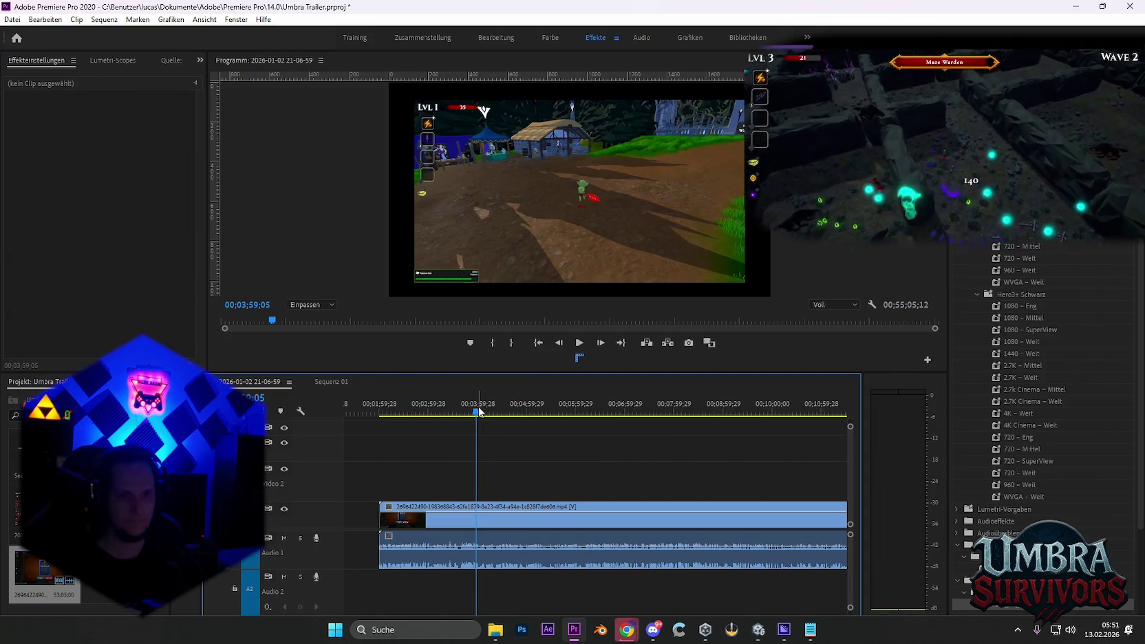
{"action": "left_click", "coordinate": [478, 413]}
{"action": "left_click", "coordinate": [475, 413]}
{"action": "key", "text": "space"}
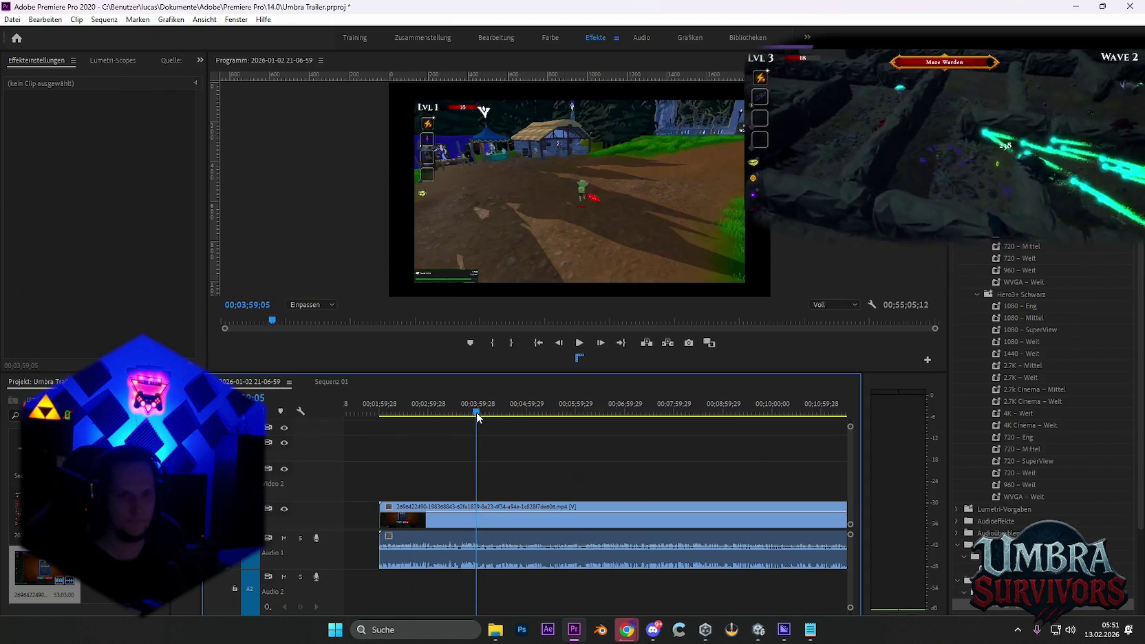
{"action": "key", "text": "space"}
{"action": "key", "text": "c"}
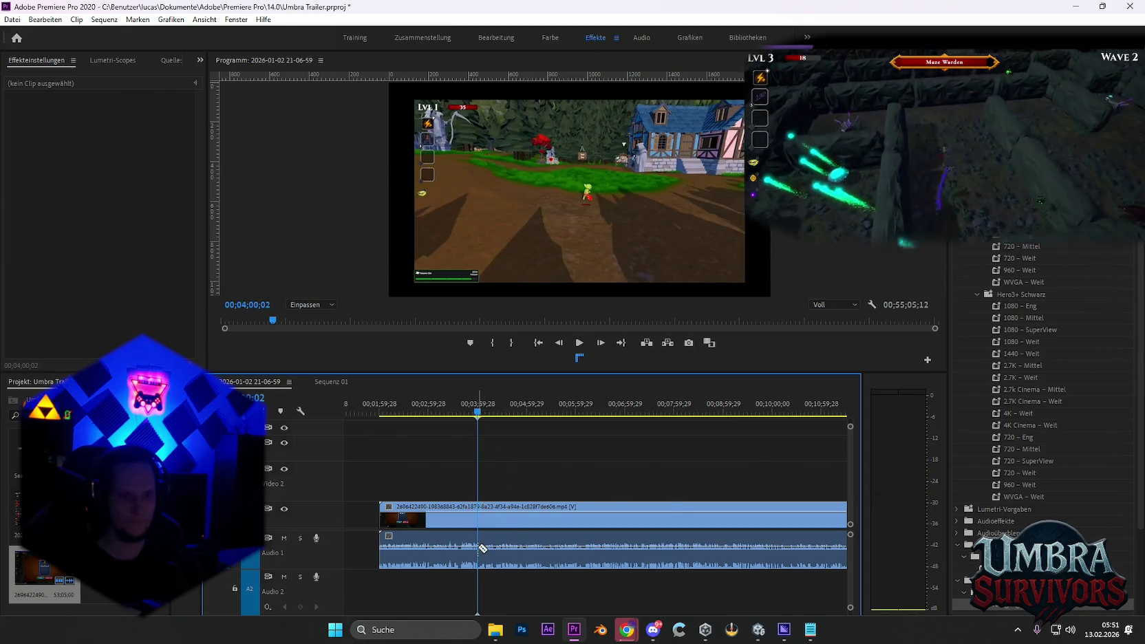
{"action": "left_click", "coordinate": [477, 543]}
{"action": "left_click_drag", "start_coordinate": [478, 414], "coordinate": [482, 415]}
Razor the clip again at 04;04;21, then select the later piece and scrub forward through it
{"action": "left_click", "coordinate": [485, 523]}
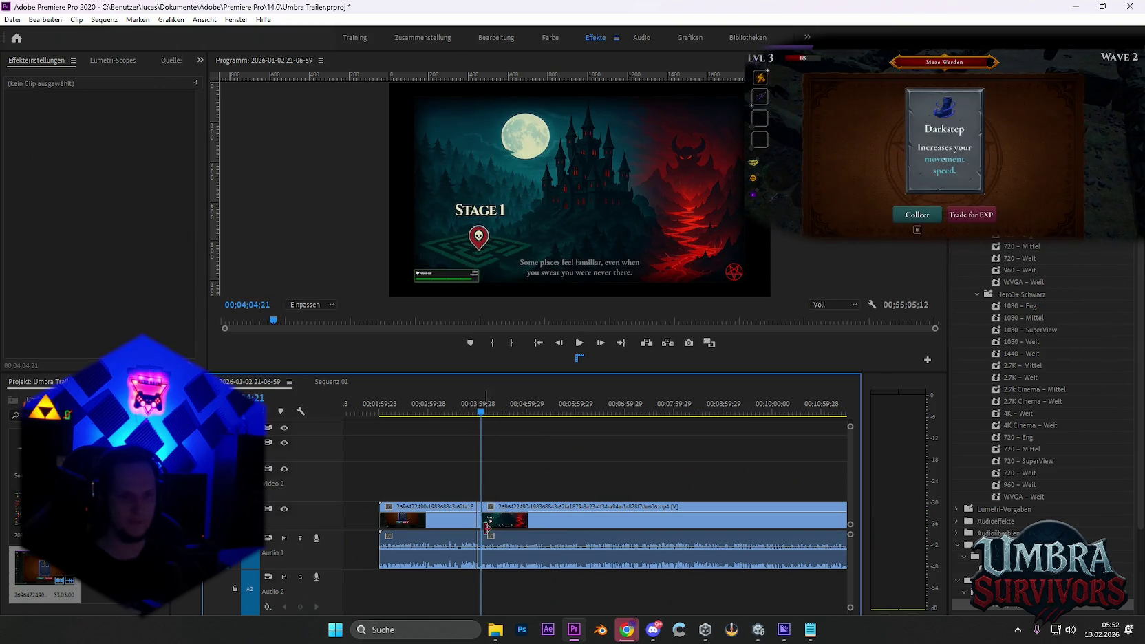
{"action": "scroll", "coordinate": [508, 543], "scroll_direction": "up", "scroll_amount": 2}
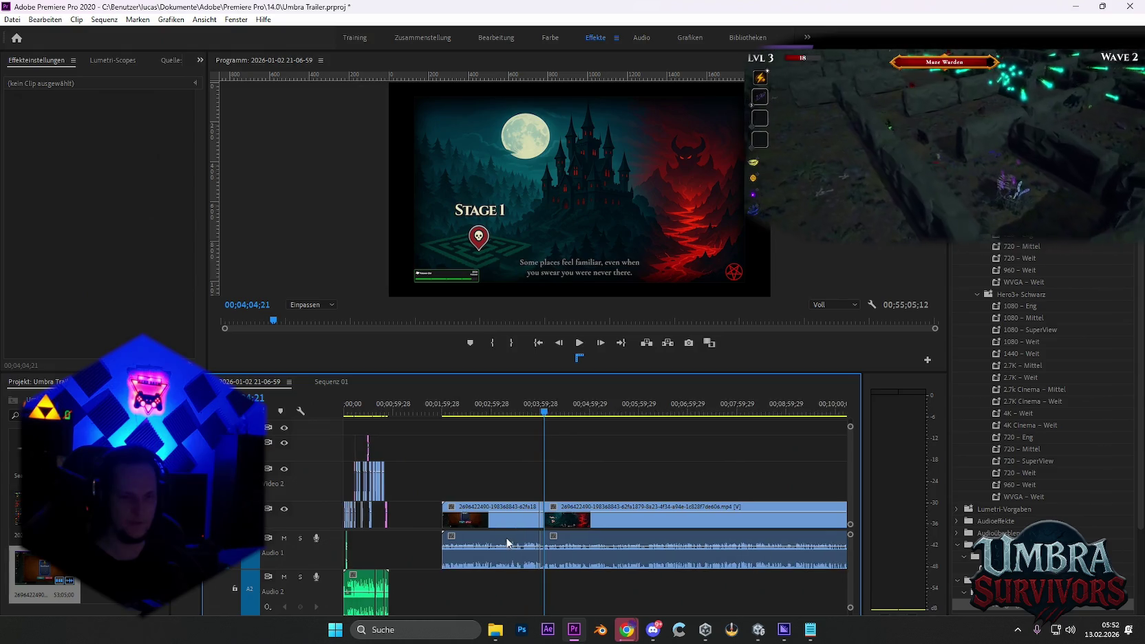
{"action": "left_click", "coordinate": [543, 523]}
{"action": "left_click_drag", "start_coordinate": [557, 414], "coordinate": [593, 417]}
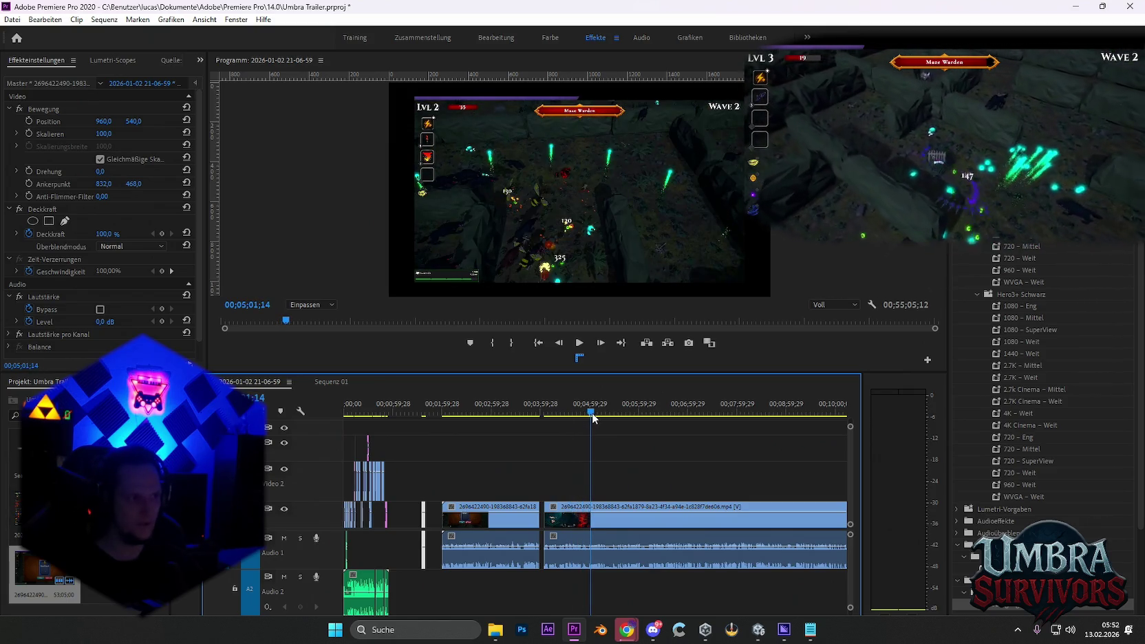
{"action": "left_click_drag", "start_coordinate": [595, 418], "coordinate": [657, 421]}
{"action": "key", "text": "minus"}
{"action": "key", "text": "minus"}
{"action": "mouse_move", "coordinate": [540, 414]}
{"action": "left_mouse_down"}
{"action": "mouse_move", "coordinate": [682, 430]}
{"action": "mouse_move", "coordinate": [718, 454]}
{"action": "left_mouse_up"}
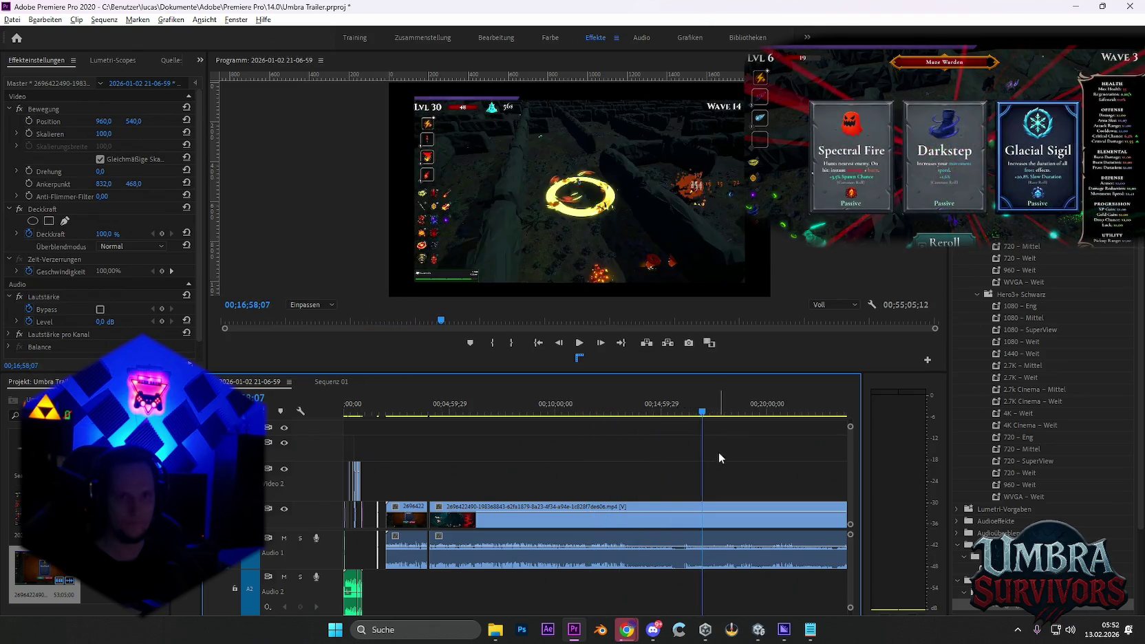
{"action": "key", "text": "minus"}
{"action": "mouse_move", "coordinate": [485, 412]}
{"action": "left_mouse_down"}
{"action": "mouse_move", "coordinate": [569, 428]}
{"action": "mouse_move", "coordinate": [543, 433]}
{"action": "left_mouse_up"}
{"action": "left_click_drag", "start_coordinate": [533, 433], "coordinate": [490, 434]}
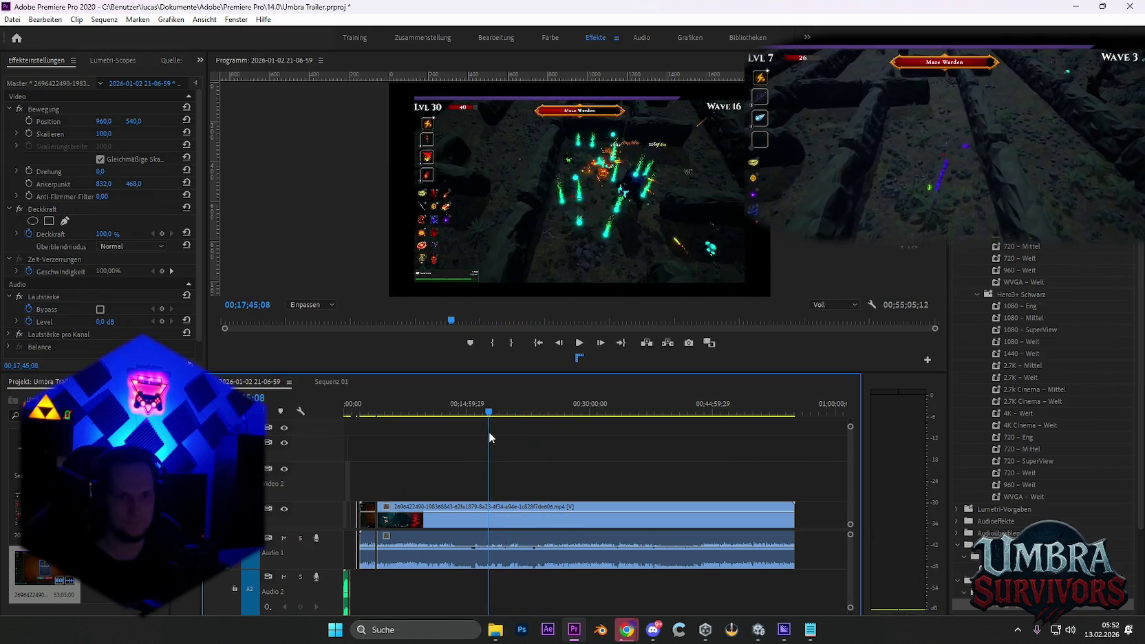
{"action": "left_click_drag", "start_coordinate": [489, 431], "coordinate": [491, 432]}
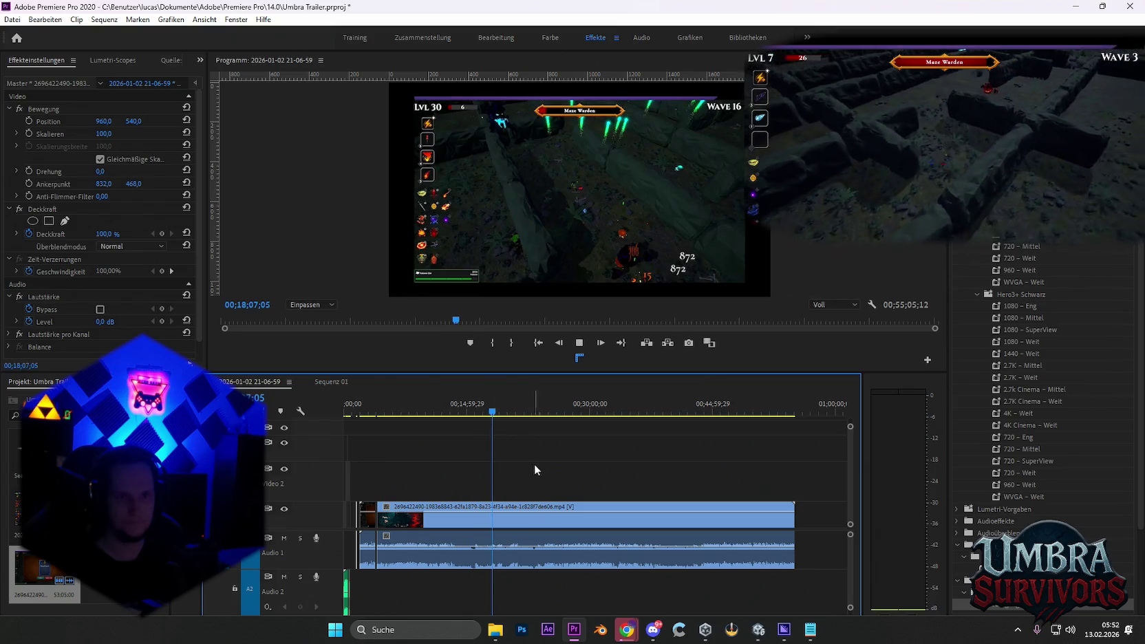
{"action": "key", "text": "space"}
{"action": "key", "text": "space"}
{"action": "left_click_drag", "start_coordinate": [492, 413], "coordinate": [450, 416]}
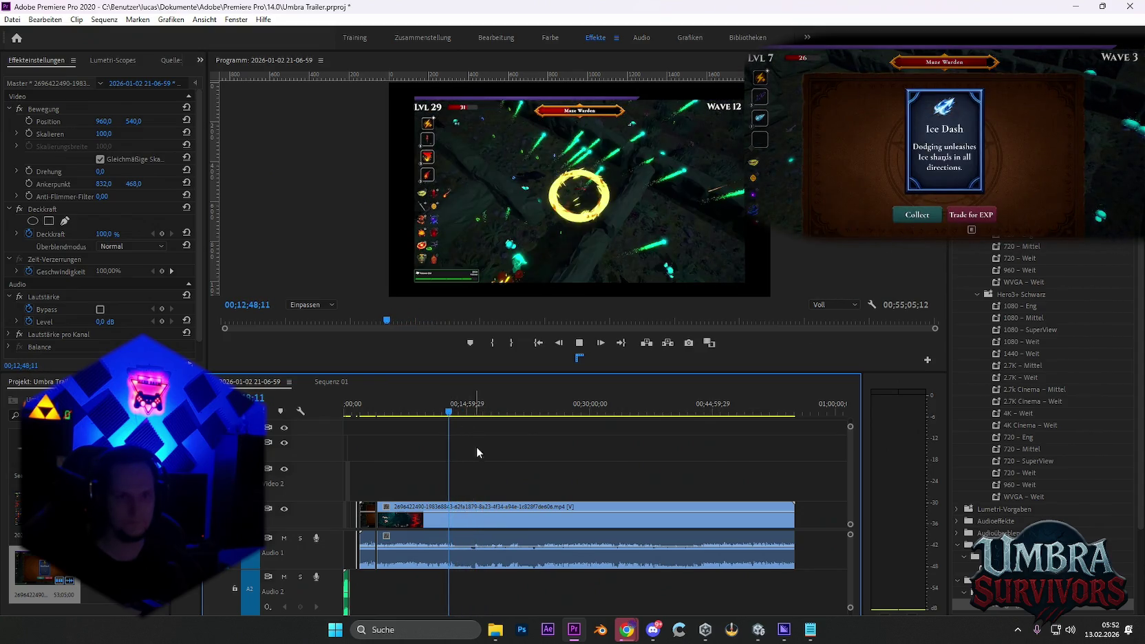
{"action": "key", "text": "space"}
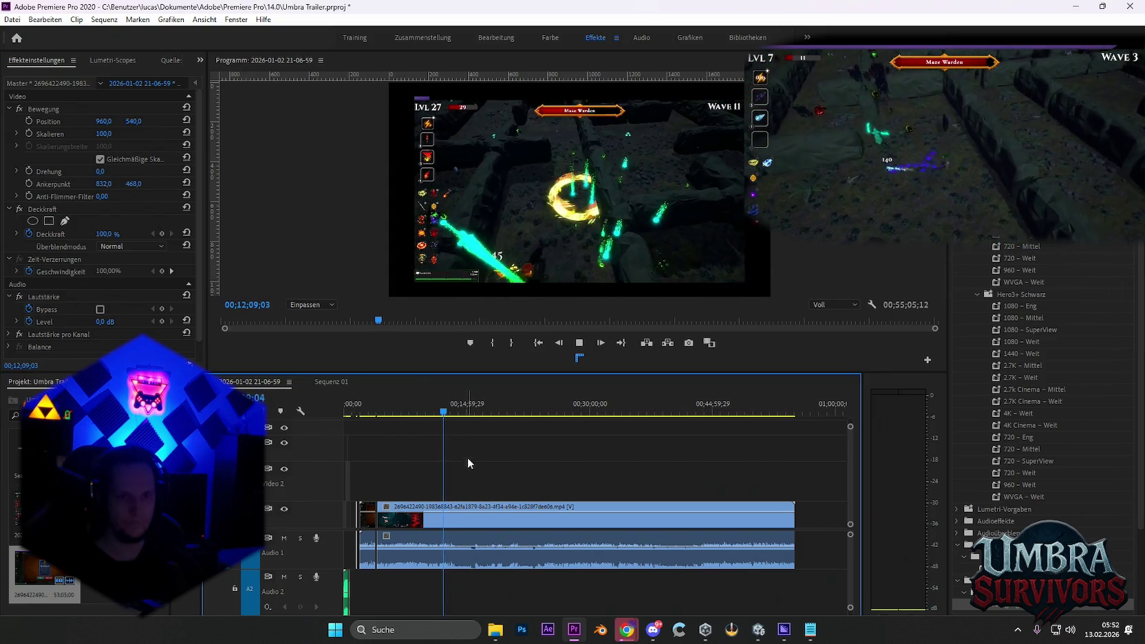
{"action": "scroll", "coordinate": [467, 457], "scroll_direction": "up", "scroll_amount": 3}
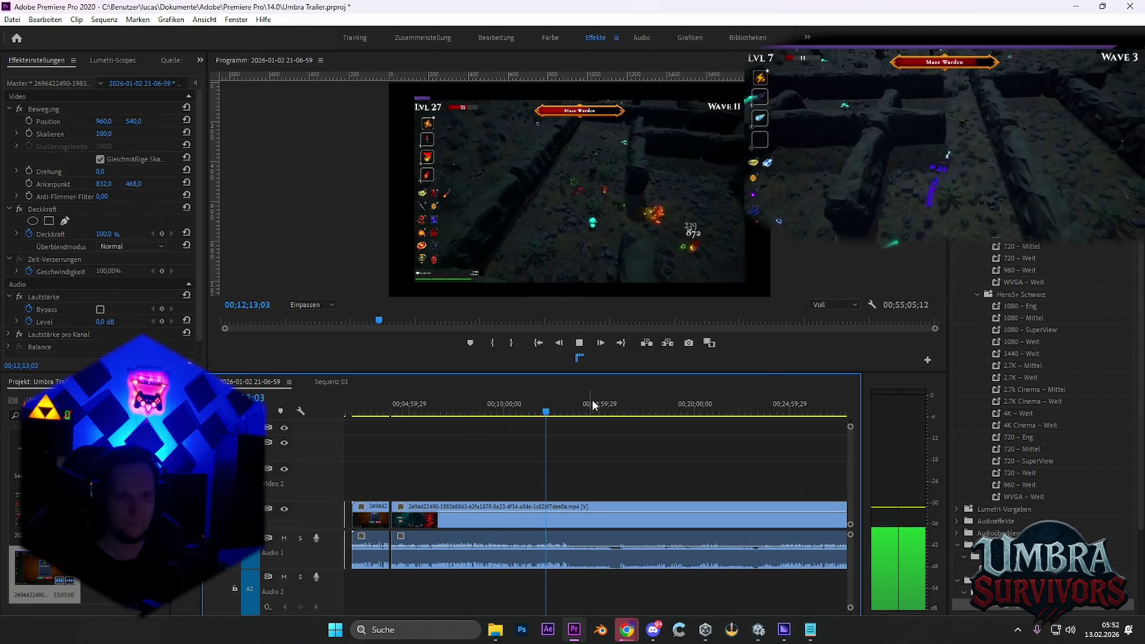
{"action": "scroll", "coordinate": [588, 410], "scroll_direction": "down", "scroll_amount": 3}
{"action": "left_click", "coordinate": [468, 412]}
{"action": "left_click_drag", "start_coordinate": [469, 413], "coordinate": [544, 424]}
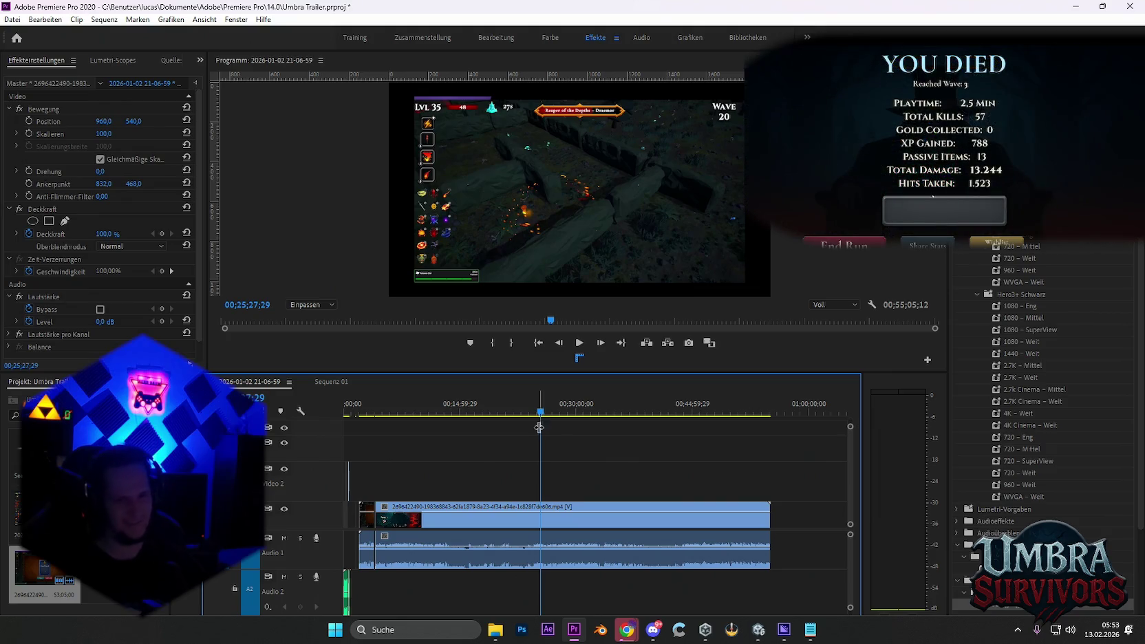
{"action": "mouse_move", "coordinate": [540, 413]}
{"action": "left_mouse_down"}
{"action": "mouse_move", "coordinate": [551, 417]}
{"action": "mouse_move", "coordinate": [530, 413]}
{"action": "left_mouse_up"}
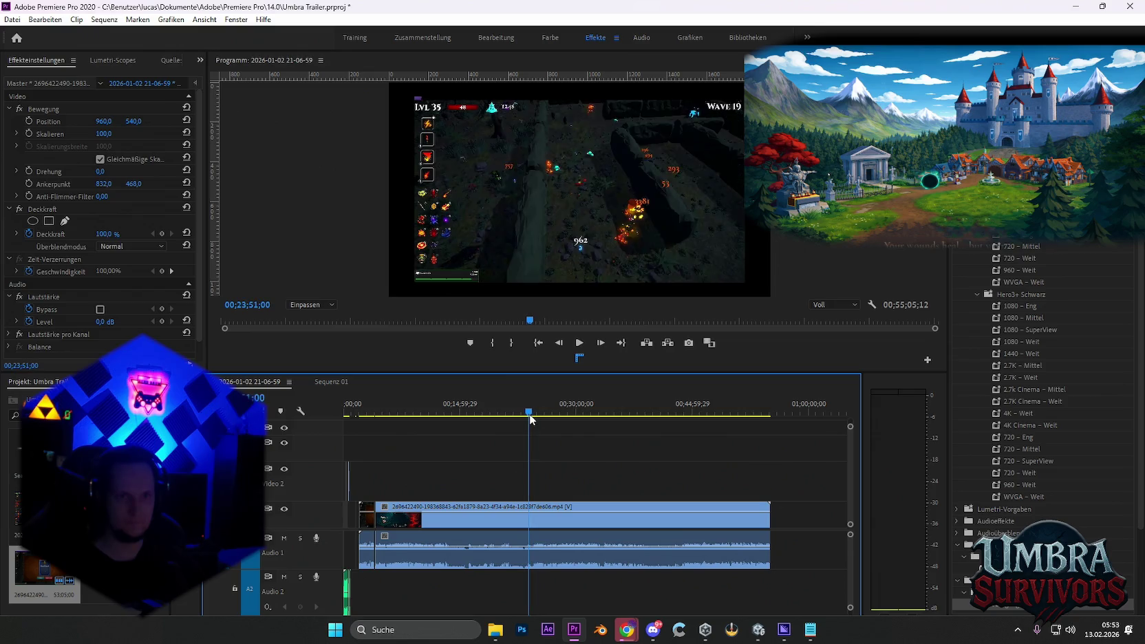
{"action": "key", "text": "space"}
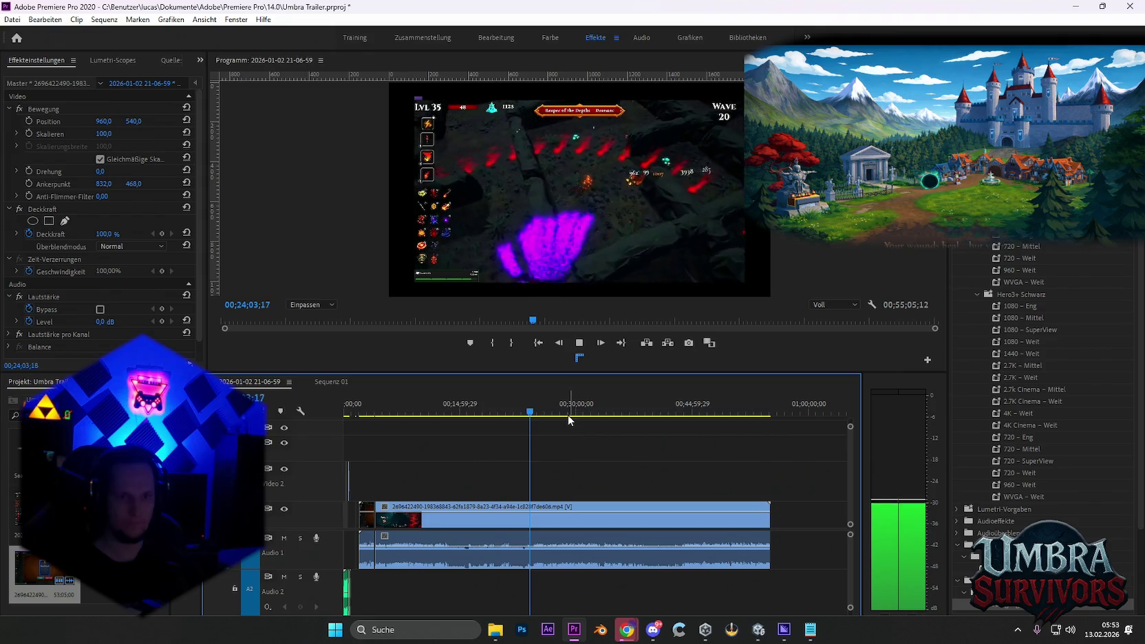
{"action": "left_click", "coordinate": [569, 415]}
{"action": "left_click_drag", "start_coordinate": [570, 416], "coordinate": [580, 417]}
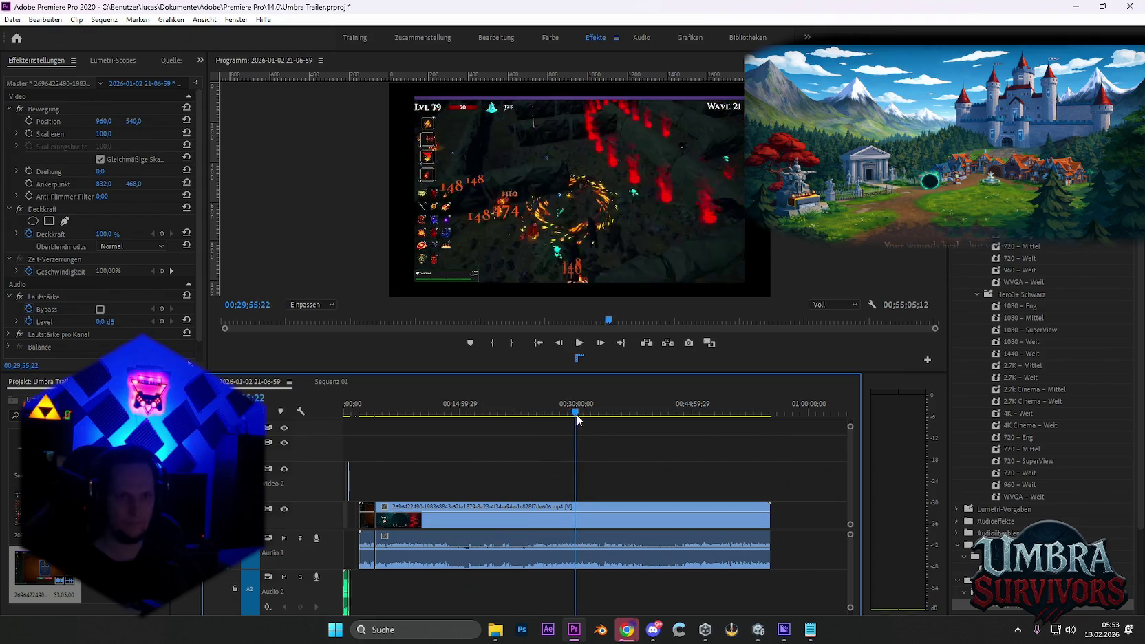
{"action": "left_click_drag", "start_coordinate": [579, 415], "coordinate": [659, 435]}
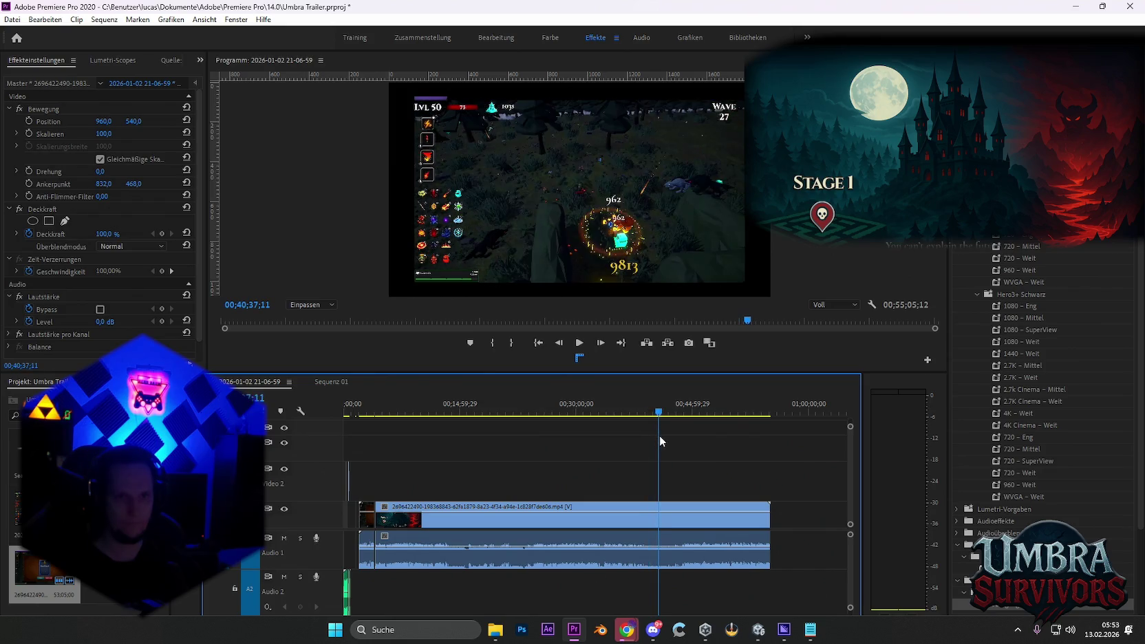
{"action": "key", "text": "space"}
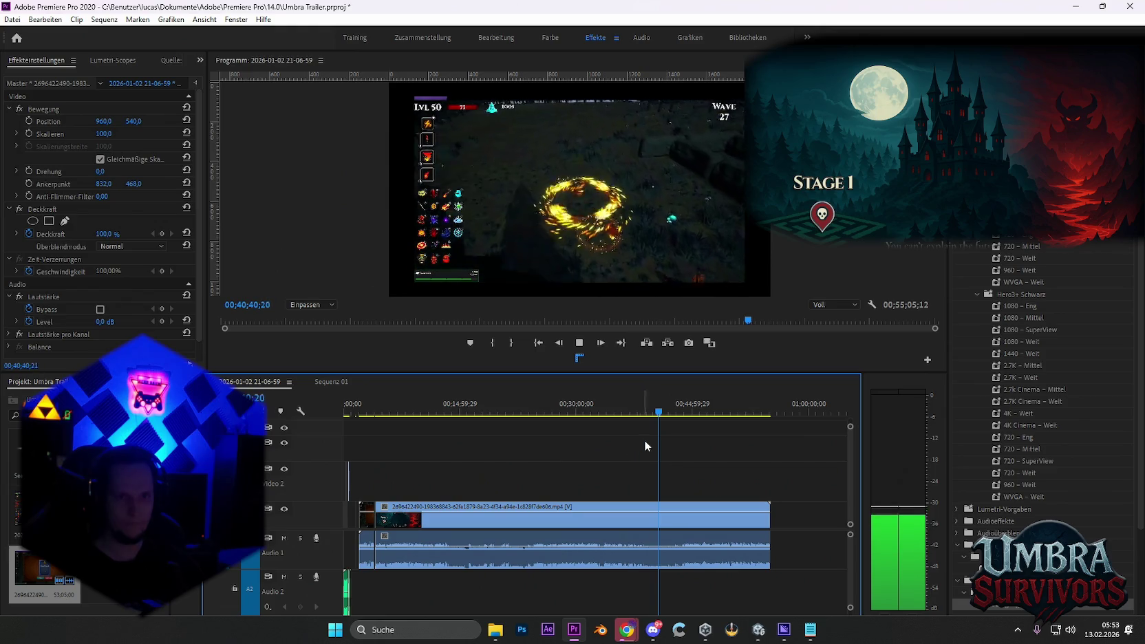
{"action": "left_click", "coordinate": [669, 413]}
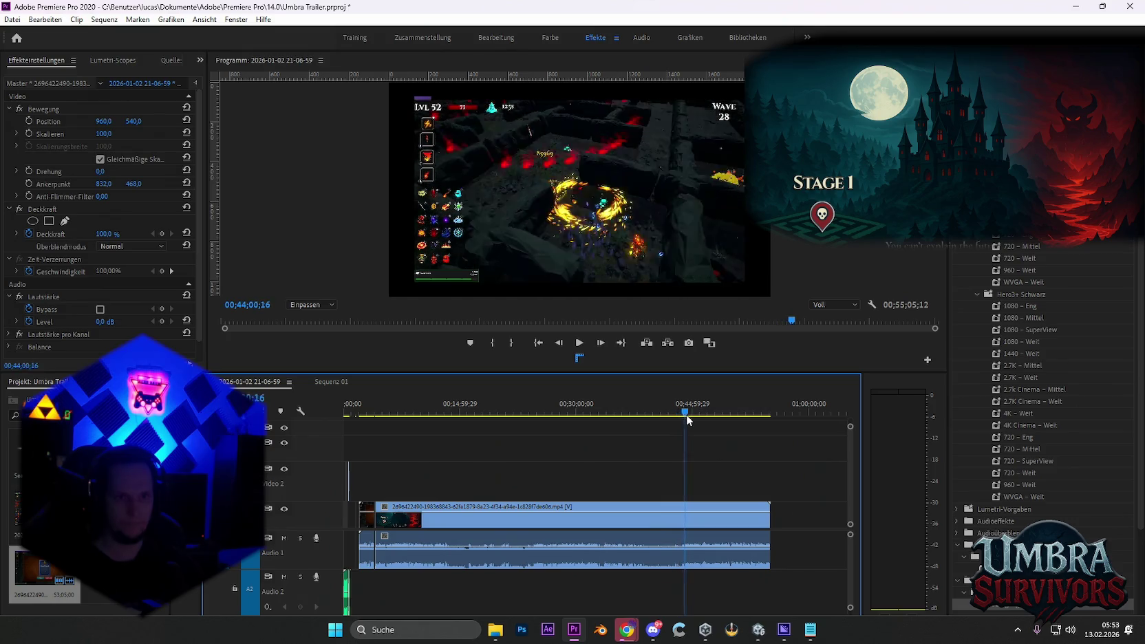
{"action": "left_click_drag", "start_coordinate": [689, 415], "coordinate": [694, 417]}
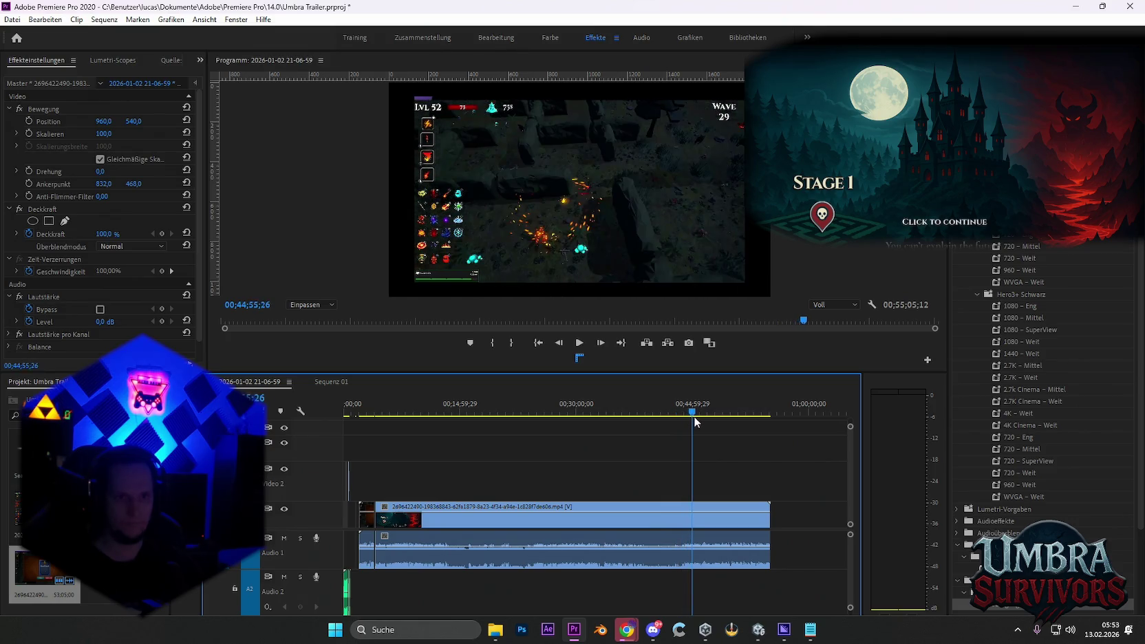
{"action": "key", "text": "space"}
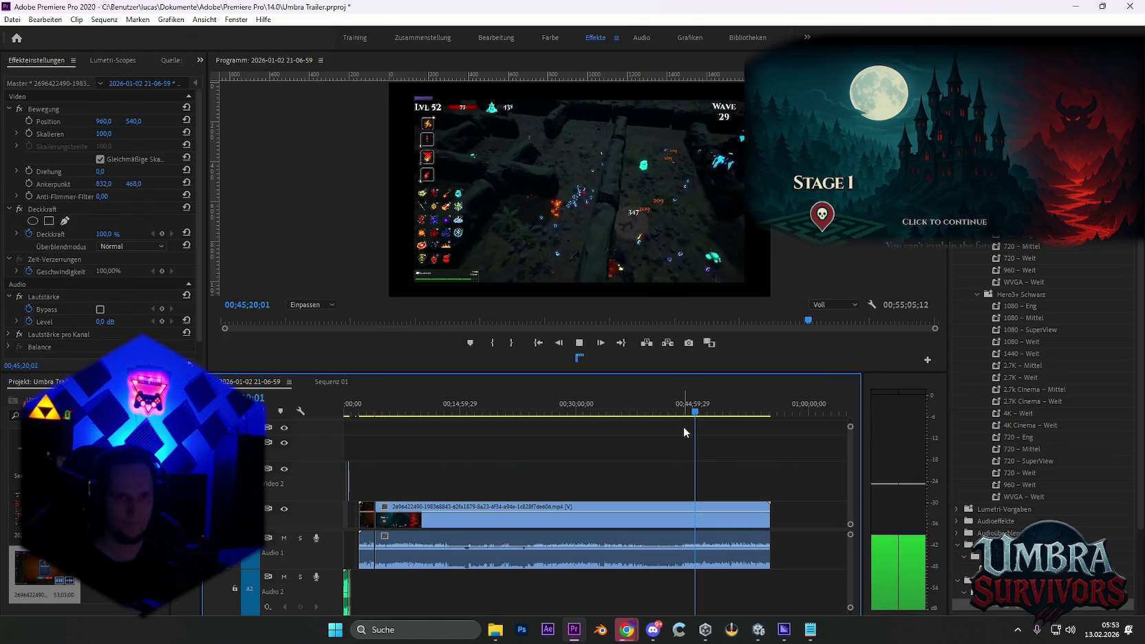
{"action": "left_click_drag", "start_coordinate": [694, 415], "coordinate": [717, 416]}
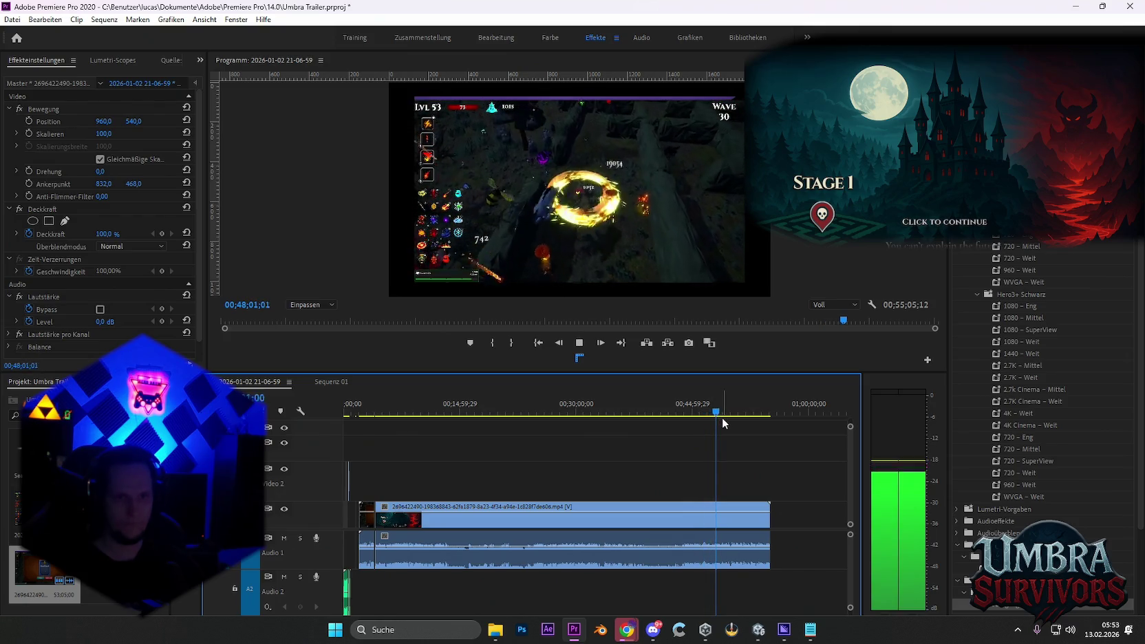
{"action": "key", "text": "space"}
{"action": "left_click_drag", "start_coordinate": [720, 414], "coordinate": [735, 412]}
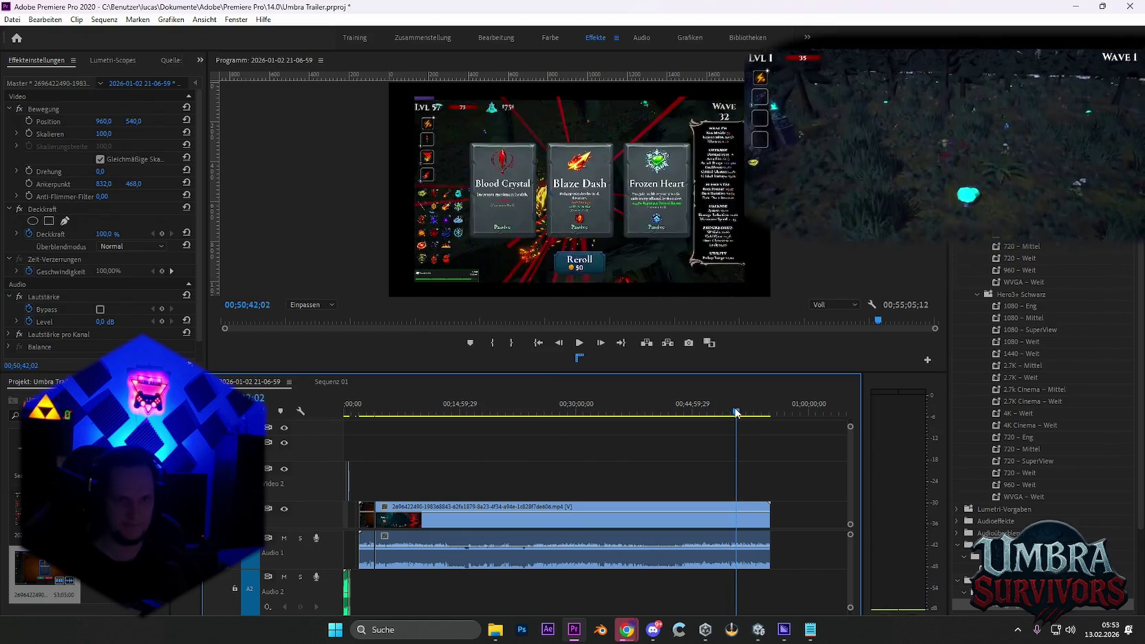
{"action": "key", "text": "space"}
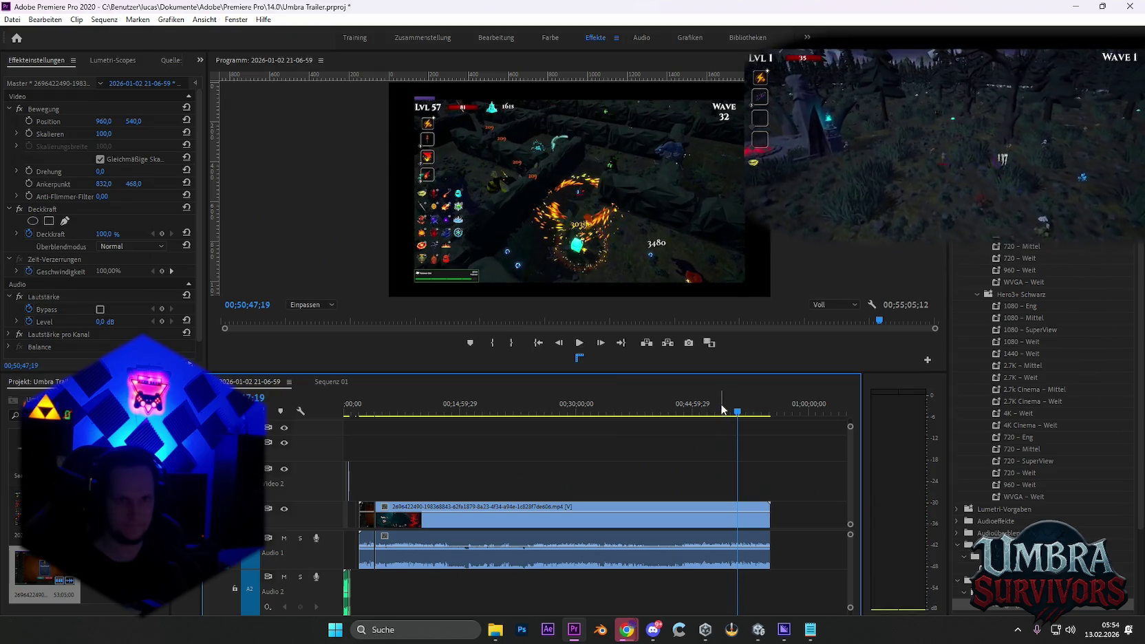
{"action": "mouse_move", "coordinate": [735, 411]}
{"action": "left_mouse_down"}
{"action": "mouse_move", "coordinate": [753, 424]}
{"action": "mouse_move", "coordinate": [740, 421]}
{"action": "left_mouse_up"}
{"action": "key", "text": "space"}
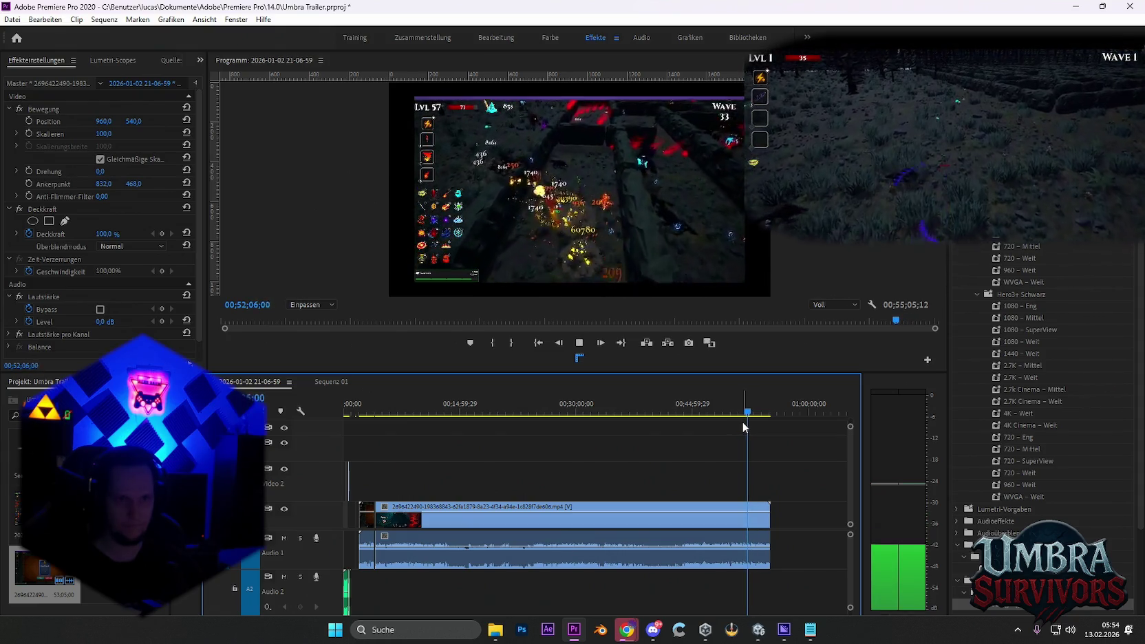
{"action": "left_click", "coordinate": [742, 415]}
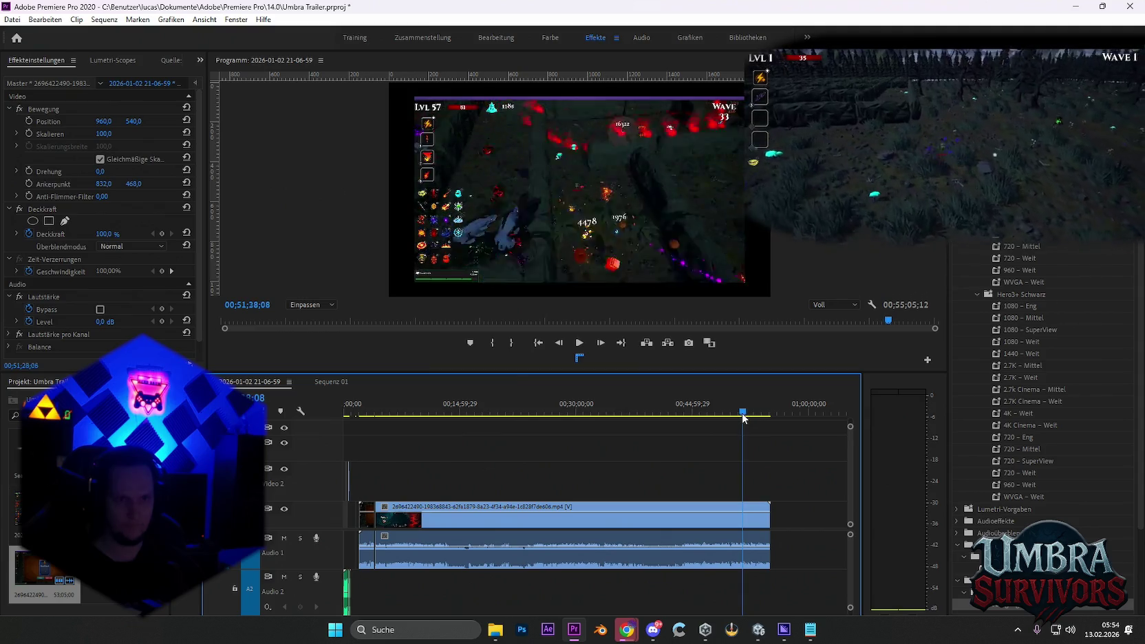
{"action": "left_click", "coordinate": [742, 417]}
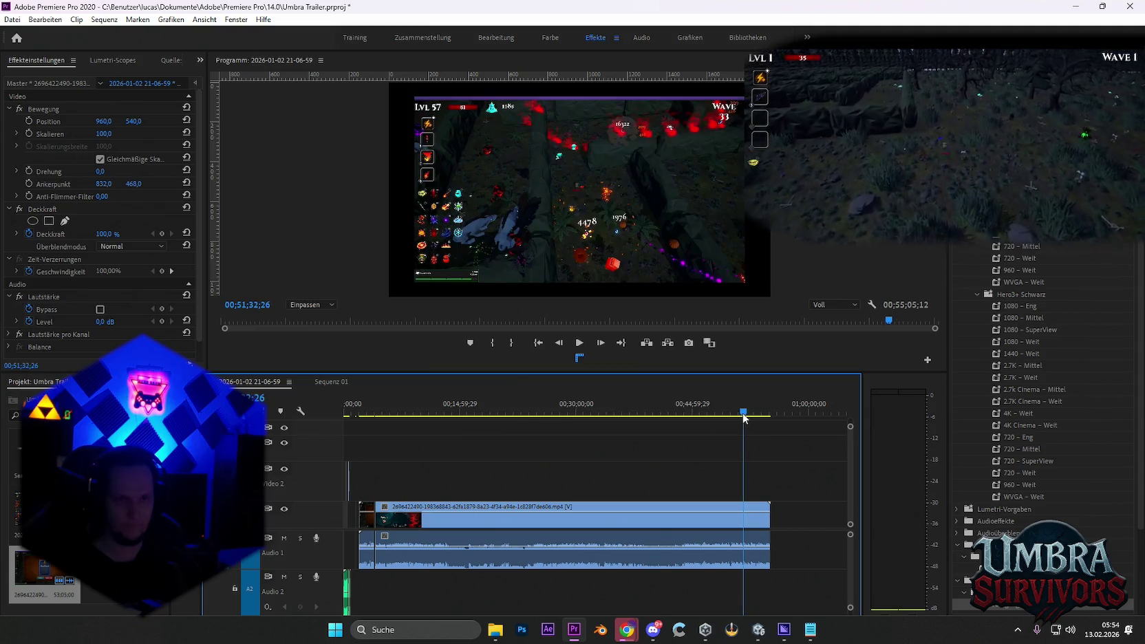
Split the gameplay recording at 51:32, trim the cut piece short, and save the Chrome download
{"action": "left_click", "coordinate": [745, 525]}
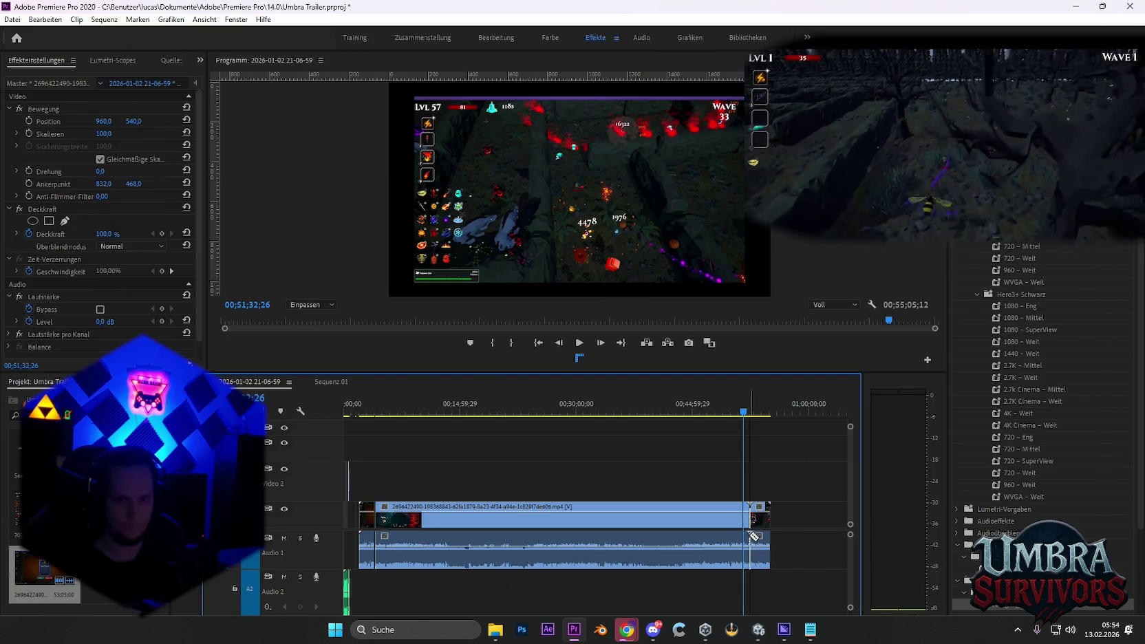
{"action": "left_click_drag", "start_coordinate": [748, 526], "coordinate": [380, 485]}
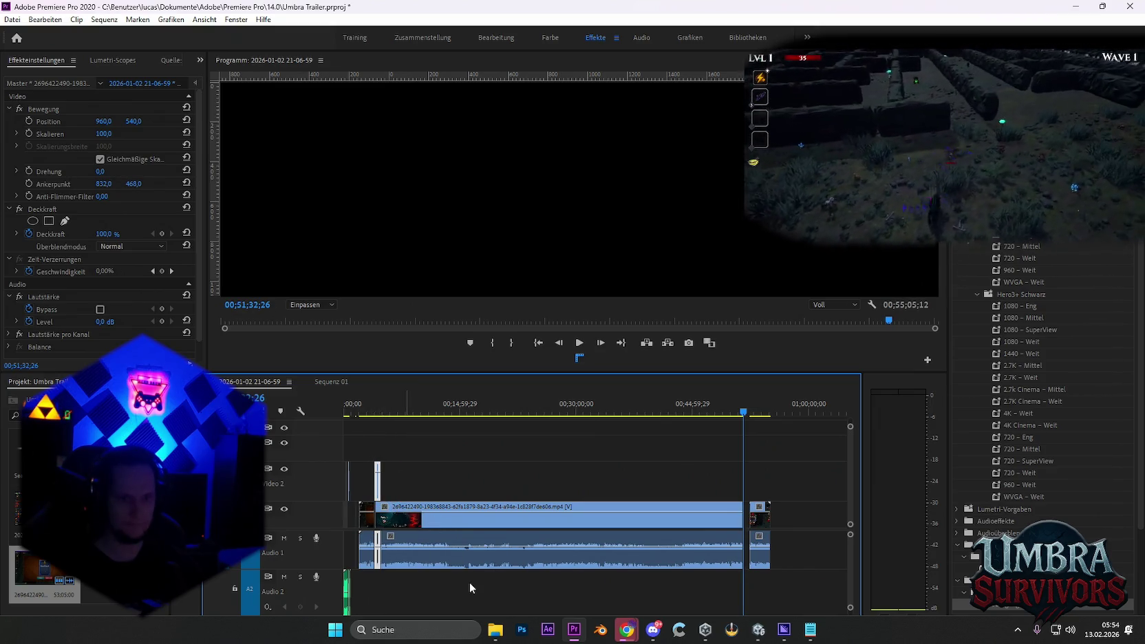
{"action": "mouse_move", "coordinate": [626, 629]}
{"action": "left_click", "coordinate": [624, 579]}
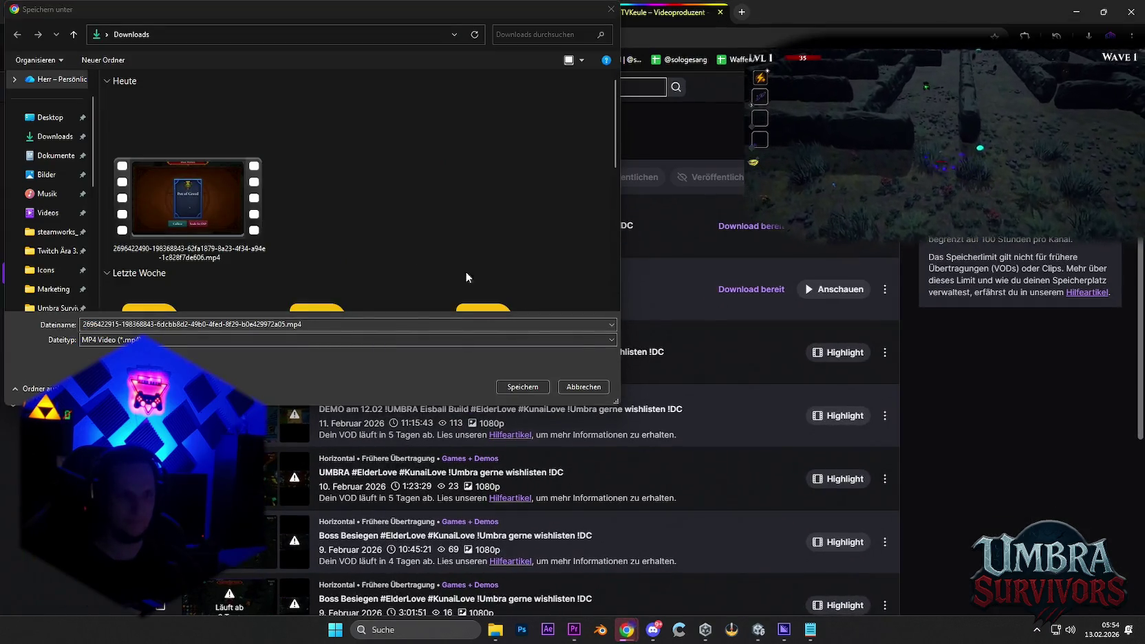
{"action": "left_click", "coordinate": [517, 388]}
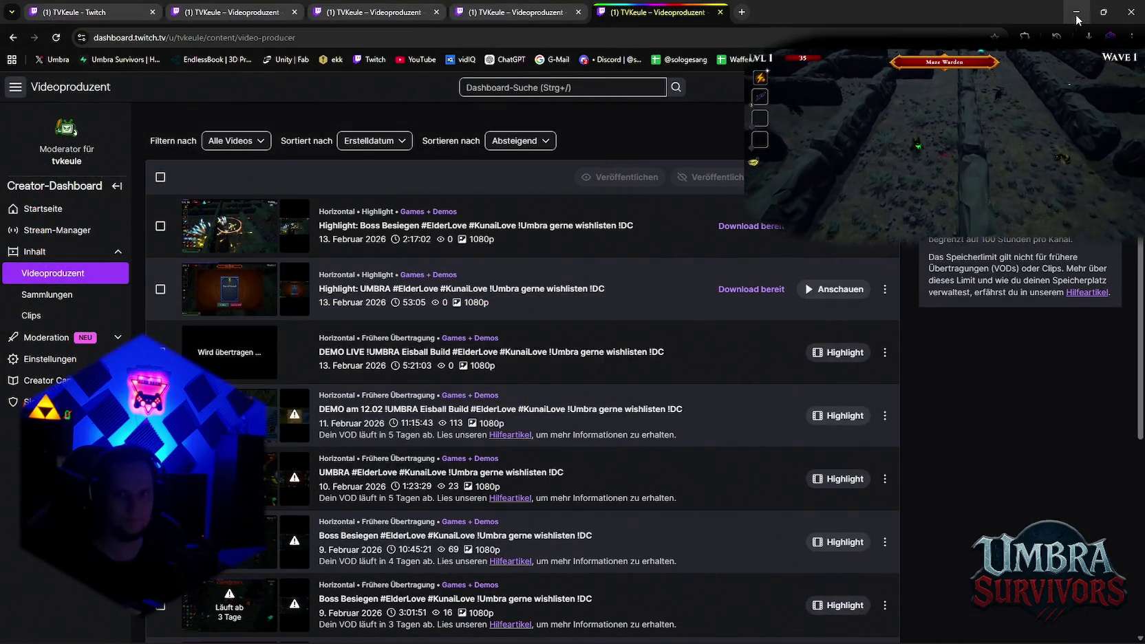
{"action": "left_click", "coordinate": [1076, 15]}
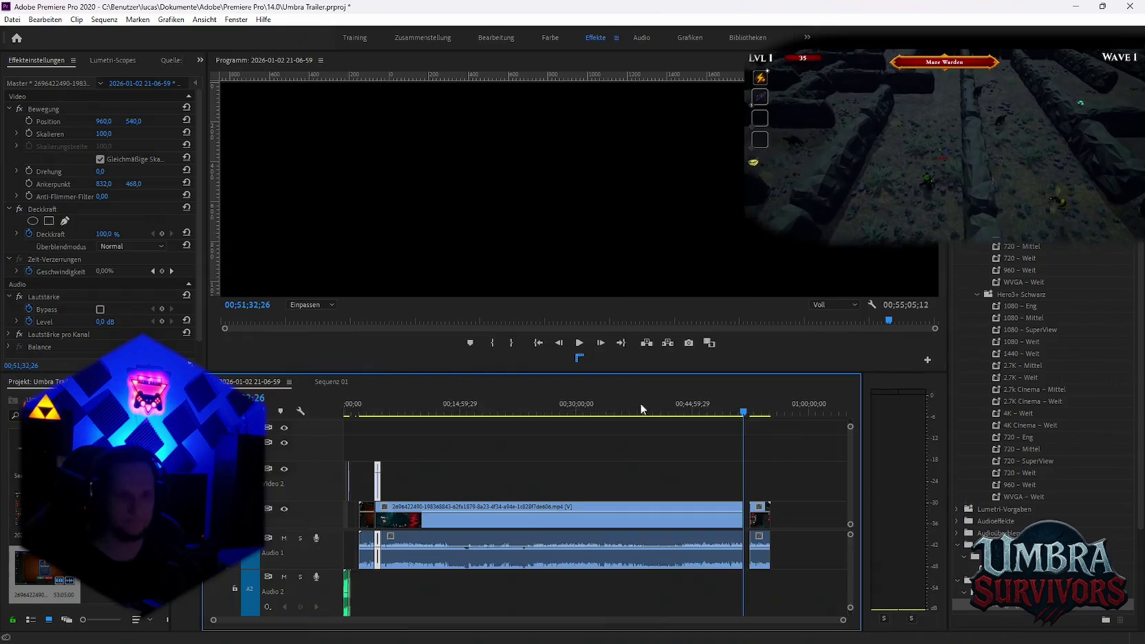
Move the Video 2 gameplay clip earlier and delete the audio beneath it
{"action": "left_click", "coordinate": [462, 455]}
{"action": "scroll", "coordinate": [433, 495], "scroll_direction": "up", "scroll_amount": 2}
{"action": "scroll", "coordinate": [413, 523], "scroll_direction": "up", "scroll_amount": 2}
{"action": "scroll", "coordinate": [426, 533], "scroll_direction": "up", "scroll_amount": 2}
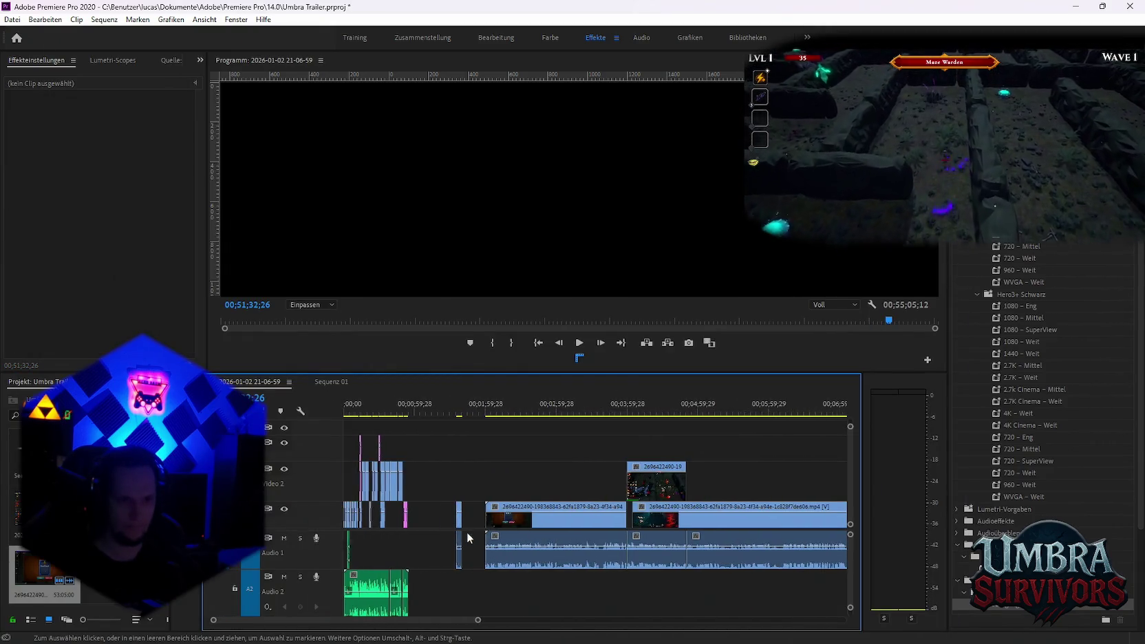
{"action": "left_click_drag", "start_coordinate": [657, 485], "coordinate": [516, 485]}
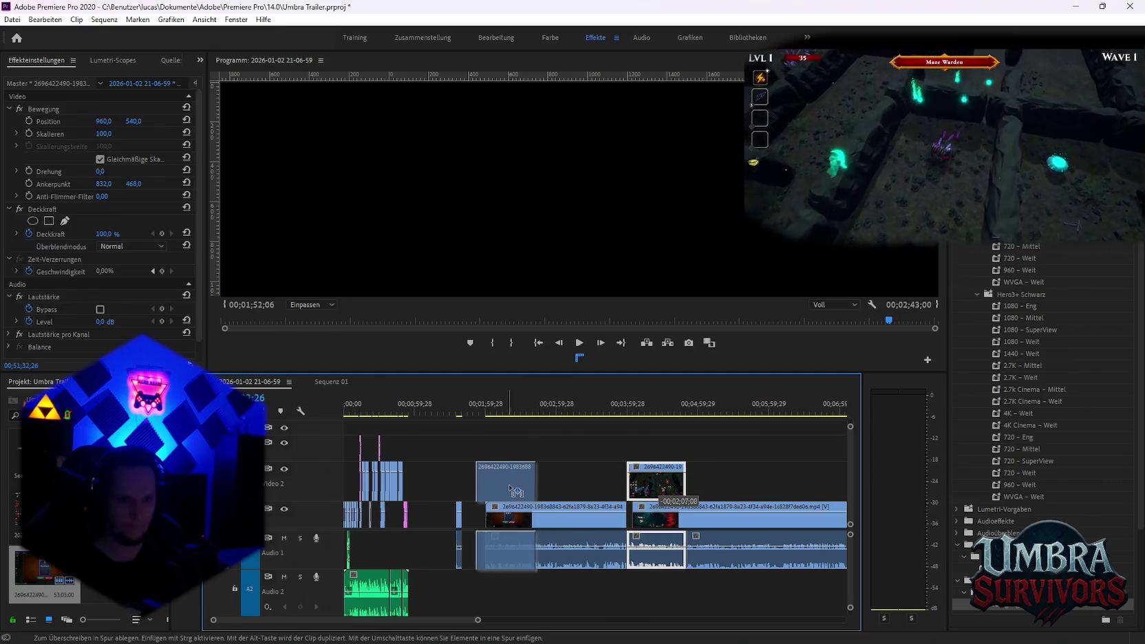
{"action": "left_click", "coordinate": [530, 553], "text": "alt"}
{"action": "key", "text": "Delete"}
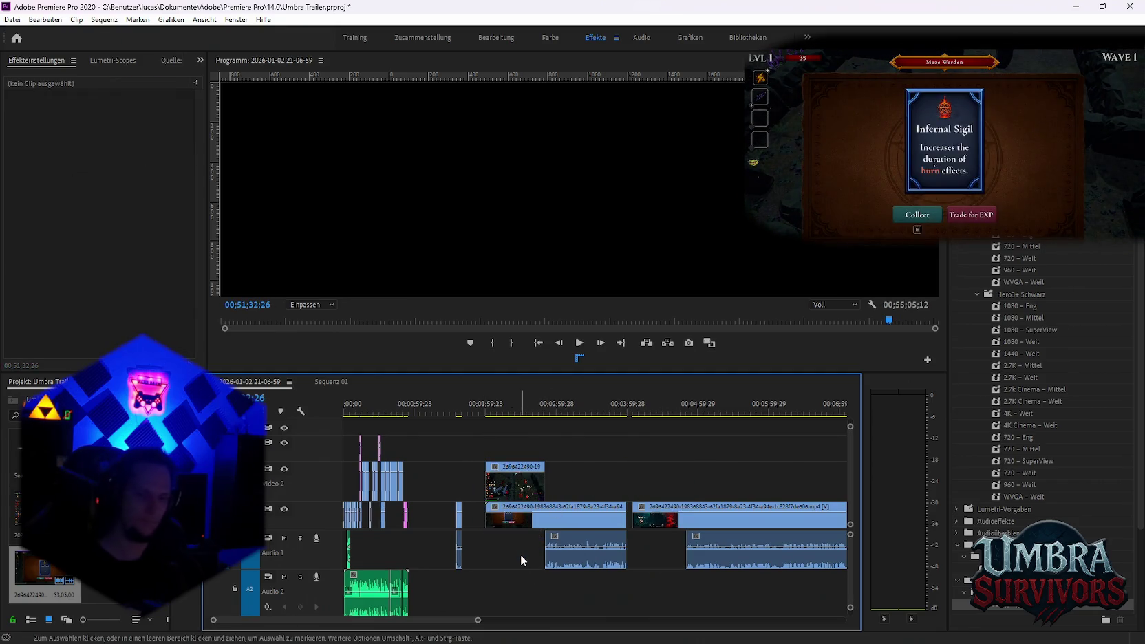
Delete the leftover audio, lift the small clip onto Video 2, and select the short clips together
{"action": "left_click", "coordinate": [460, 558], "text": "alt"}
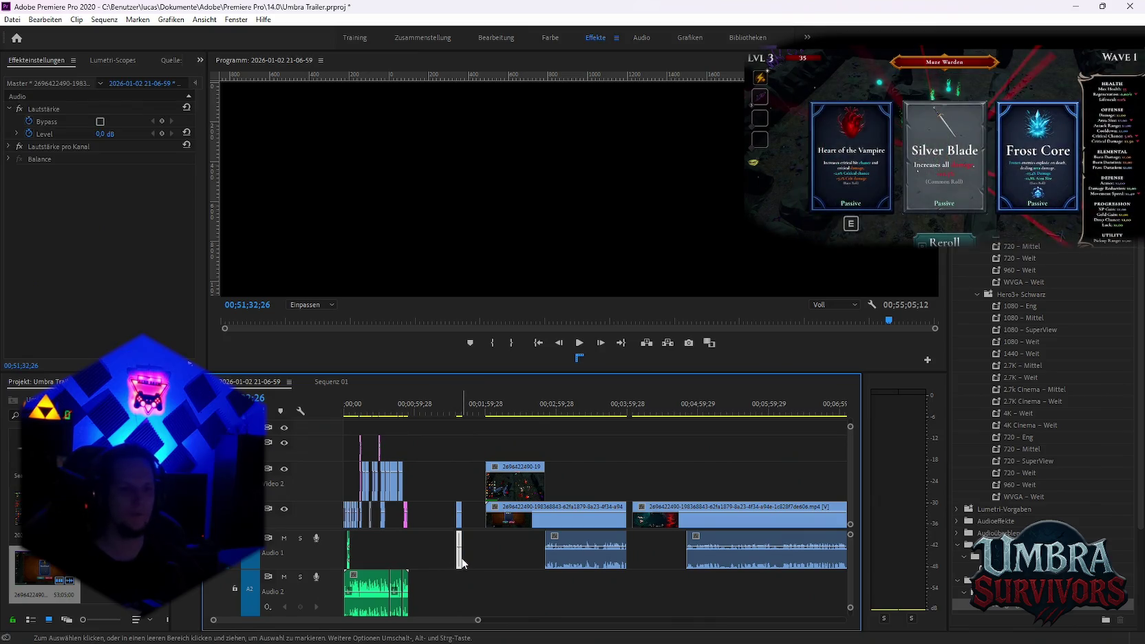
{"action": "key", "text": "Delete"}
{"action": "mouse_move", "coordinate": [459, 525]}
{"action": "left_mouse_down"}
{"action": "mouse_move", "coordinate": [488, 492]}
{"action": "mouse_move", "coordinate": [459, 488]}
{"action": "mouse_move", "coordinate": [489, 495]}
{"action": "left_mouse_up"}
{"action": "left_click_drag", "start_coordinate": [564, 439], "coordinate": [475, 502]}
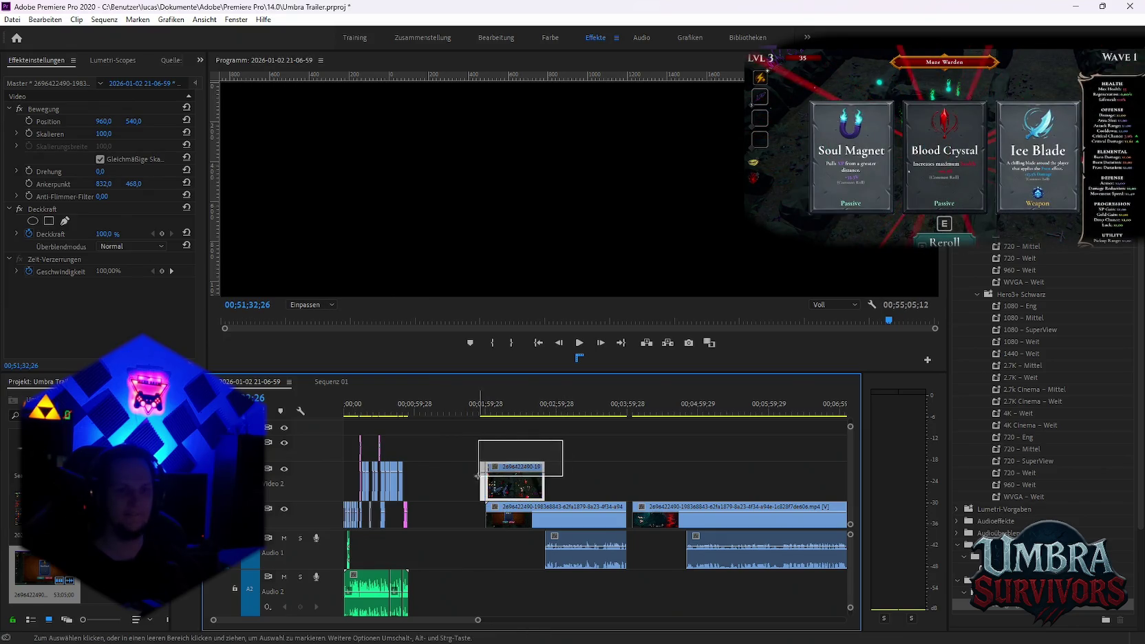
{"action": "left_click", "coordinate": [332, 382]}
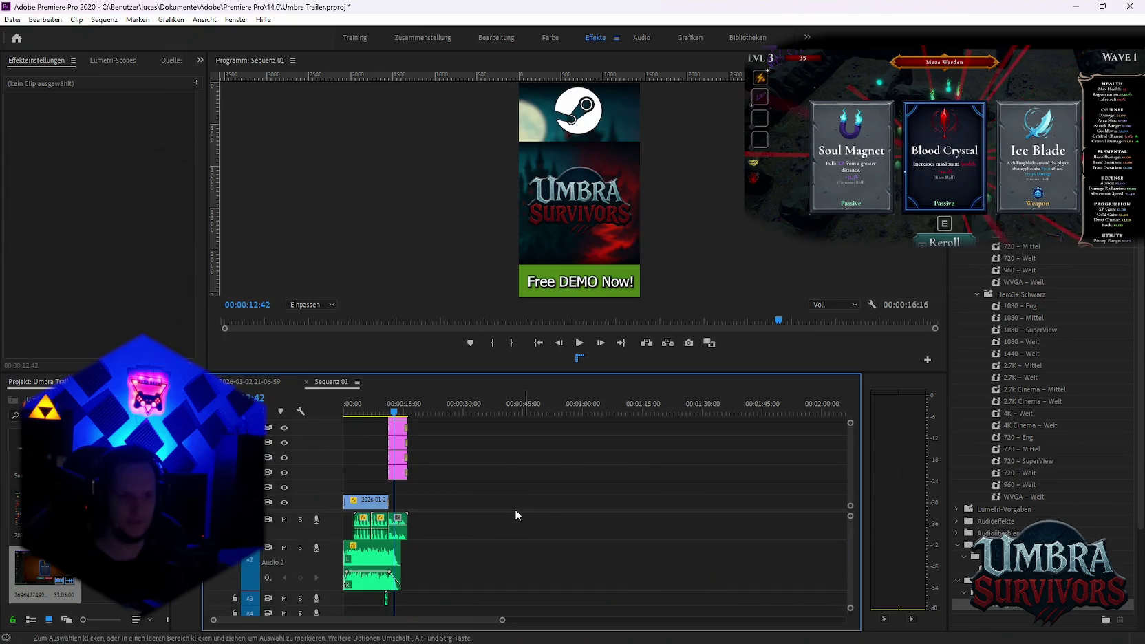
Paste the gameplay clips into Sequenz 01 and delete the small clip at the start
{"action": "left_click", "coordinate": [489, 445]}
{"action": "key", "text": "ctrl+v"}
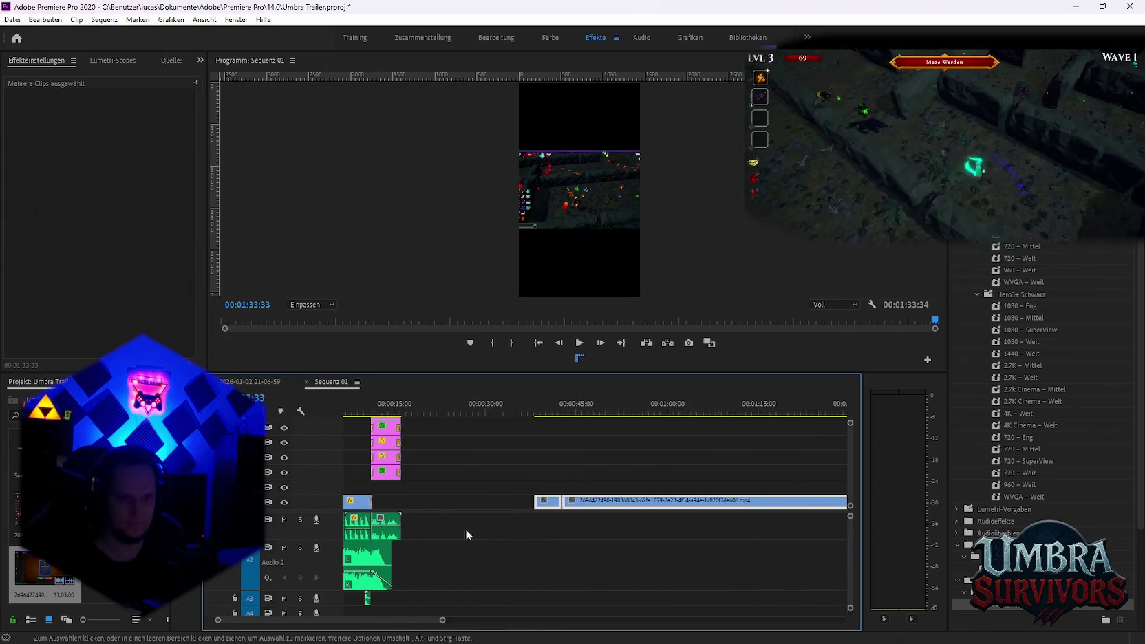
{"action": "key", "text": "minus"}
{"action": "left_click", "coordinate": [356, 501]}
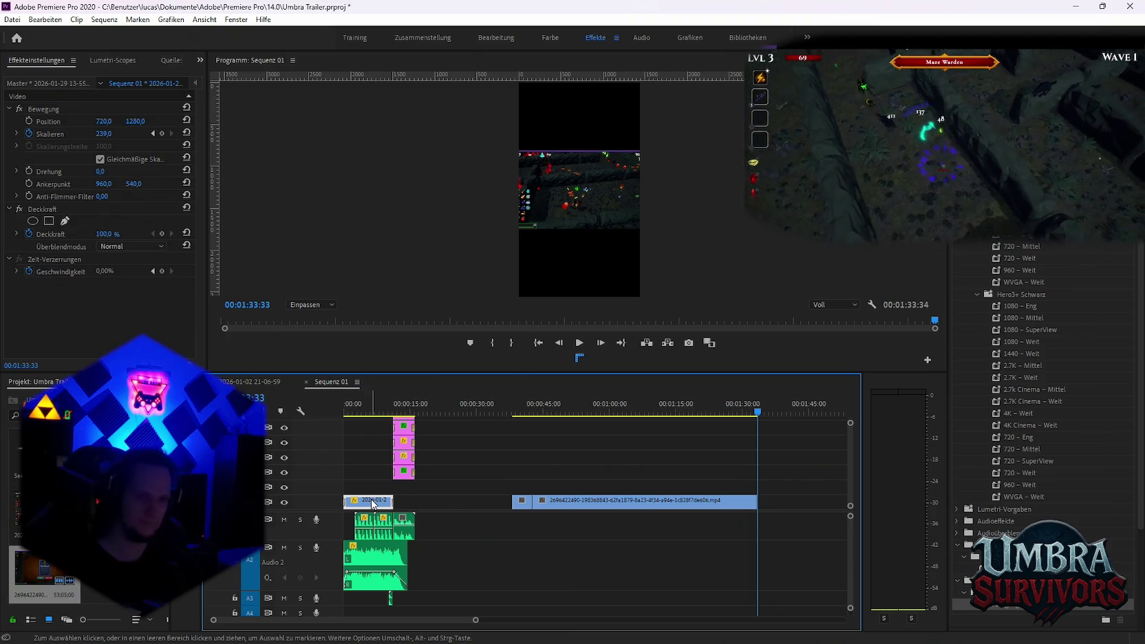
{"action": "key", "text": "Delete"}
Razor the gameplay clip at 1:11:15 and a second point, then move the cut piece near the start
{"action": "mouse_move", "coordinate": [593, 412]}
{"action": "left_mouse_down"}
{"action": "mouse_move", "coordinate": [578, 413]}
{"action": "mouse_move", "coordinate": [684, 431]}
{"action": "mouse_move", "coordinate": [661, 434]}
{"action": "mouse_move", "coordinate": [669, 417]}
{"action": "mouse_move", "coordinate": [699, 418]}
{"action": "left_mouse_up"}
{"action": "key", "text": "c"}
{"action": "left_click", "coordinate": [661, 501]}
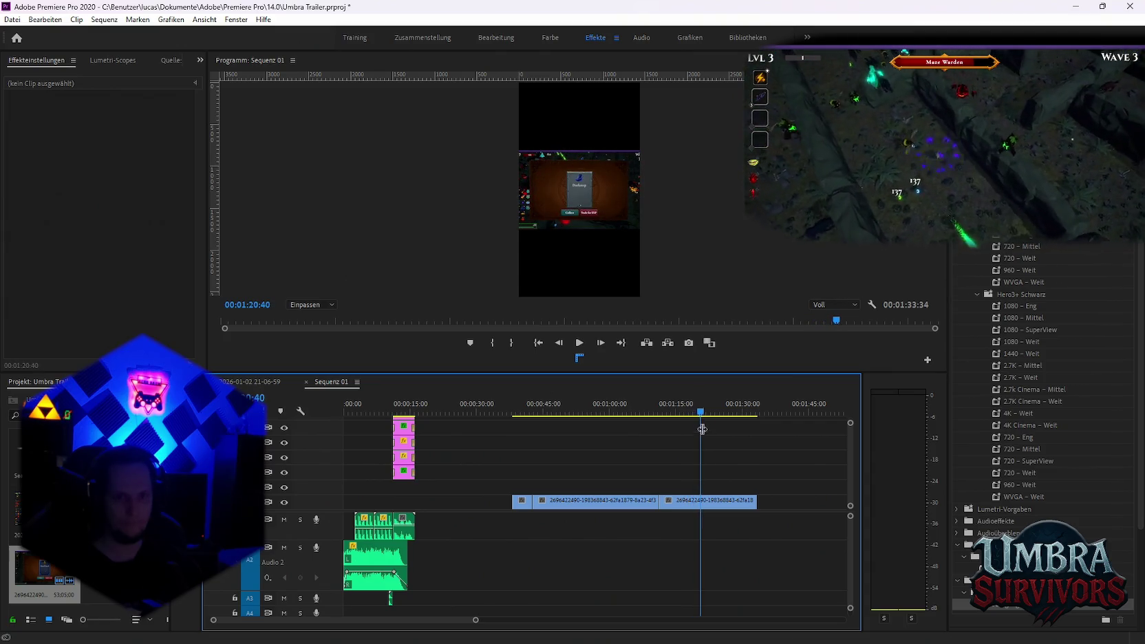
{"action": "mouse_move", "coordinate": [701, 413]}
{"action": "left_mouse_down"}
{"action": "mouse_move", "coordinate": [716, 416]}
{"action": "mouse_move", "coordinate": [686, 414]}
{"action": "mouse_move", "coordinate": [694, 420]}
{"action": "left_mouse_up"}
{"action": "key", "text": "c"}
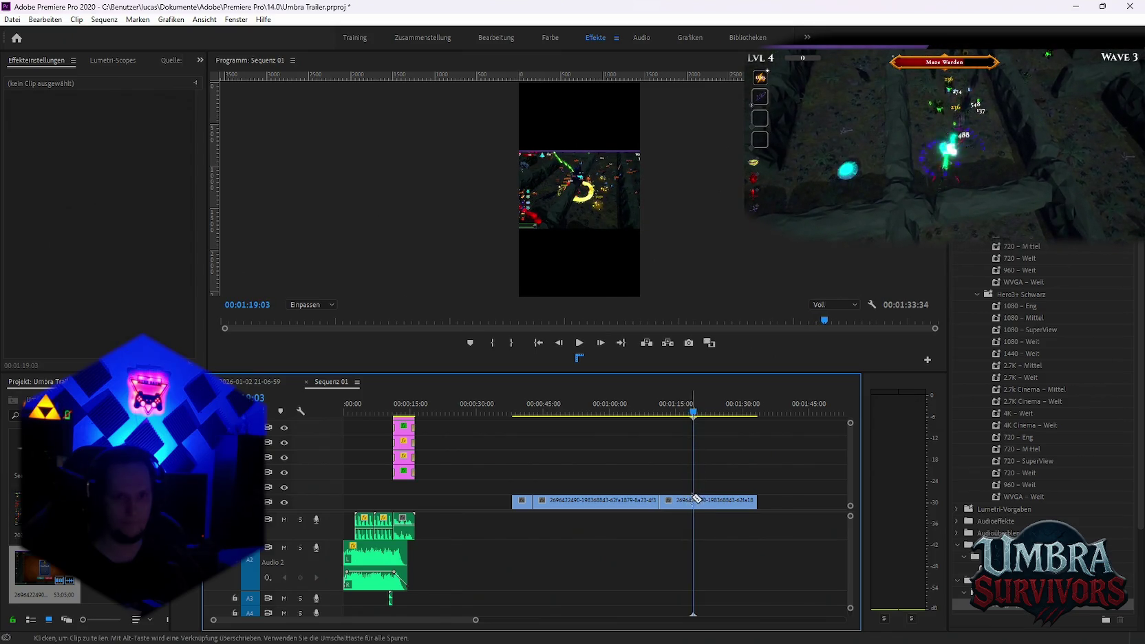
{"action": "left_click", "coordinate": [693, 505]}
{"action": "key", "text": "v"}
{"action": "left_click_drag", "start_coordinate": [677, 501], "coordinate": [379, 501]}
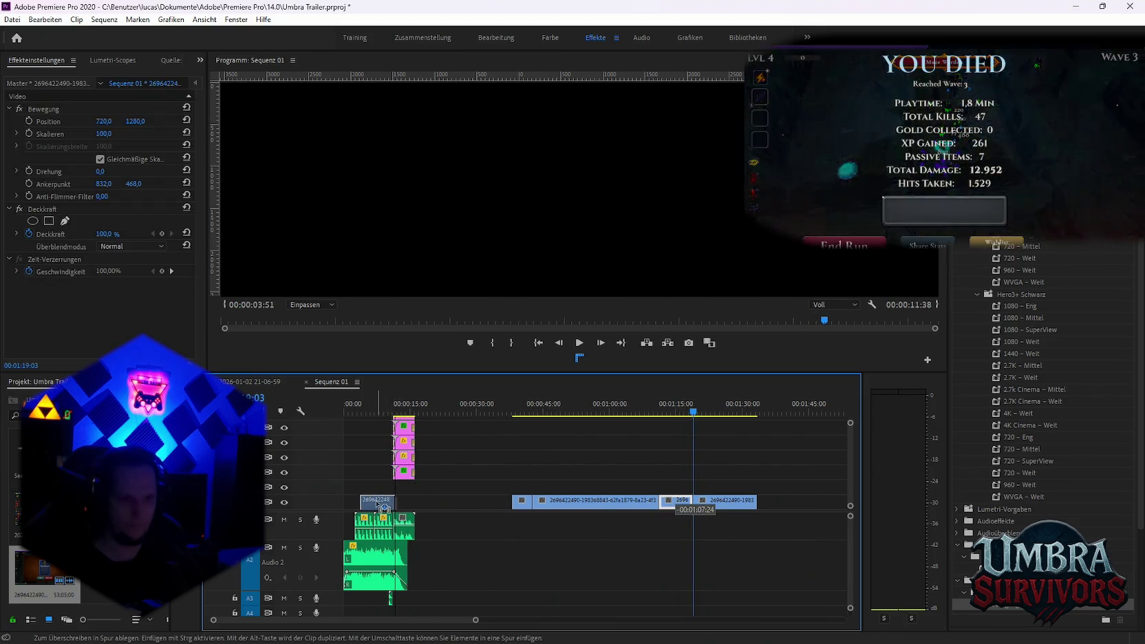
{"action": "left_click_drag", "start_coordinate": [506, 413], "coordinate": [521, 412]}
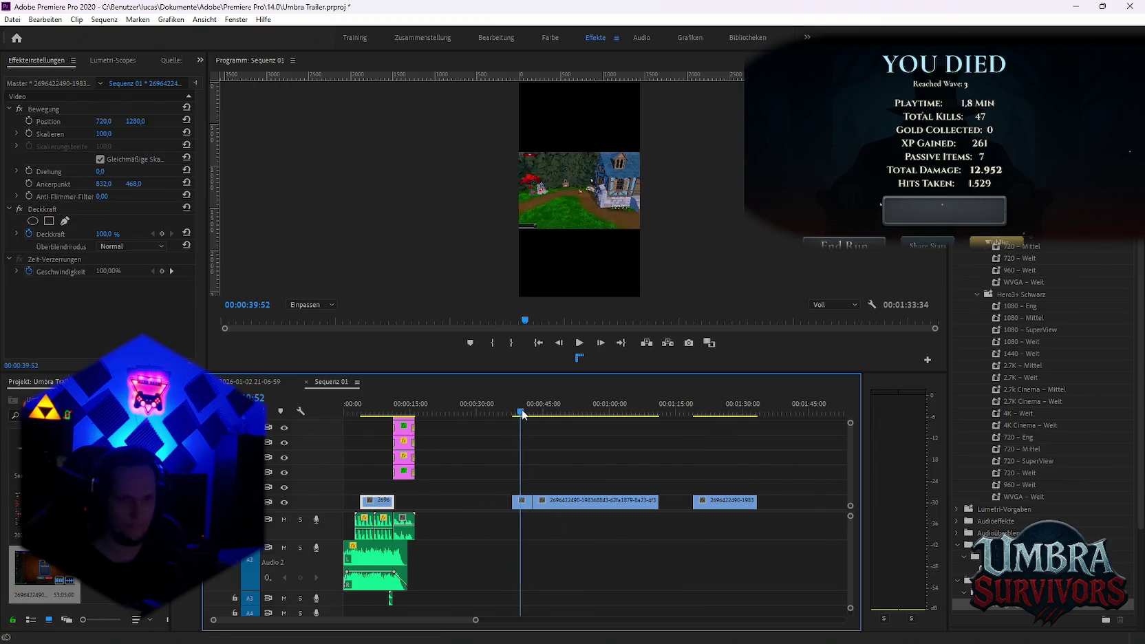
Zoom in and drag the V1 gameplay piece left to sit near the 30-second mark
{"action": "key", "text": "equal"}
{"action": "scroll", "coordinate": [513, 530], "scroll_direction": "up", "scroll_amount": 3}
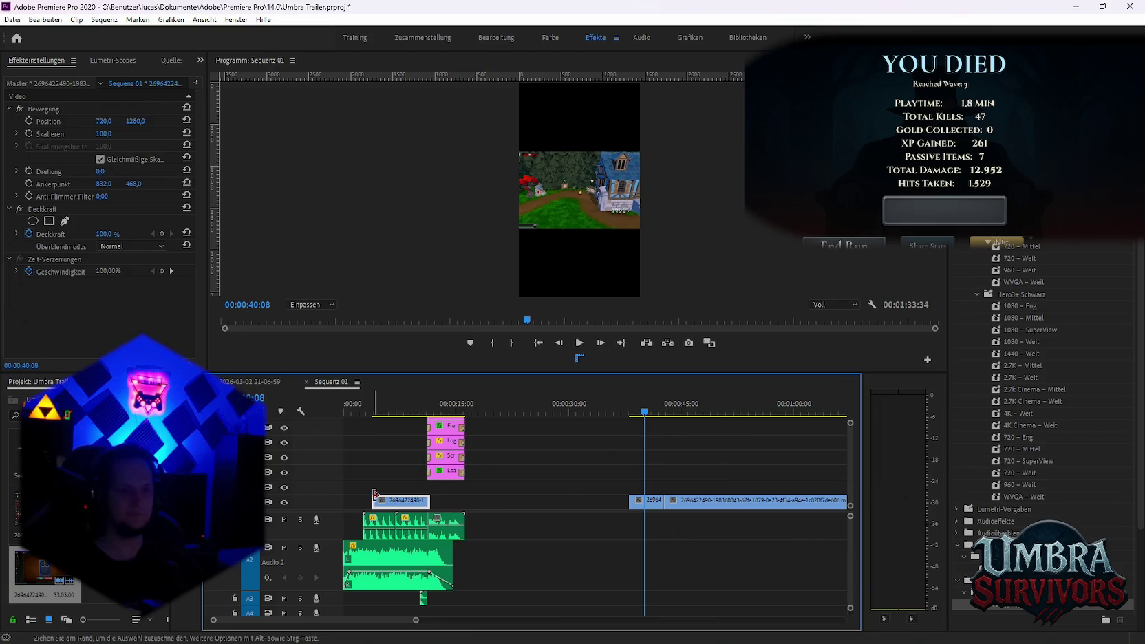
{"action": "scroll", "coordinate": [476, 527], "scroll_direction": "up", "scroll_amount": 5, "text": "alt"}
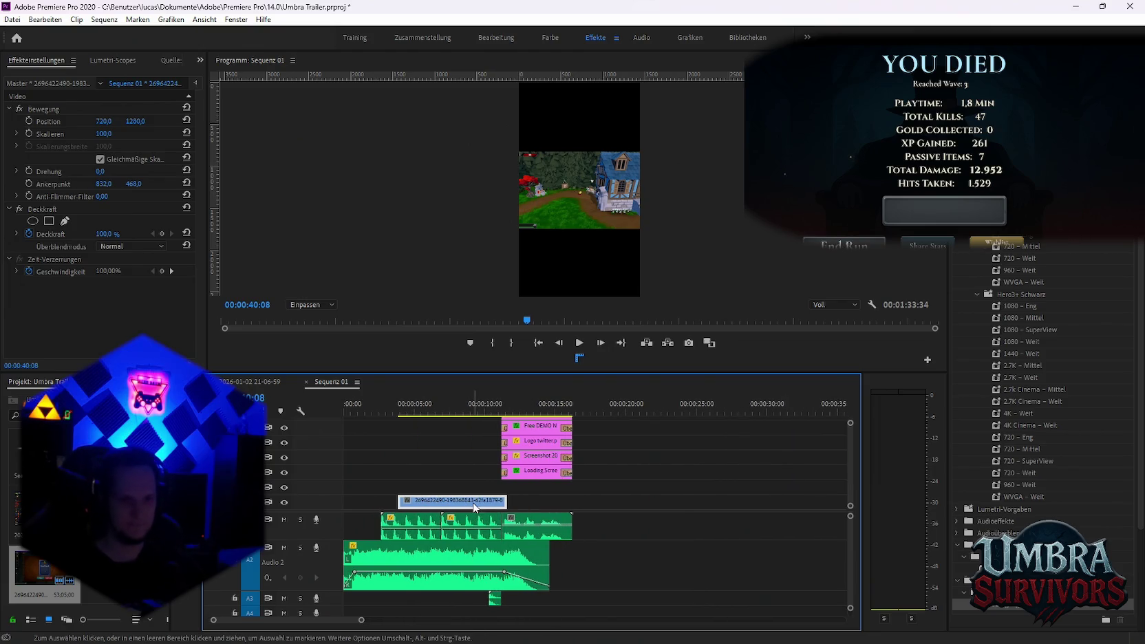
{"action": "scroll", "coordinate": [473, 507], "scroll_direction": "down", "scroll_amount": 5, "text": "alt"}
{"action": "left_click_drag", "start_coordinate": [673, 507], "coordinate": [579, 507]}
{"action": "left_click_drag", "start_coordinate": [570, 407], "coordinate": [584, 417]}
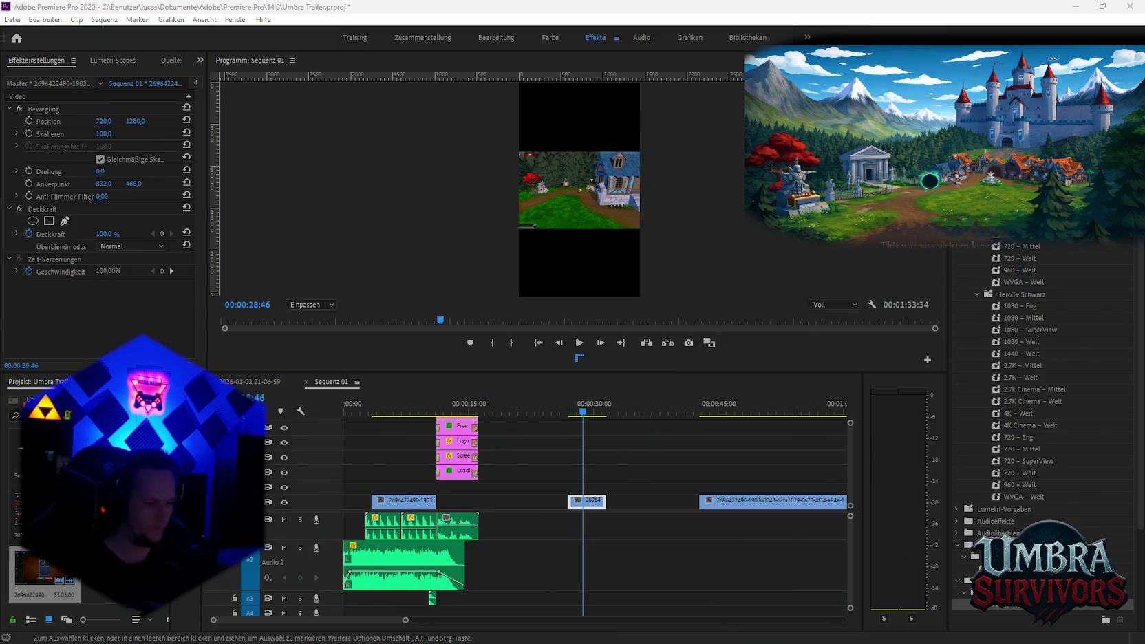
{"action": "left_click", "coordinate": [811, 470]}
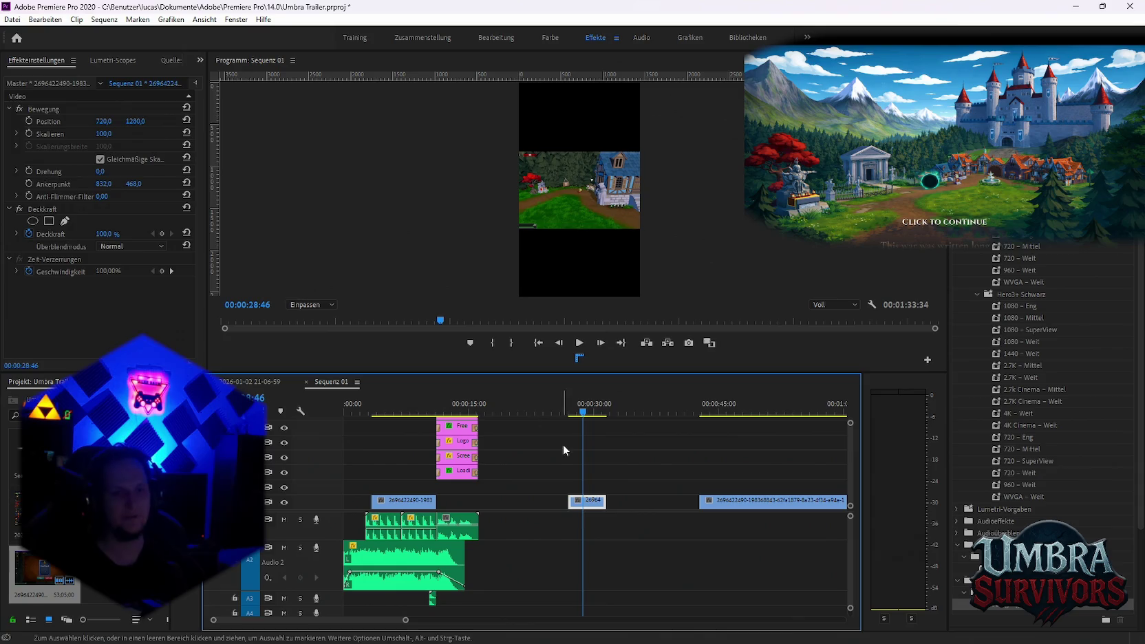
Delete the leftover gameplay clips after the end card so the short ends at 0:16:16
{"action": "left_click", "coordinate": [563, 411]}
{"action": "key", "text": "ctrl+m"}
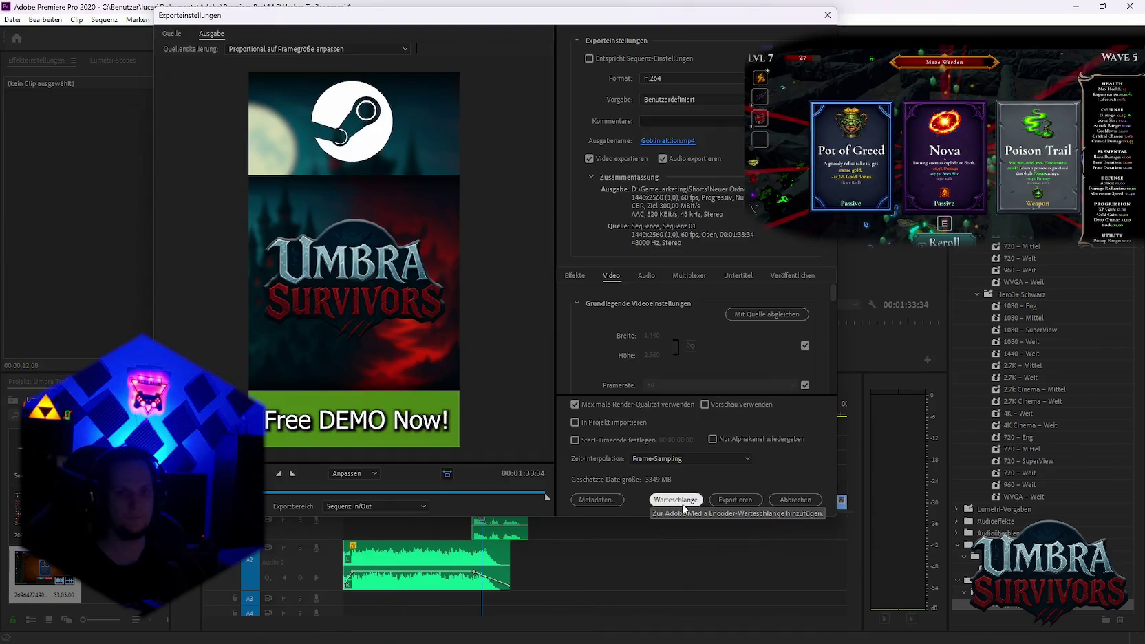
{"action": "left_click", "coordinate": [683, 506]}
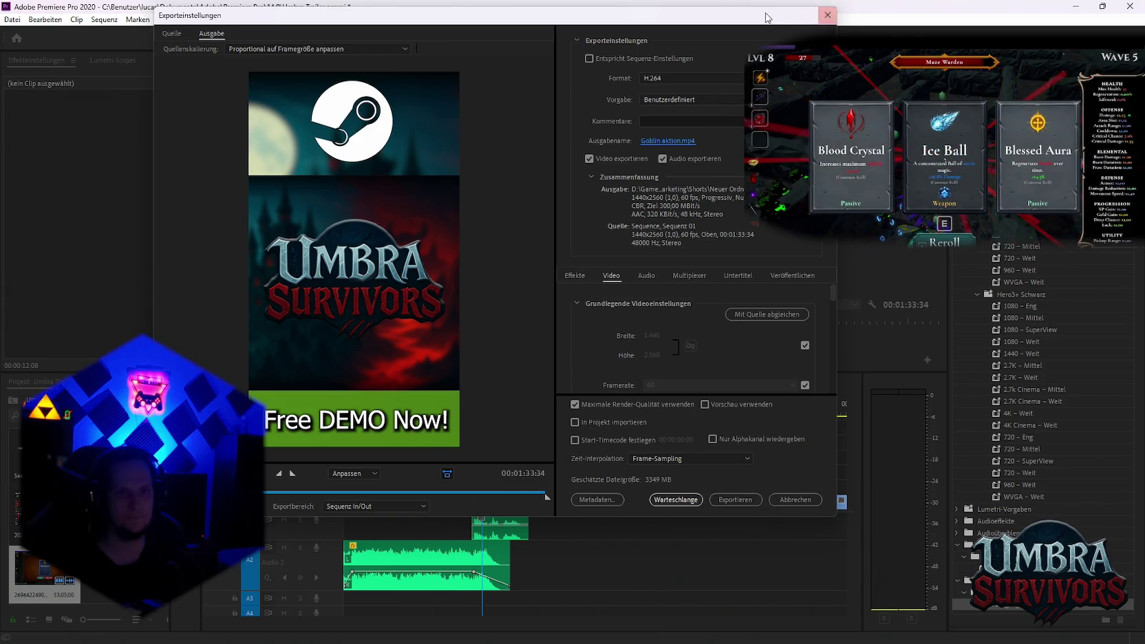
{"action": "left_click_drag", "start_coordinate": [767, 17], "coordinate": [733, 99]}
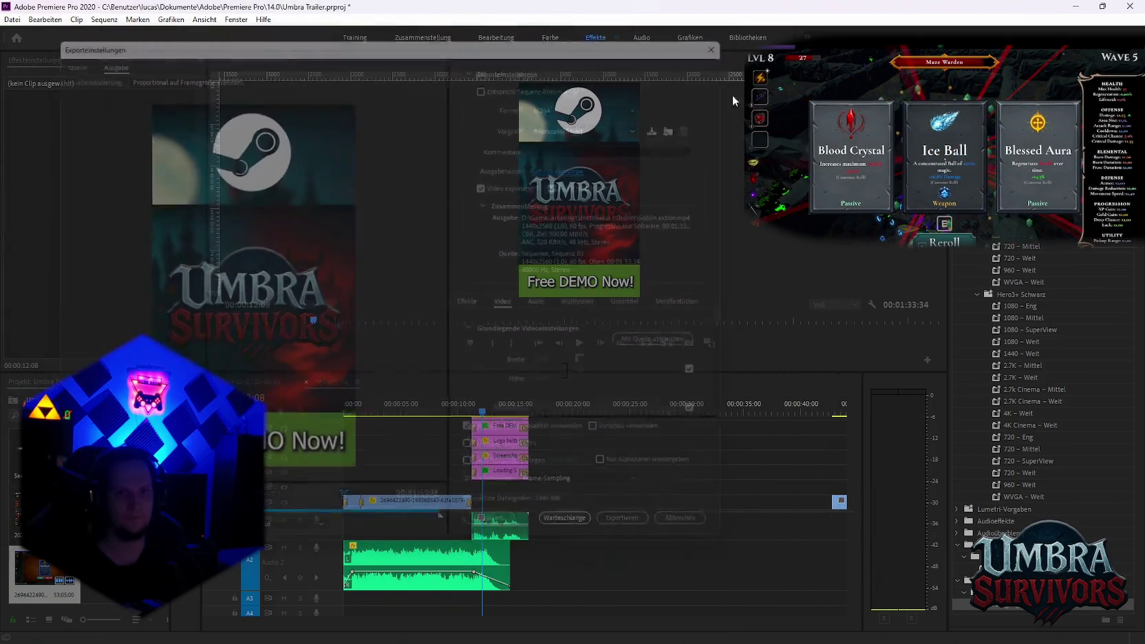
{"action": "scroll", "coordinate": [702, 533], "scroll_direction": "down", "scroll_amount": 3}
{"action": "left_click_drag", "start_coordinate": [623, 463], "coordinate": [451, 550]}
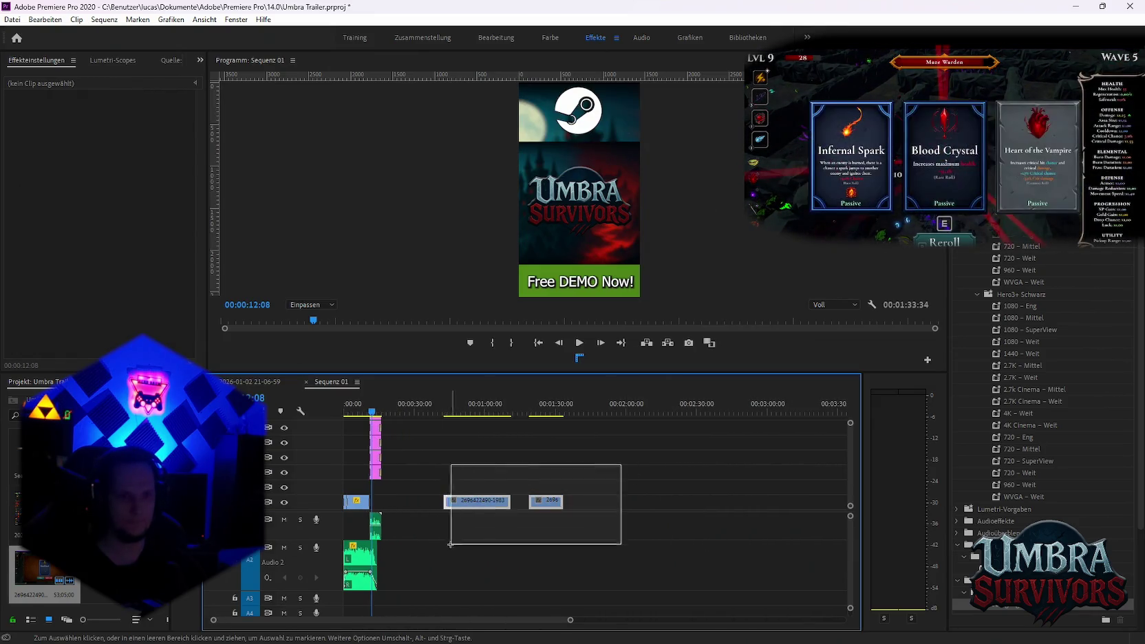
{"action": "key", "text": "Delete"}
{"action": "scroll", "coordinate": [447, 545], "scroll_direction": "up", "scroll_amount": 2}
{"action": "scroll", "coordinate": [447, 546], "scroll_direction": "up", "scroll_amount": 1}
{"action": "scroll", "coordinate": [448, 546], "scroll_direction": "up", "scroll_amount": 1}
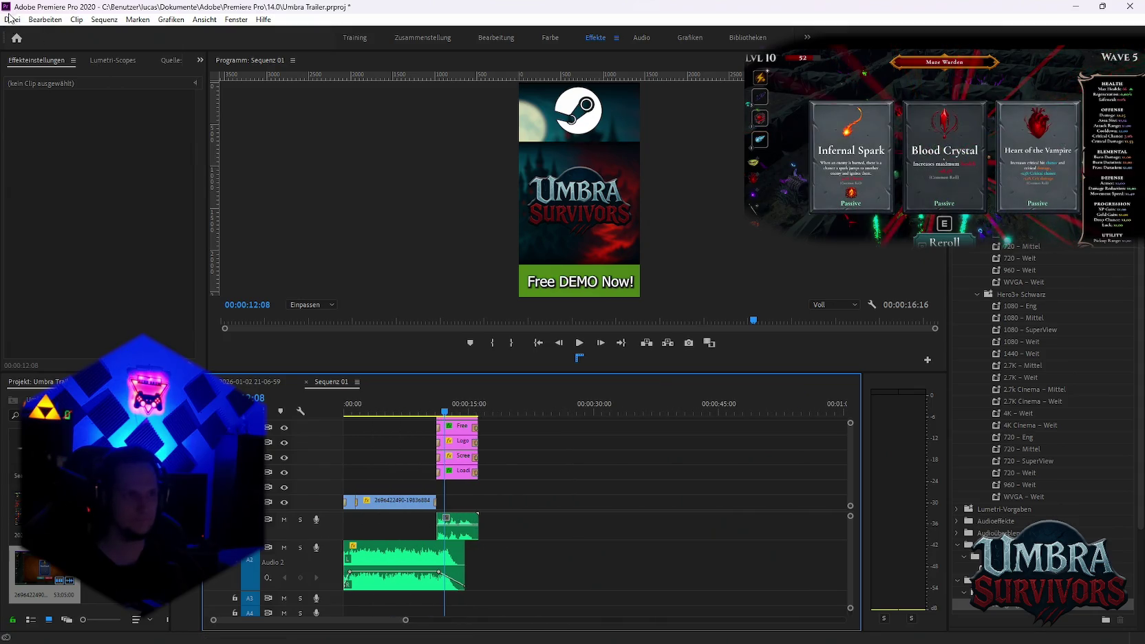
Open File > Export > Media for H.264 output to Sequenz 01_1.mp4
{"action": "left_click", "coordinate": [11, 20]}
{"action": "left_click", "coordinate": [275, 372]}
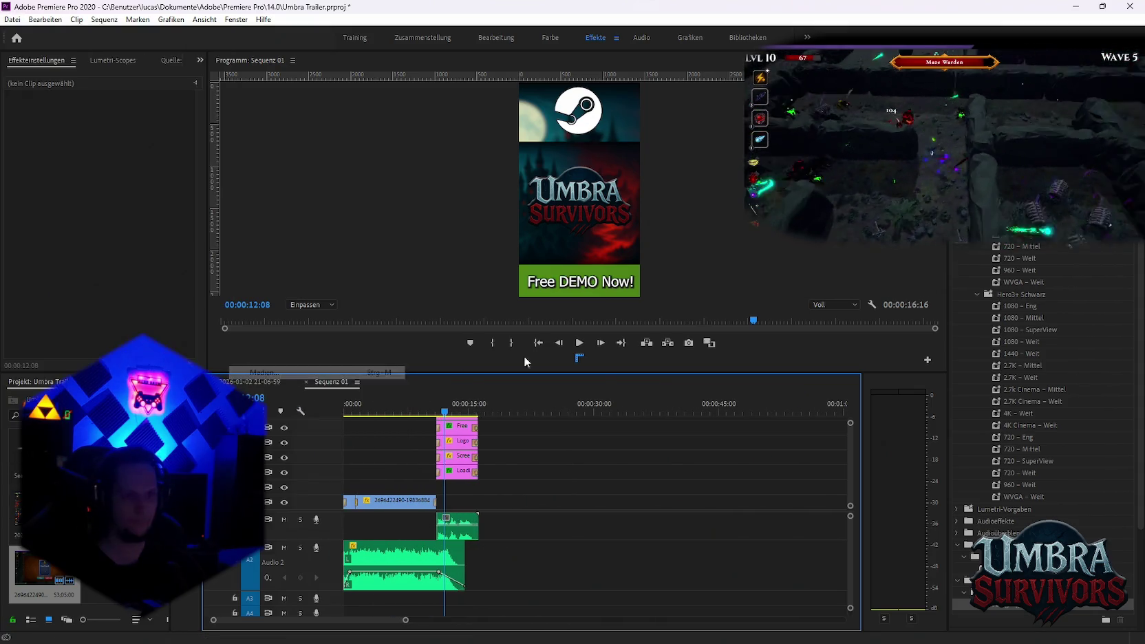
{"action": "left_click", "coordinate": [556, 168]}
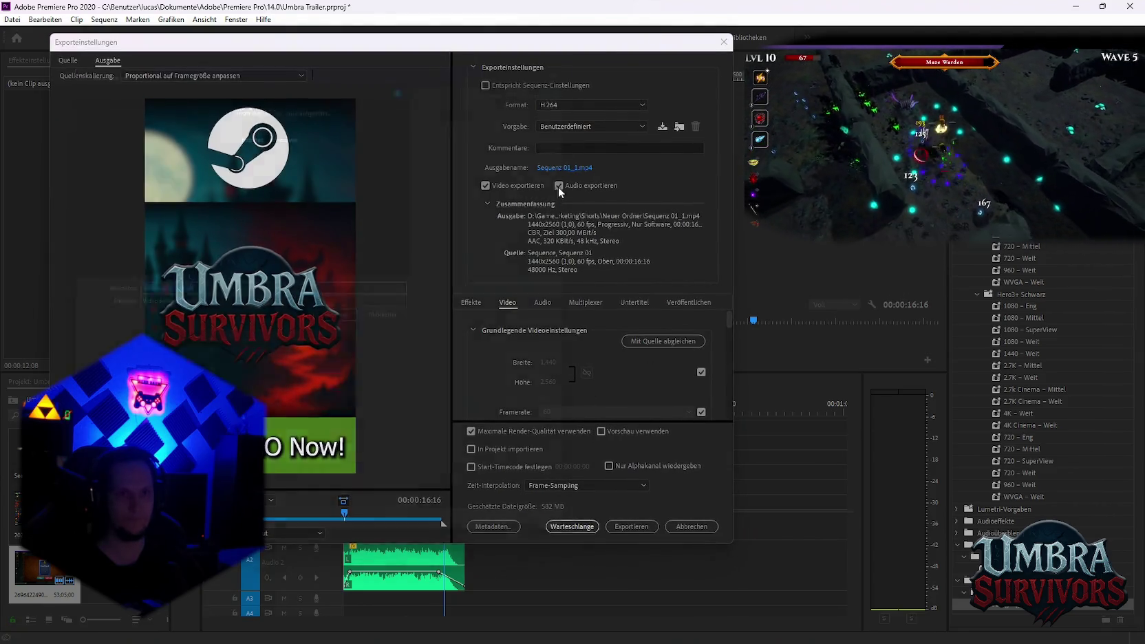
Look over the existing Boss fight 2.mp4 and Boss show case.mp4 files in the Neuer Ordner folder
{"action": "left_click", "coordinate": [207, 165]}
{"action": "left_click", "coordinate": [261, 164]}
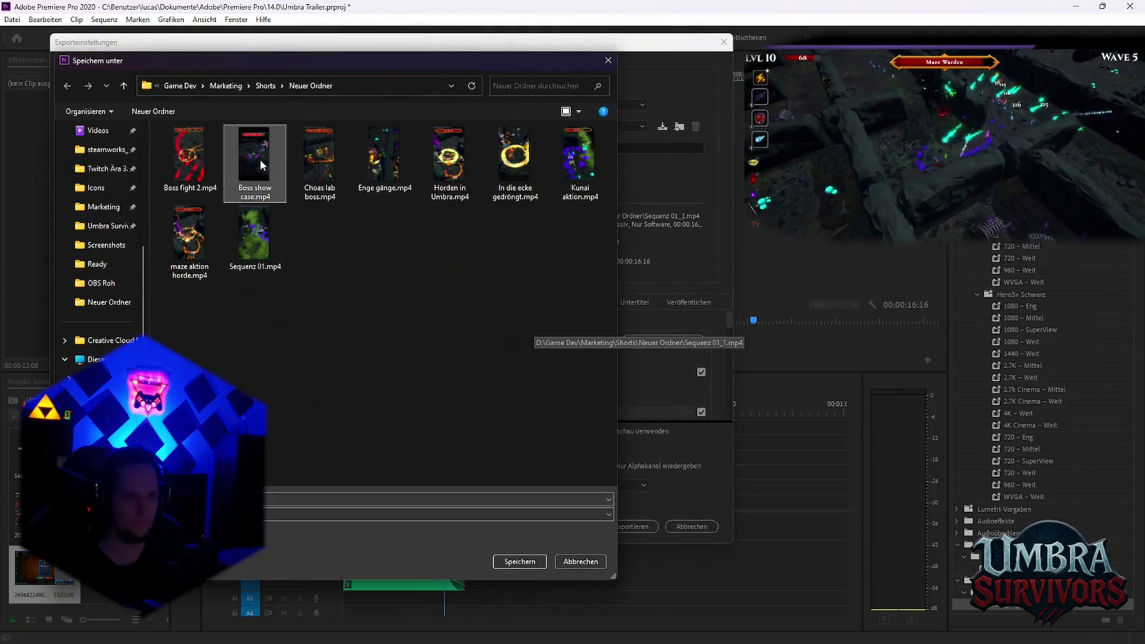
{"action": "left_click", "coordinate": [205, 164]}
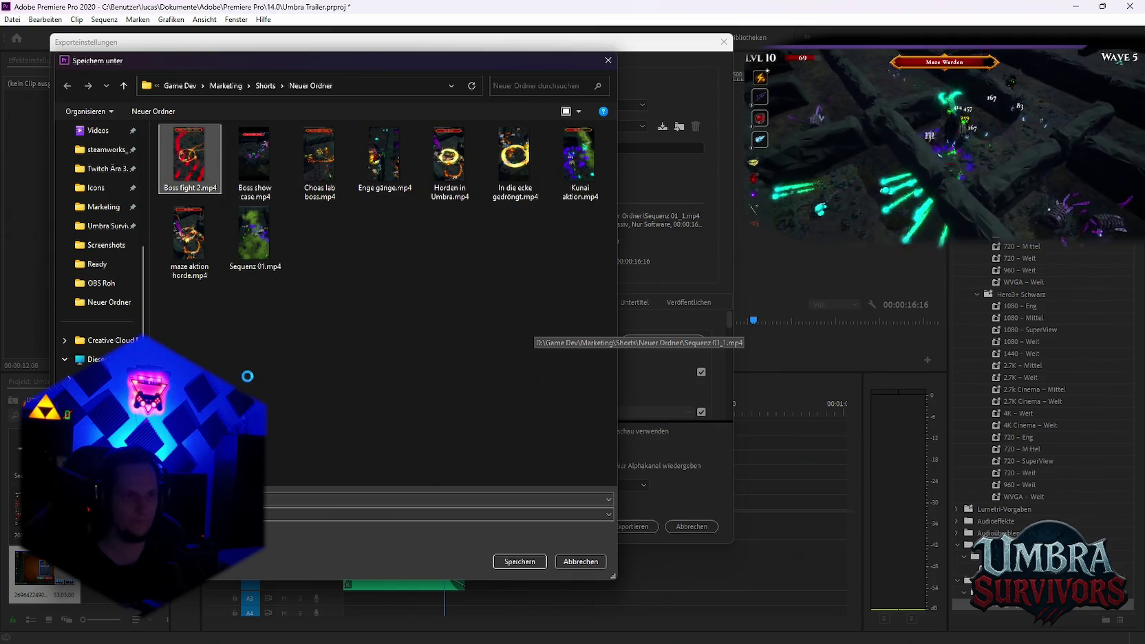
{"action": "right_click", "coordinate": [204, 159]}
{"action": "left_click", "coordinate": [196, 350]}
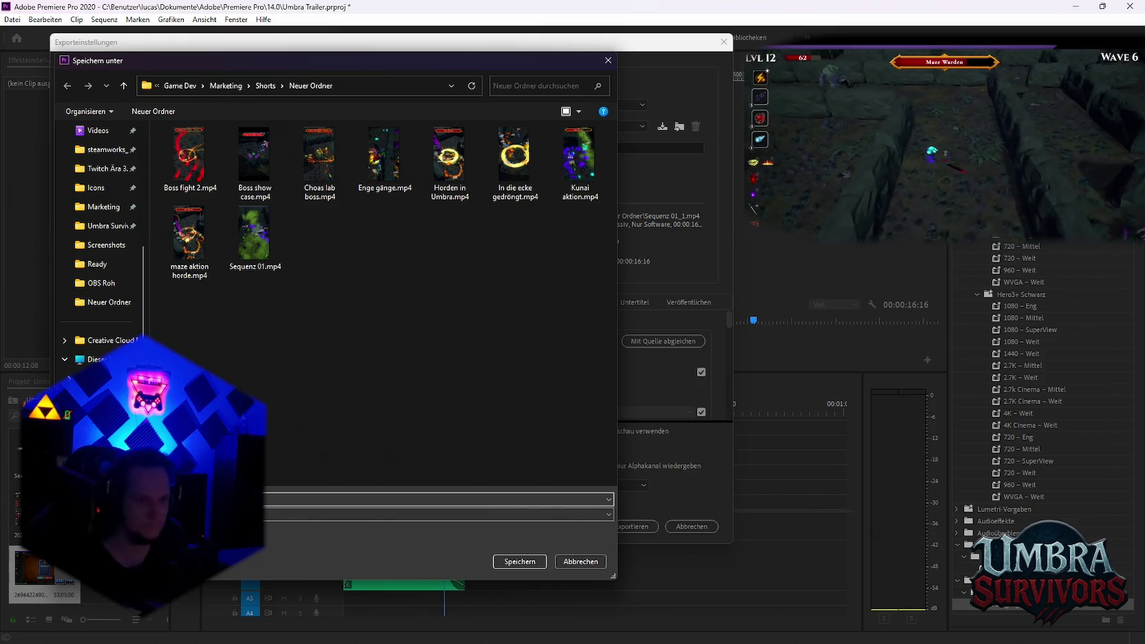
Save the output as golbin aktion.mp4, queue it in Media Encoder, and start encoding
{"action": "left_click", "coordinate": [517, 561]}
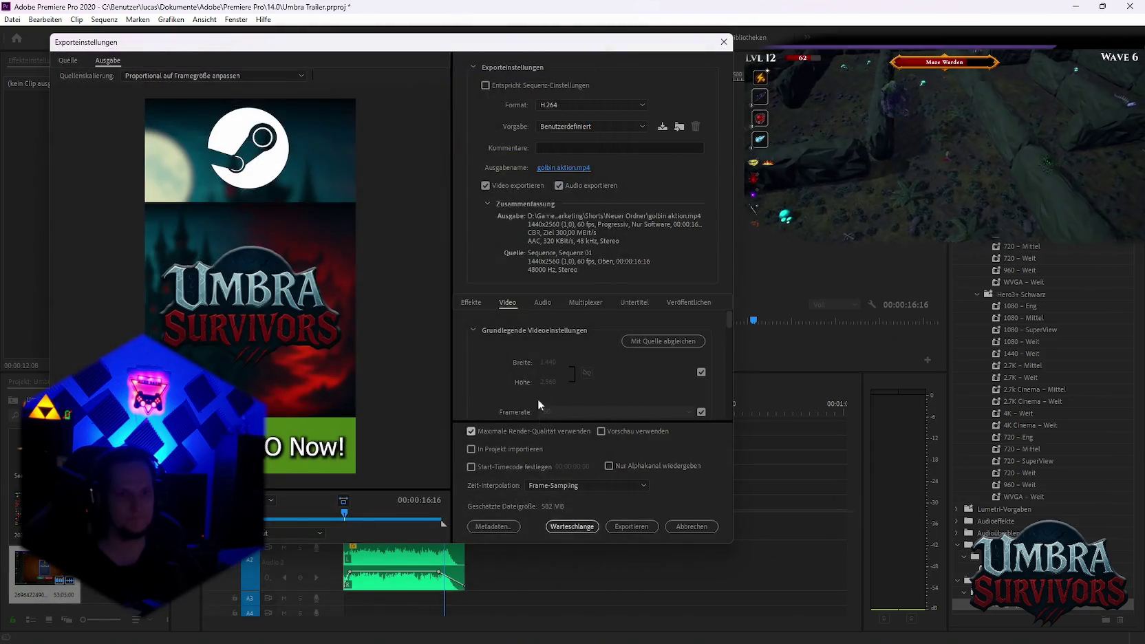
{"action": "left_click", "coordinate": [573, 527]}
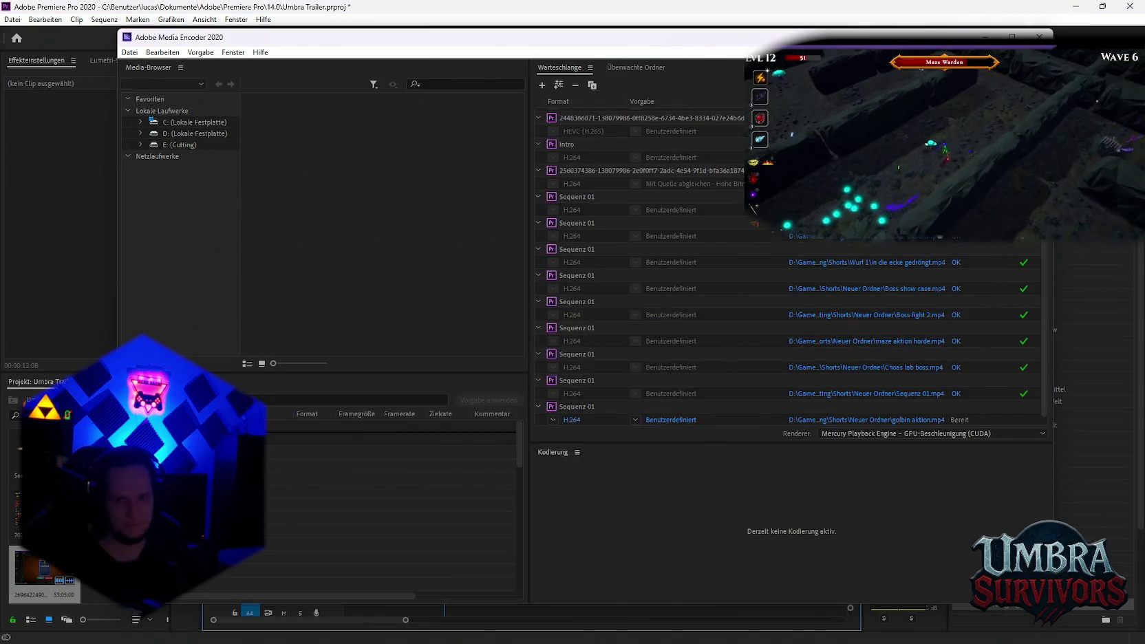
{"action": "left_click", "coordinate": [1039, 85]}
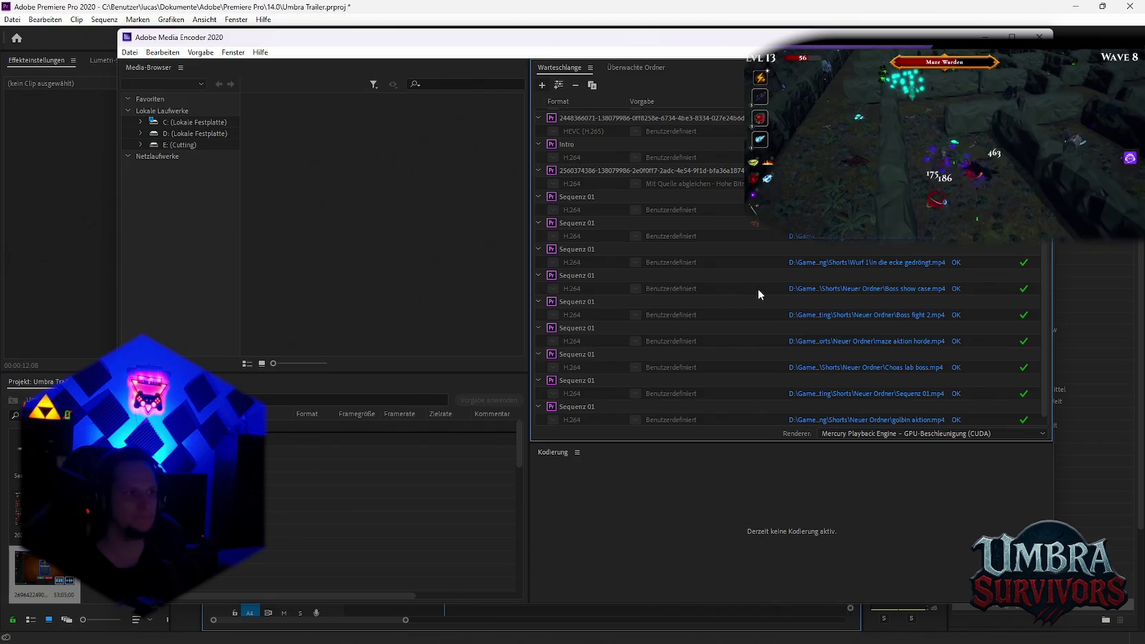
Let the golbin aktion.mp4 job finish rendering, then switch back to Premiere Pro
{"action": "scroll", "coordinate": [831, 347], "scroll_direction": "down", "scroll_amount": 1}
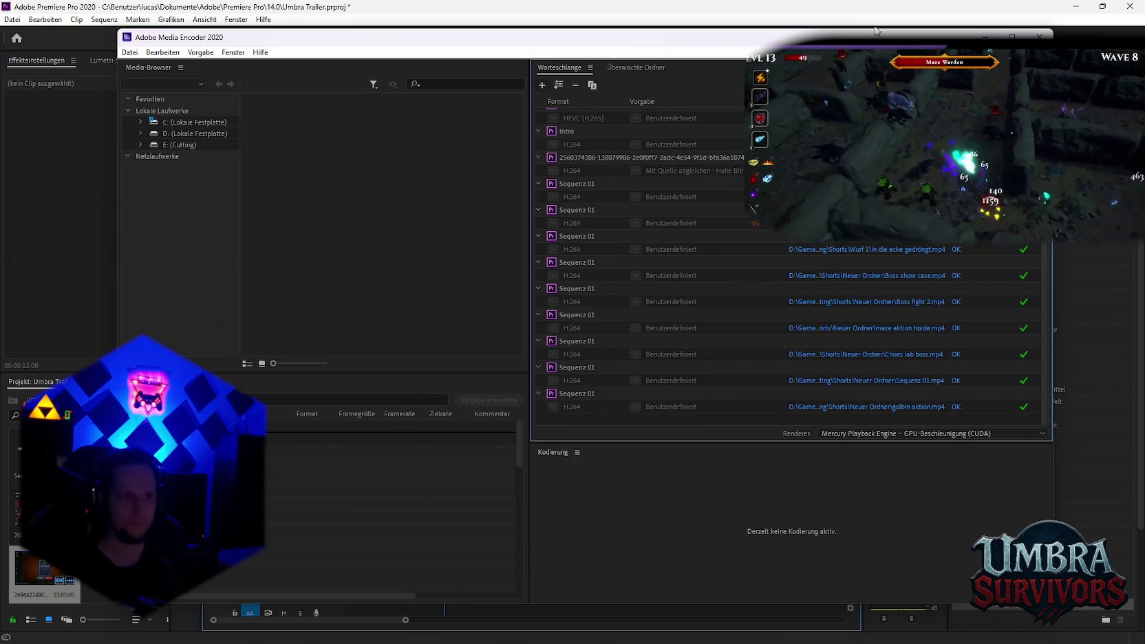
{"action": "left_click", "coordinate": [595, 471]}
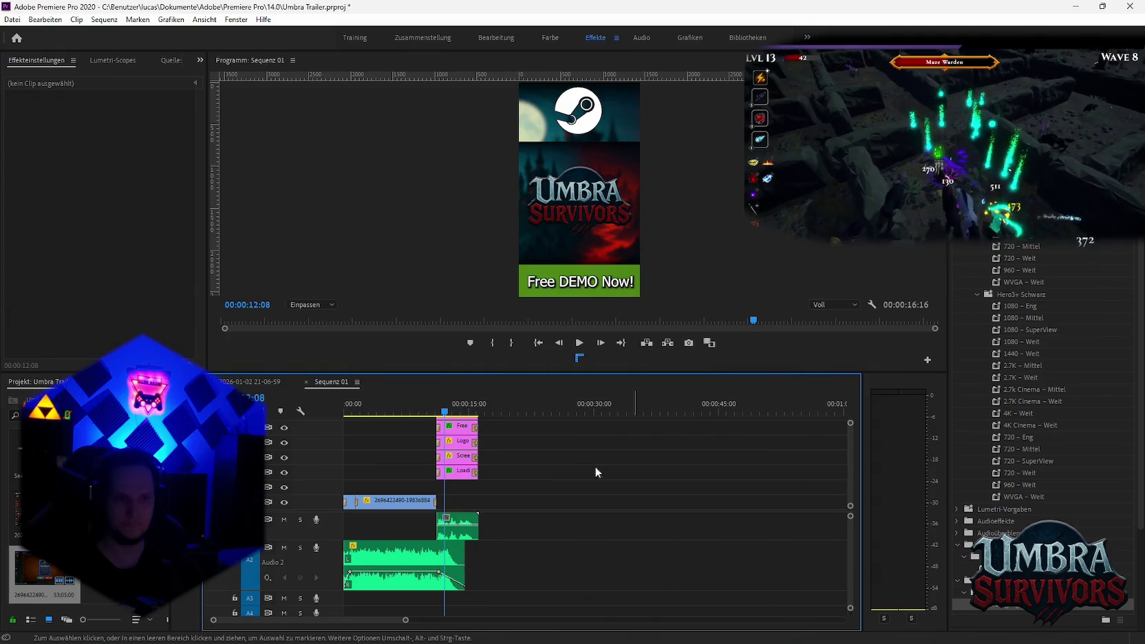
{"action": "key", "text": "ctrl+a"}
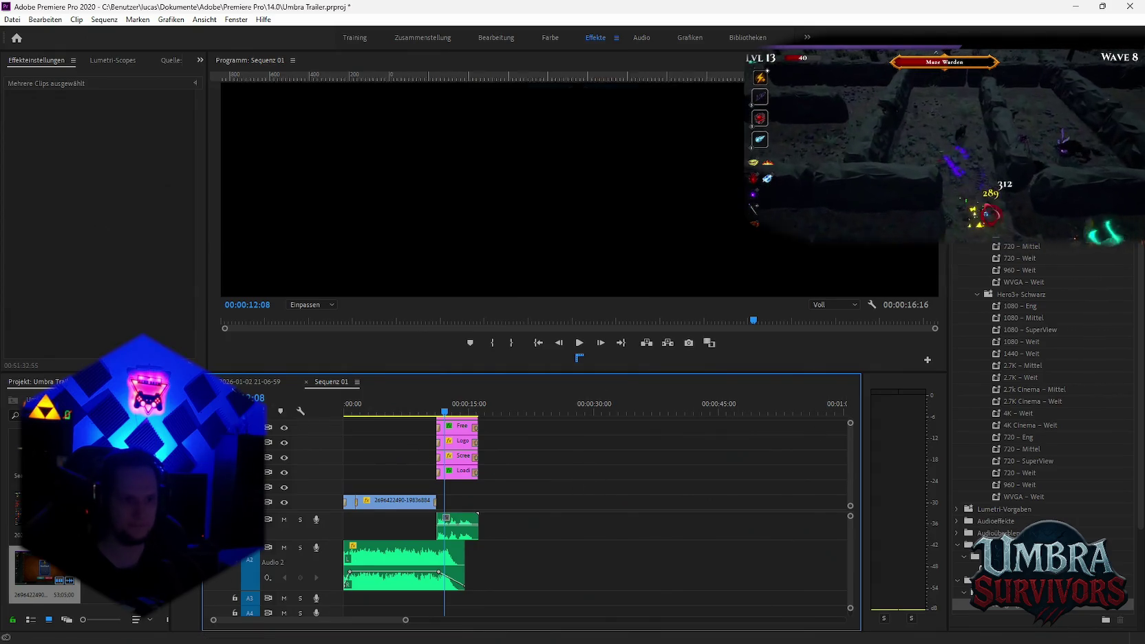
{"action": "left_click", "coordinate": [251, 381]}
{"action": "scroll", "coordinate": [630, 509], "scroll_direction": "down", "scroll_amount": 3}
{"action": "left_click", "coordinate": [497, 413]}
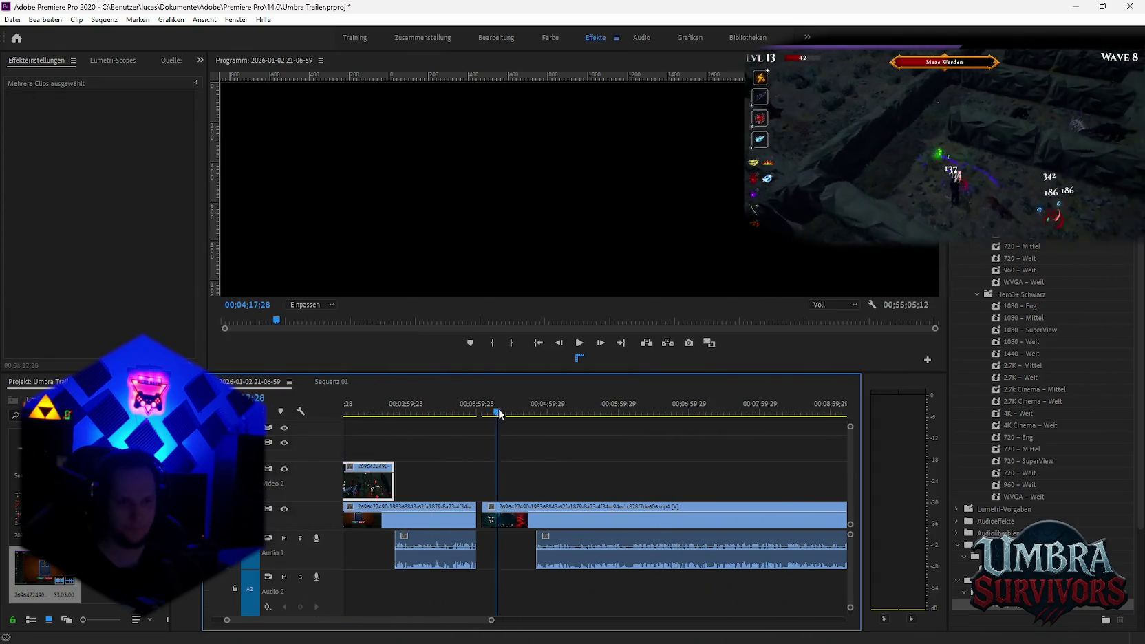
{"action": "left_click_drag", "start_coordinate": [499, 414], "coordinate": [610, 412]}
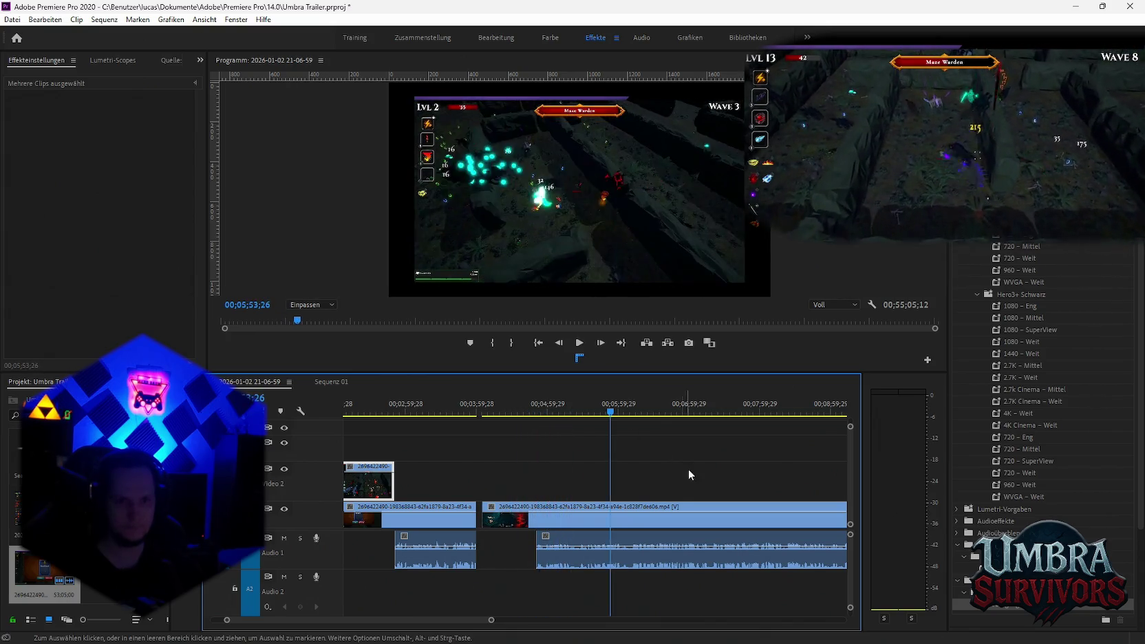
{"action": "scroll", "coordinate": [688, 468], "scroll_direction": "down", "scroll_amount": 3}
{"action": "mouse_move", "coordinate": [570, 413]}
{"action": "left_mouse_down"}
{"action": "mouse_move", "coordinate": [673, 421]}
{"action": "mouse_move", "coordinate": [513, 423]}
{"action": "mouse_move", "coordinate": [525, 423]}
{"action": "left_mouse_up"}
Play back the gameplay from the card-selection scene to review it
{"action": "key", "text": "space"}
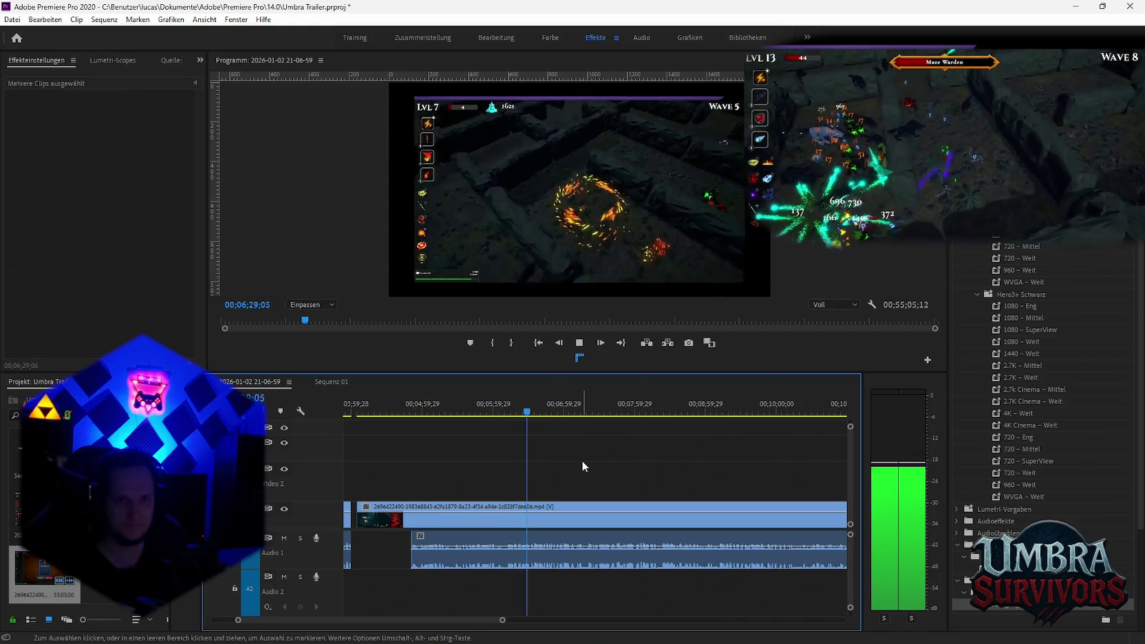
{"action": "scroll", "coordinate": [640, 461], "scroll_direction": "up", "scroll_amount": 5}
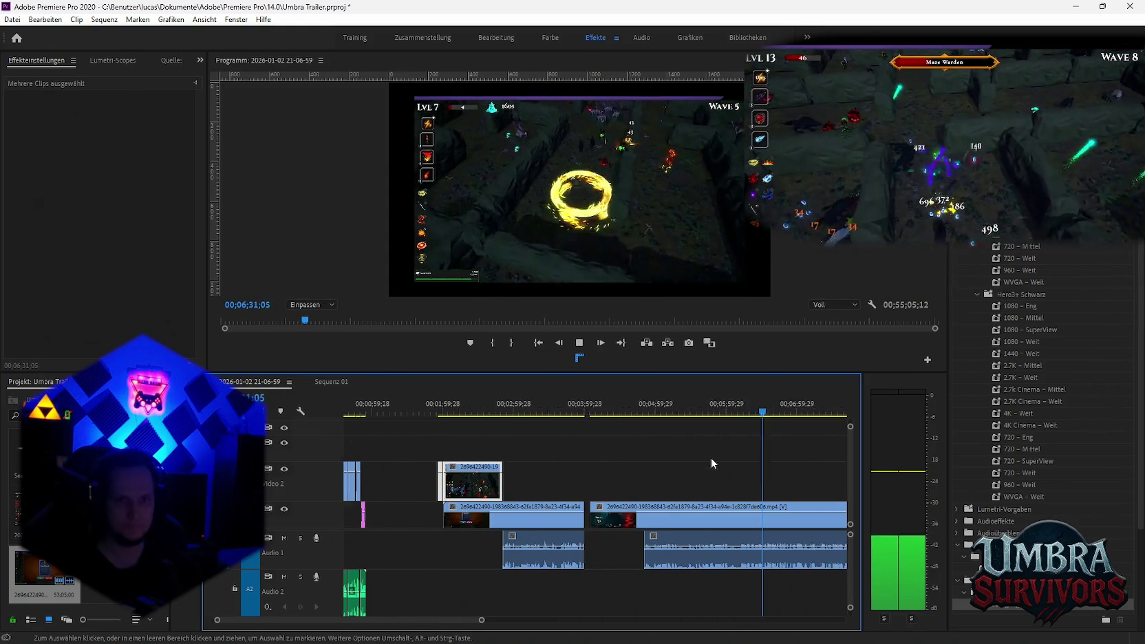
{"action": "scroll", "coordinate": [691, 481], "scroll_direction": "down", "scroll_amount": 2}
{"action": "scroll", "coordinate": [691, 485], "scroll_direction": "down", "scroll_amount": 2}
{"action": "scroll", "coordinate": [690, 488], "scroll_direction": "down", "scroll_amount": 2}
{"action": "key", "text": "space"}
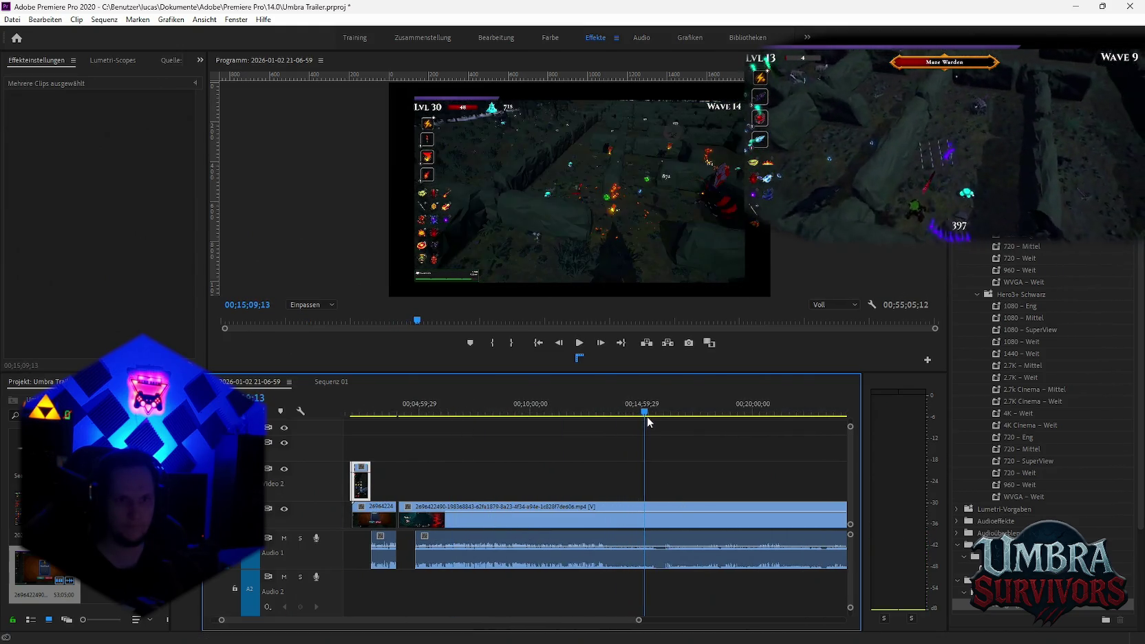
{"action": "key", "text": "space"}
{"action": "scroll", "coordinate": [663, 475], "scroll_direction": "up", "scroll_amount": 2}
{"action": "scroll", "coordinate": [653, 473], "scroll_direction": "down", "scroll_amount": 2}
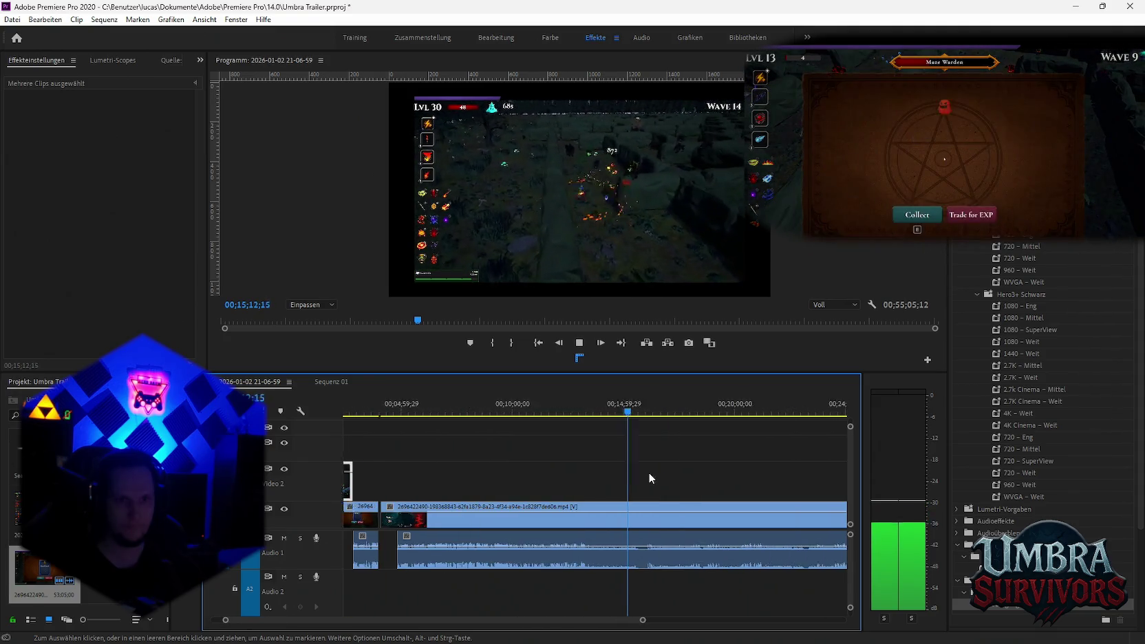
{"action": "scroll", "coordinate": [647, 472], "scroll_direction": "down", "scroll_amount": 2}
{"action": "scroll", "coordinate": [650, 471], "scroll_direction": "down", "scroll_amount": 2}
Find a cut point near 50:54, split the gameplay clip with the Razor, and return to Sequenz 01
{"action": "left_click_drag", "start_coordinate": [686, 415], "coordinate": [704, 415]}
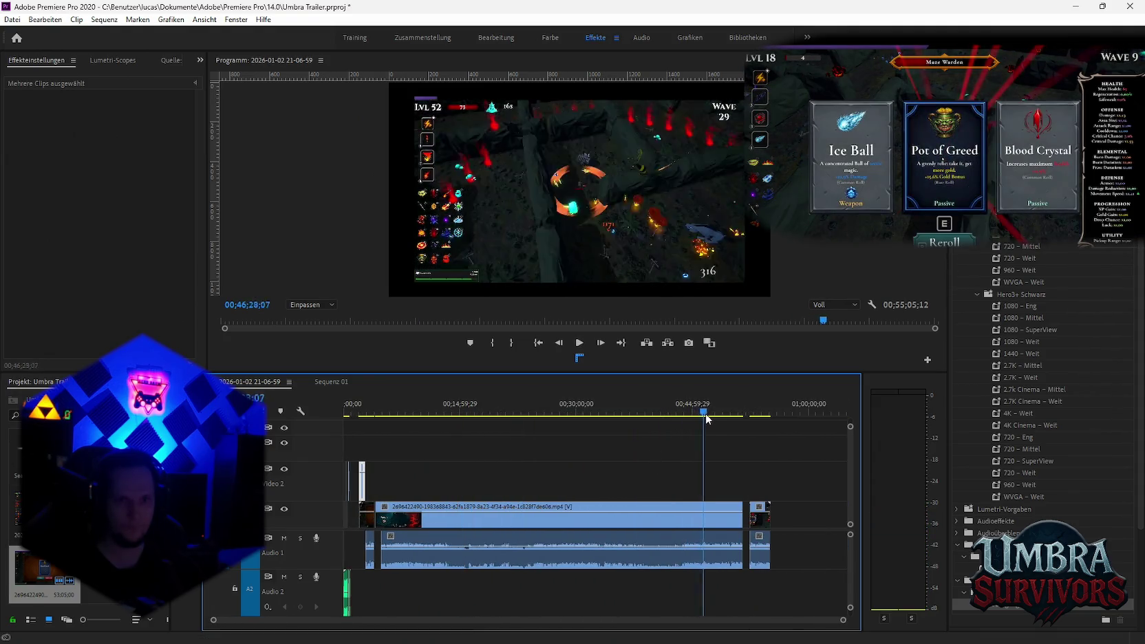
{"action": "scroll", "coordinate": [741, 475], "scroll_direction": "up", "scroll_amount": 2}
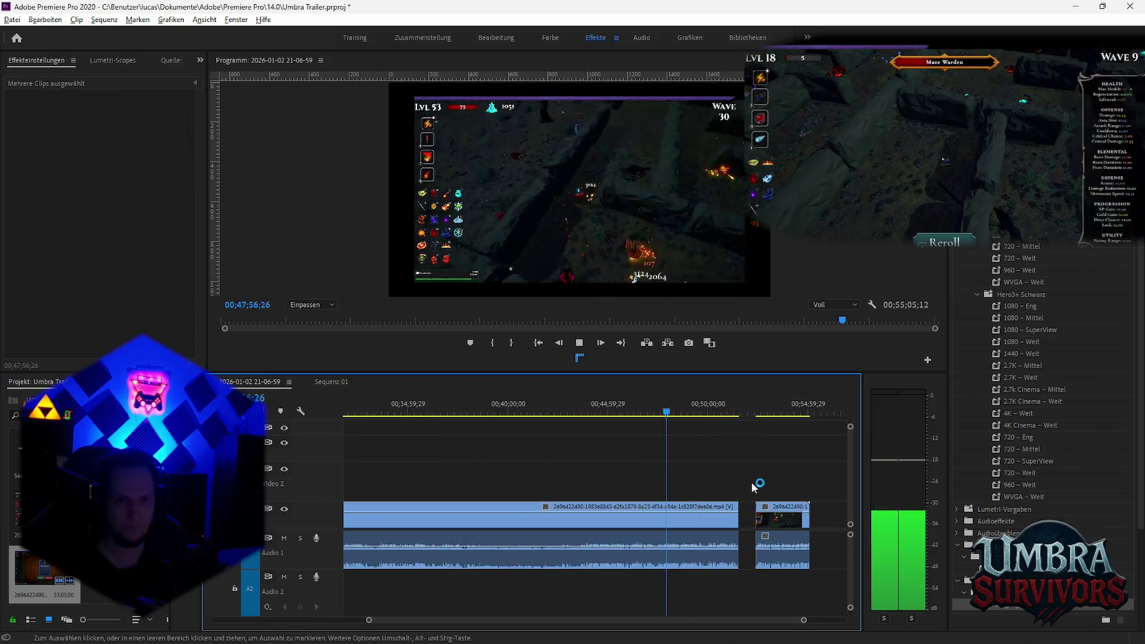
{"action": "scroll", "coordinate": [665, 462], "scroll_direction": "up", "scroll_amount": 2}
{"action": "left_click", "coordinate": [654, 412]}
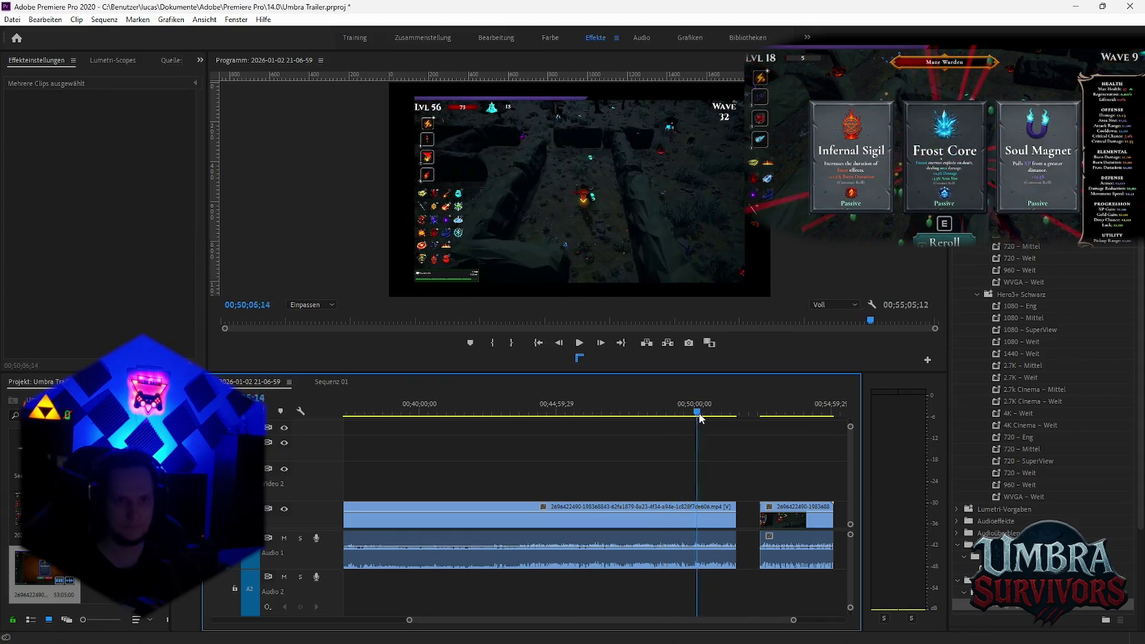
{"action": "left_click_drag", "start_coordinate": [707, 418], "coordinate": [725, 422]}
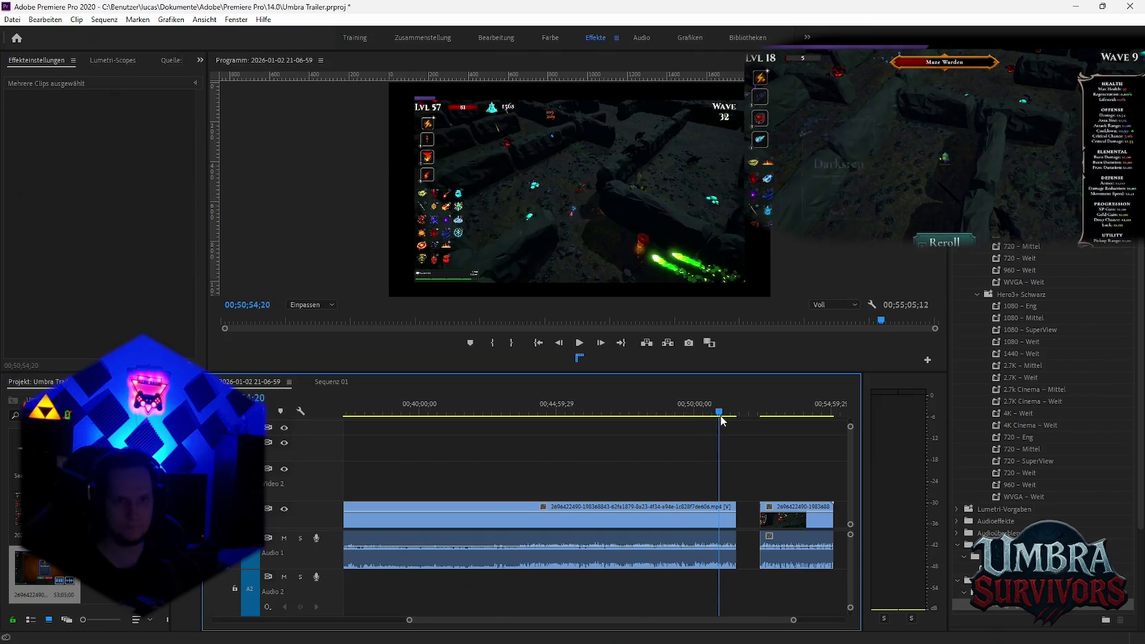
{"action": "left_click_drag", "start_coordinate": [725, 422], "coordinate": [719, 421]}
{"action": "key", "text": "c"}
{"action": "left_click", "coordinate": [719, 491]}
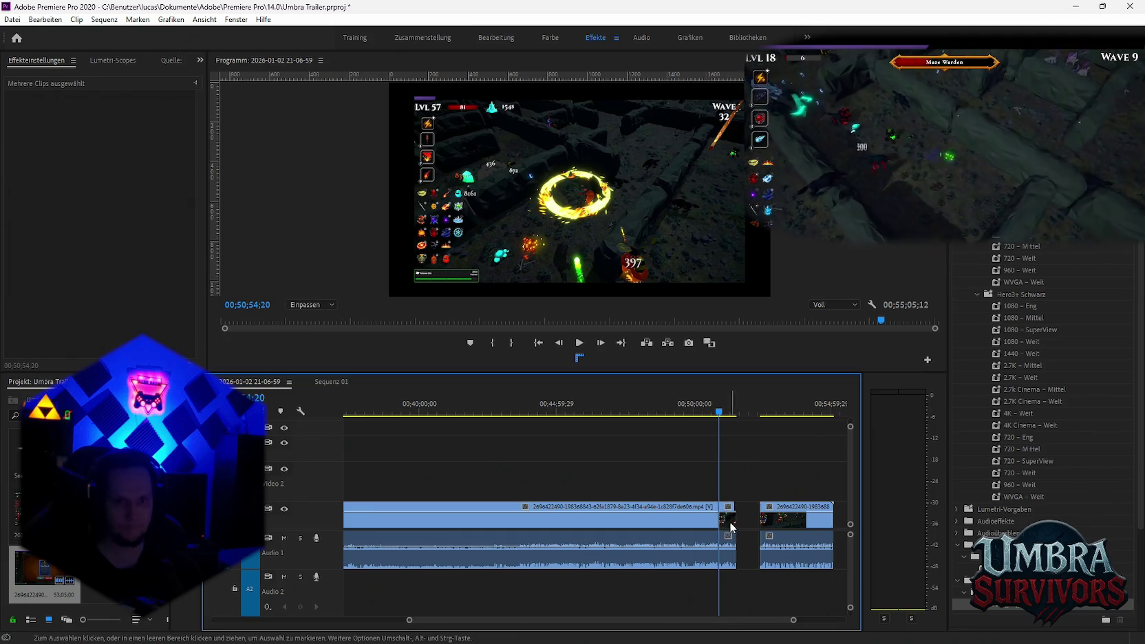
{"action": "left_click", "coordinate": [337, 385]}
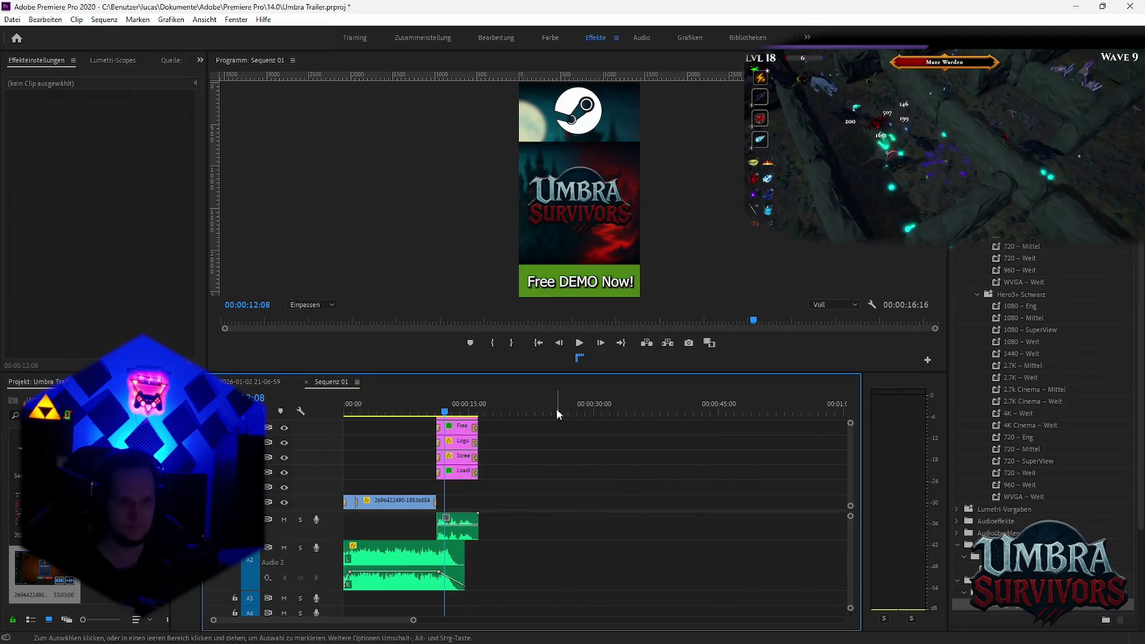
Delete the old opening clip at the start of Sequenz 01
{"action": "left_click", "coordinate": [556, 408]}
{"action": "scroll", "coordinate": [443, 541], "scroll_direction": "down", "scroll_amount": 3}
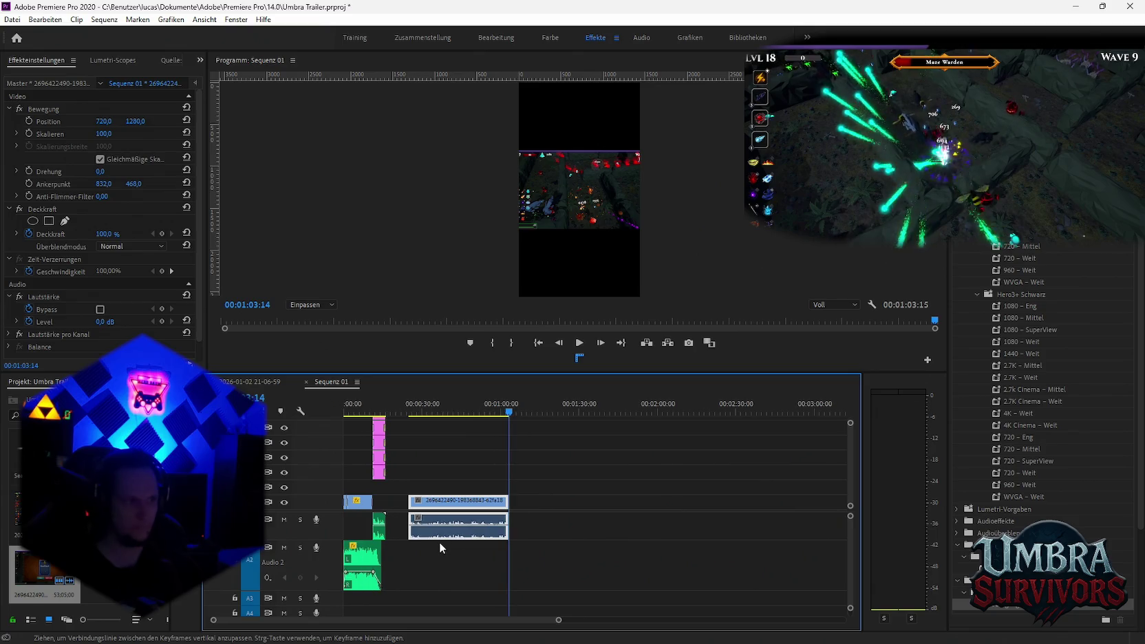
{"action": "scroll", "coordinate": [432, 543], "scroll_direction": "up", "scroll_amount": 2}
{"action": "left_click", "coordinate": [384, 502]}
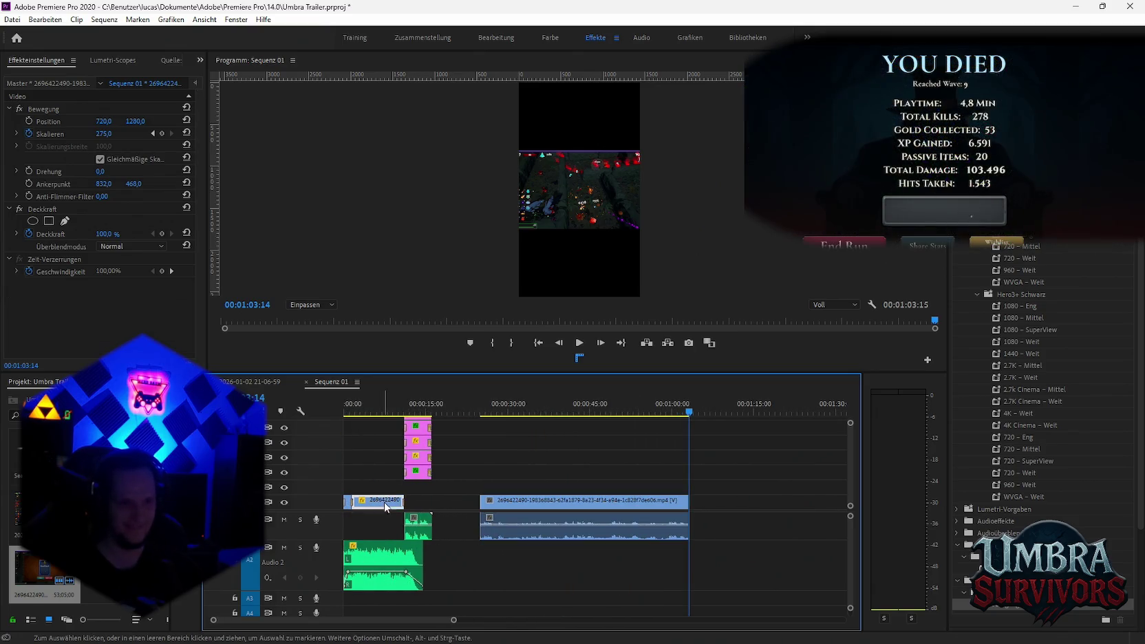
{"action": "key", "text": "Delete"}
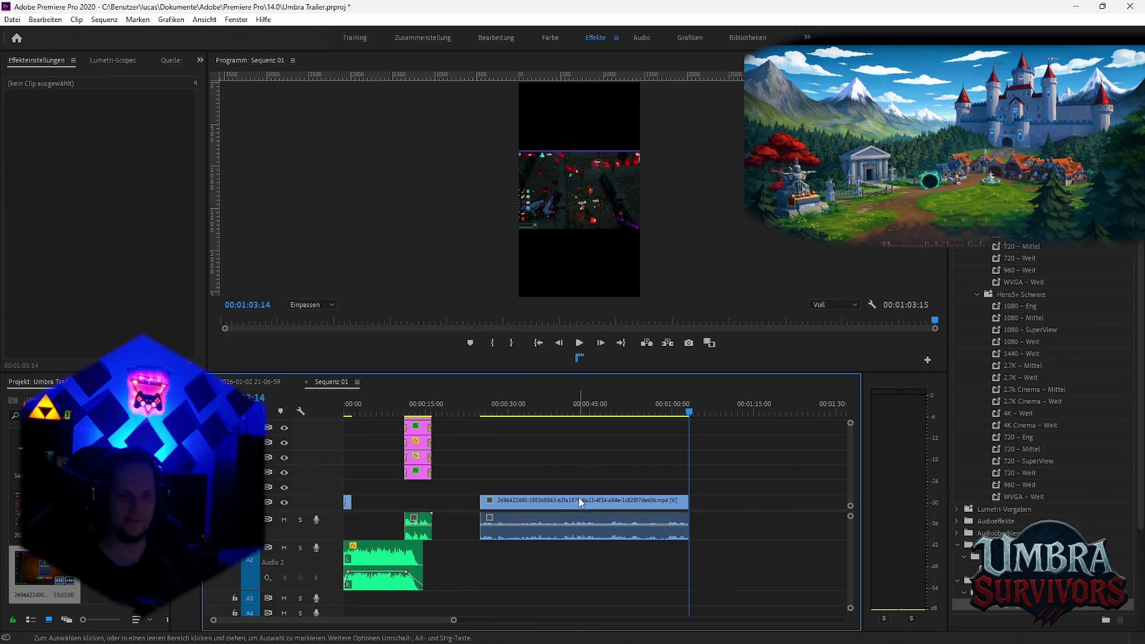
Trim the new gameplay clip, move it to the sequence start, and delete its audio
{"action": "left_click_drag", "start_coordinate": [482, 500], "coordinate": [677, 503]}
{"action": "left_click_drag", "start_coordinate": [527, 500], "coordinate": [395, 502]}
{"action": "left_click", "coordinate": [498, 499]}
{"action": "left_click", "coordinate": [397, 525], "text": "alt"}
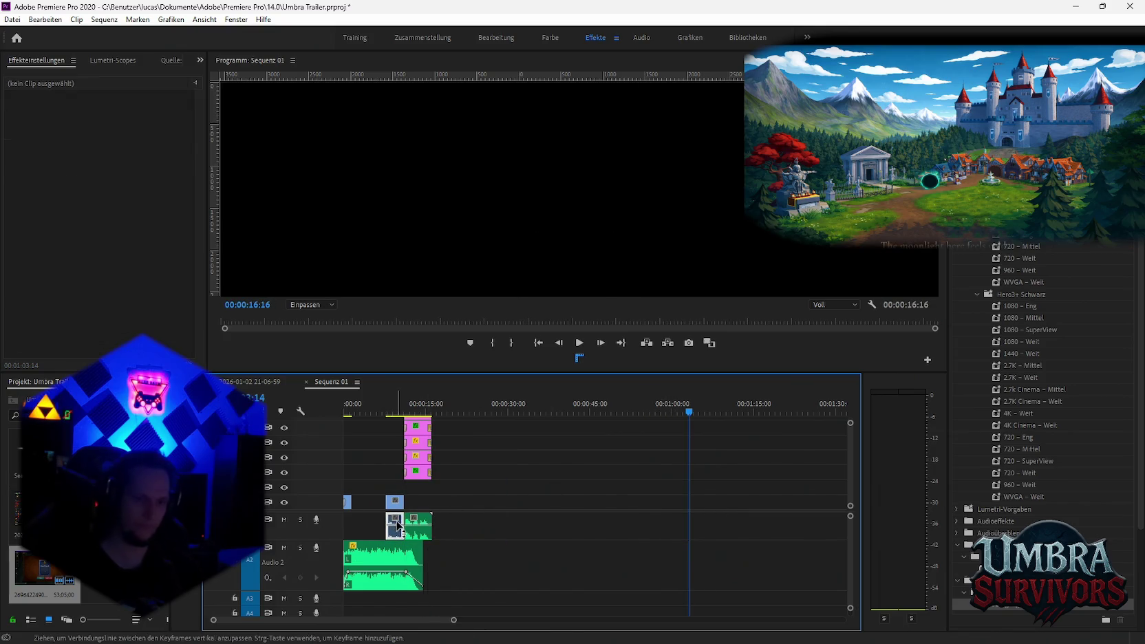
{"action": "key", "text": "Delete"}
Extend the gameplay clip's in-point back to the sequence start and preview the short
{"action": "scroll", "coordinate": [399, 523], "scroll_direction": "up", "scroll_amount": 3}
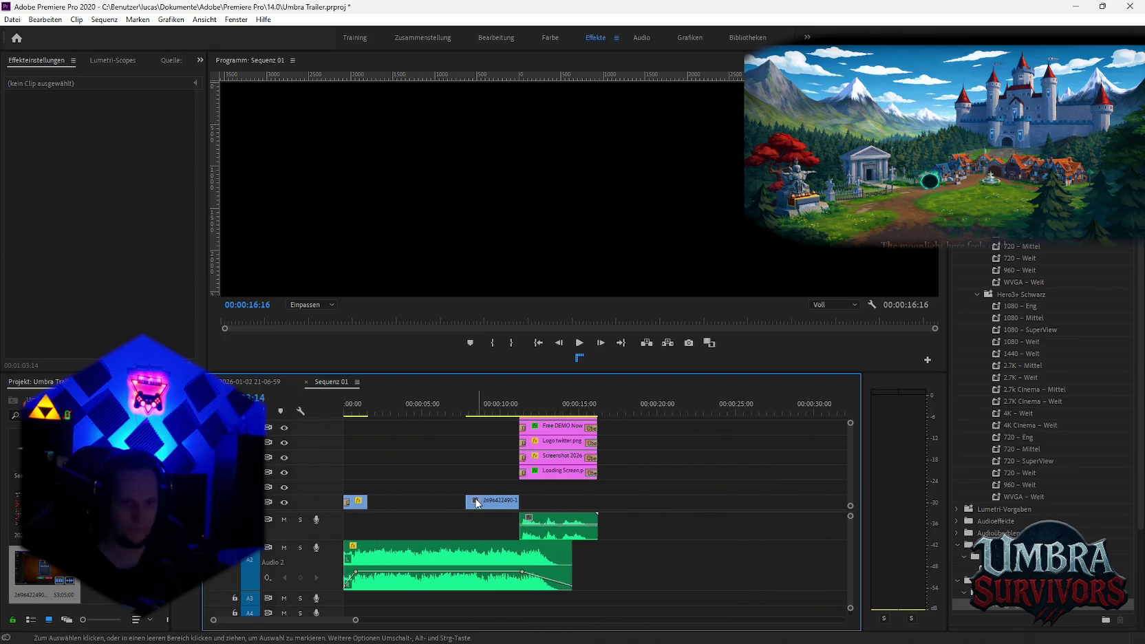
{"action": "left_click_drag", "start_coordinate": [460, 501], "coordinate": [372, 513]}
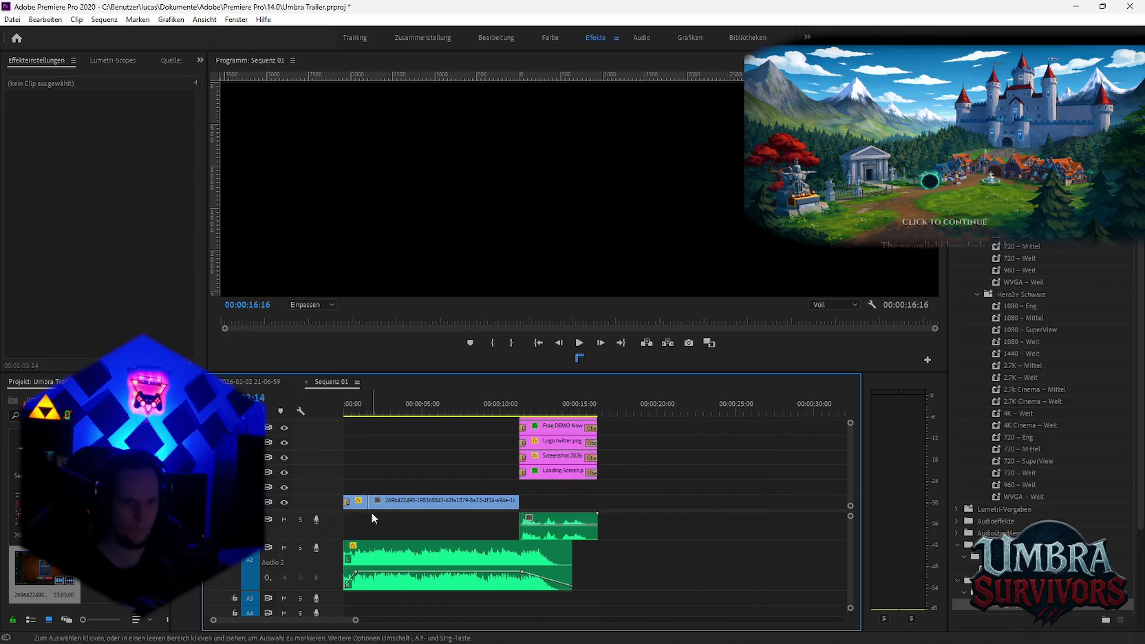
{"action": "left_click", "coordinate": [1016, 609]}
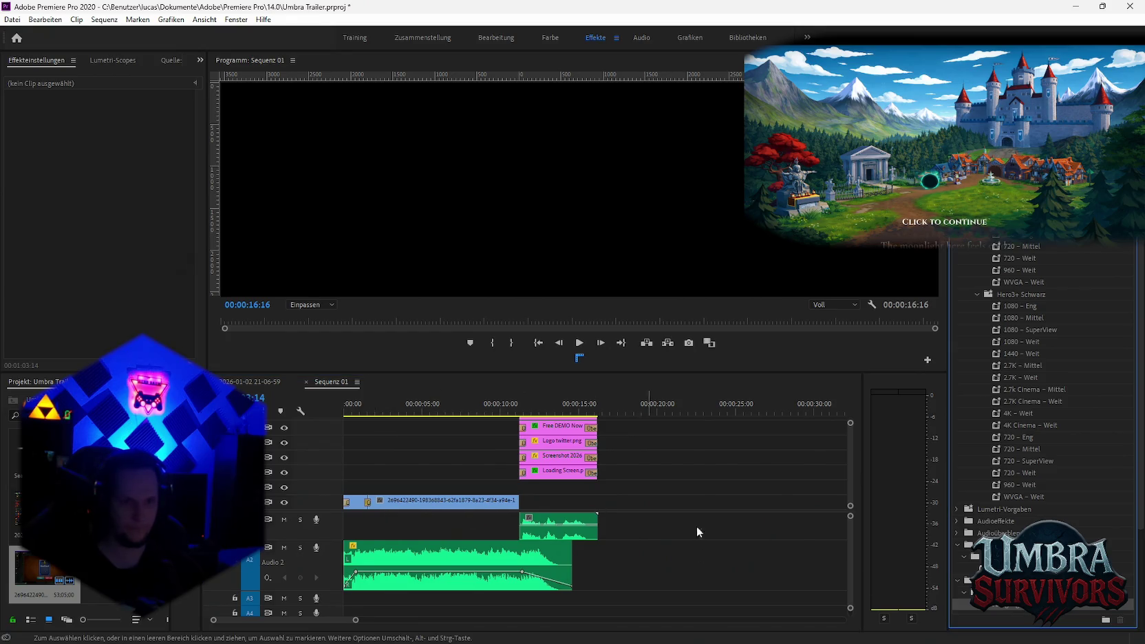
{"action": "left_click", "coordinate": [342, 383]}
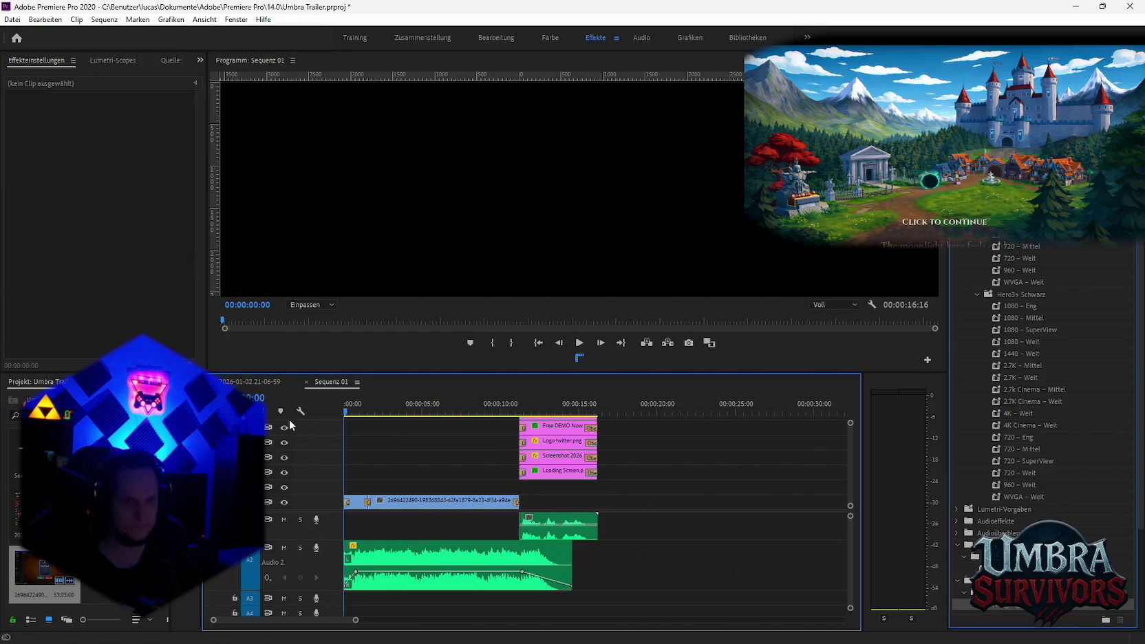
{"action": "key", "text": "Home"}
{"action": "key", "text": "space"}
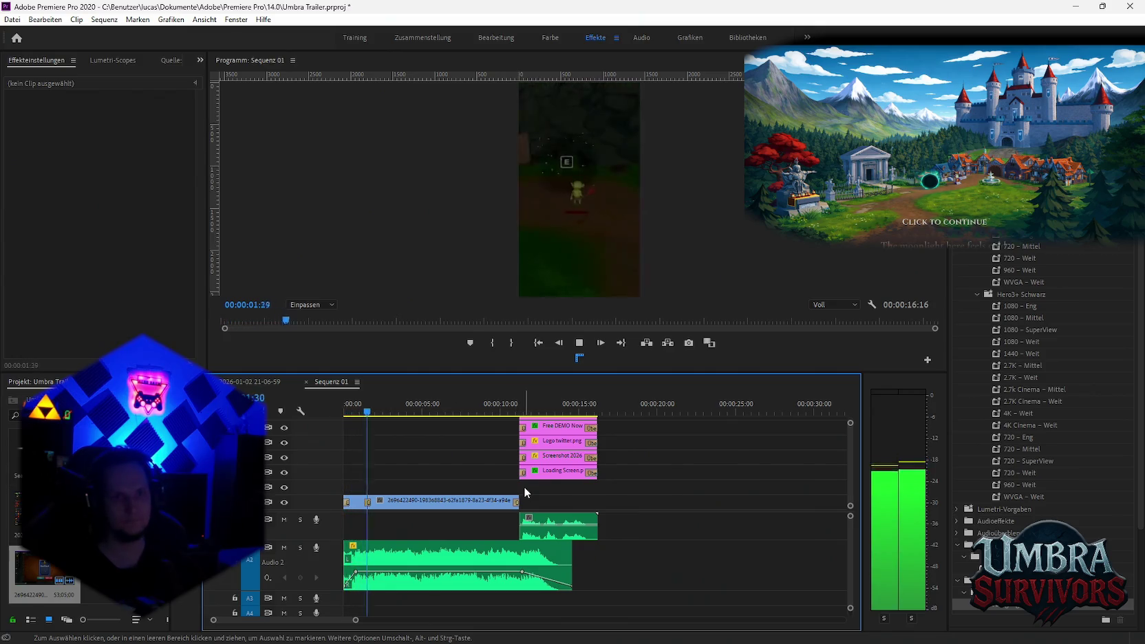
{"action": "left_click", "coordinate": [481, 500]}
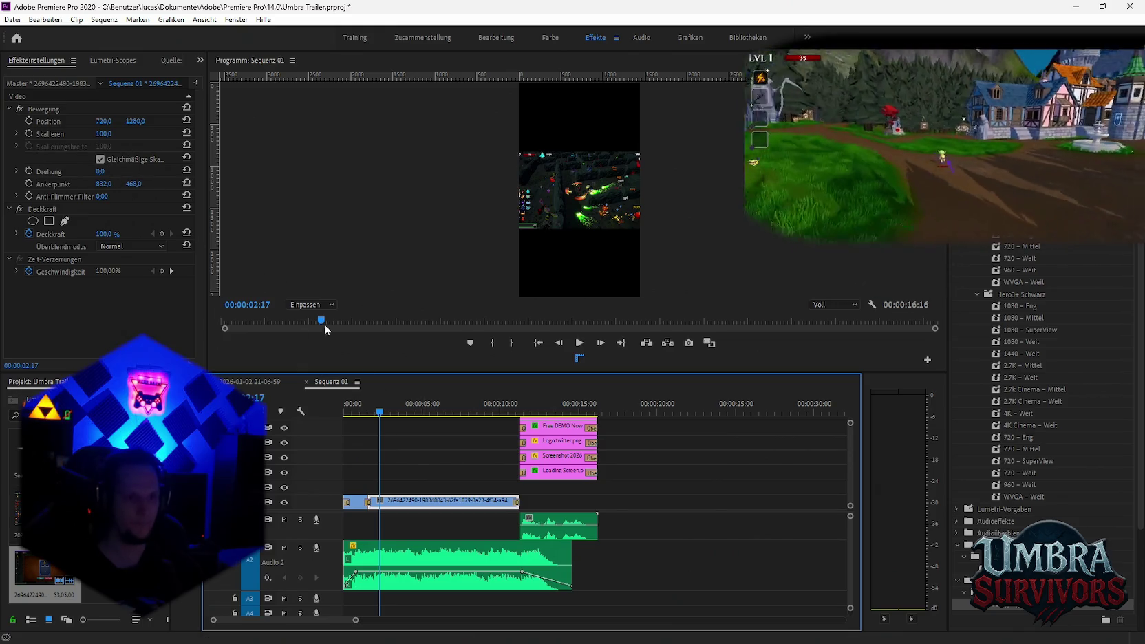
{"action": "left_click_drag", "start_coordinate": [379, 411], "coordinate": [376, 415]}
{"action": "left_click", "coordinate": [28, 134]}
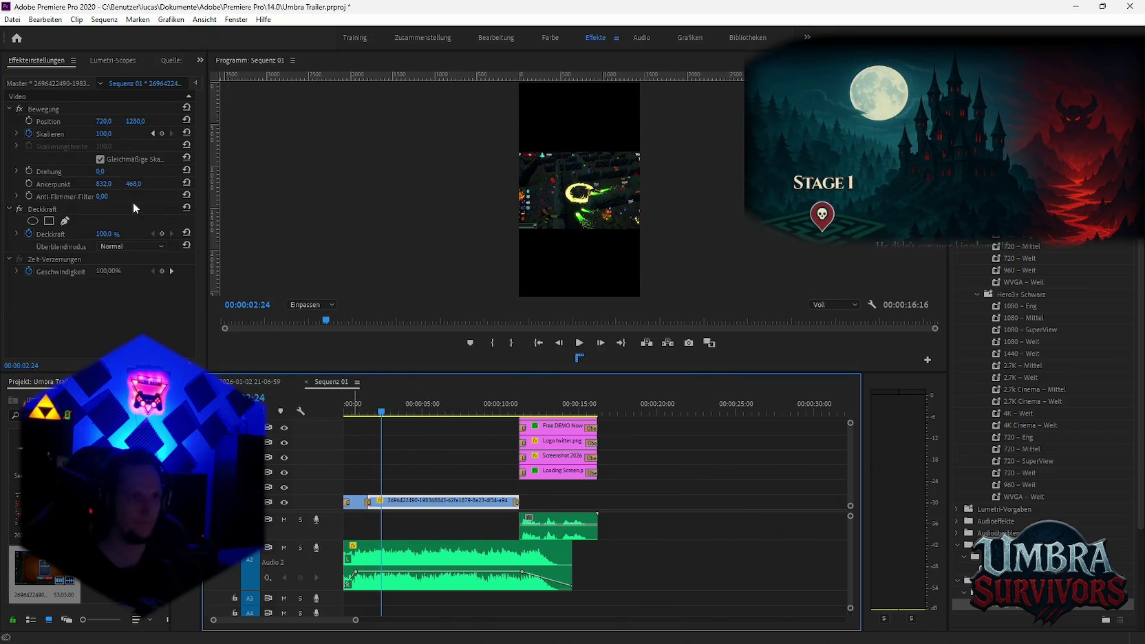
{"action": "left_click_drag", "start_coordinate": [103, 133], "coordinate": [603, 134]}
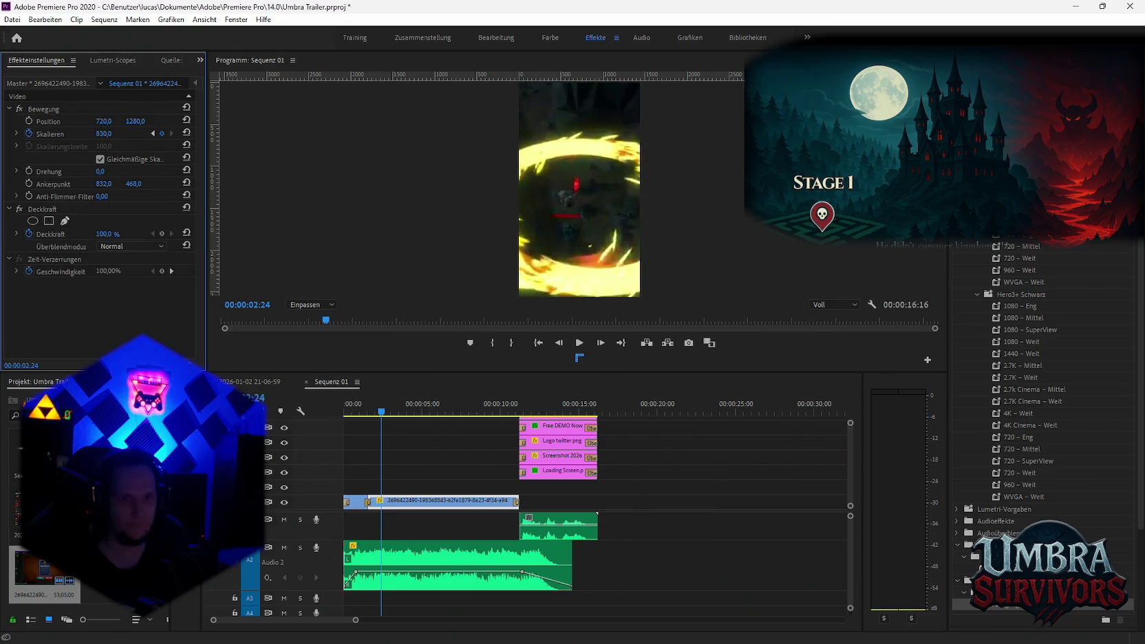
{"action": "key", "text": "space"}
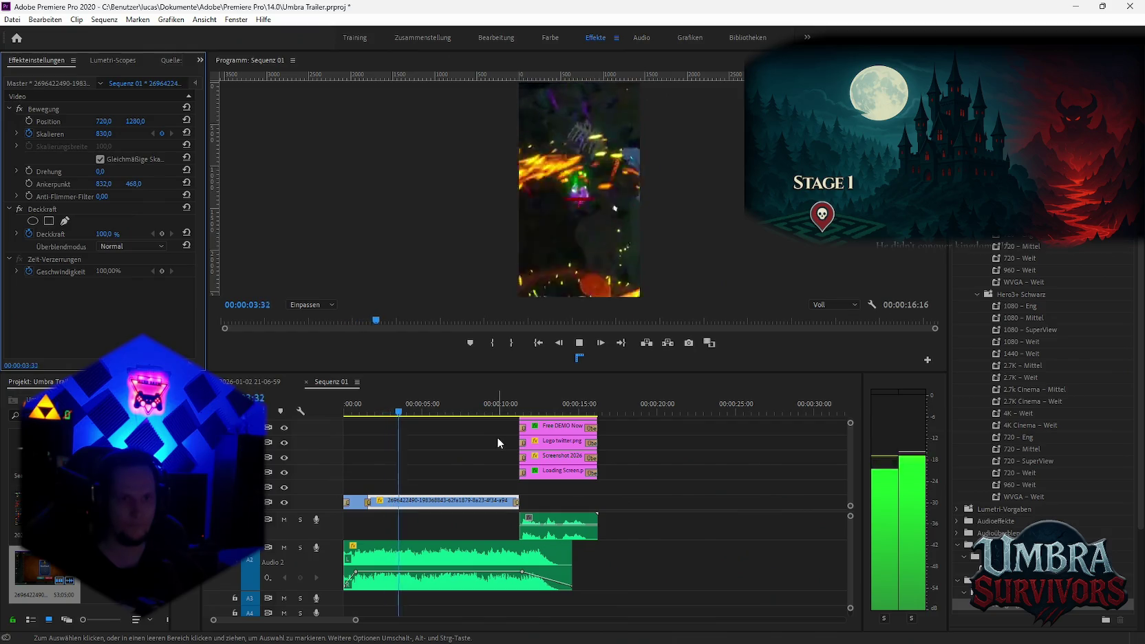
{"action": "key", "text": "space"}
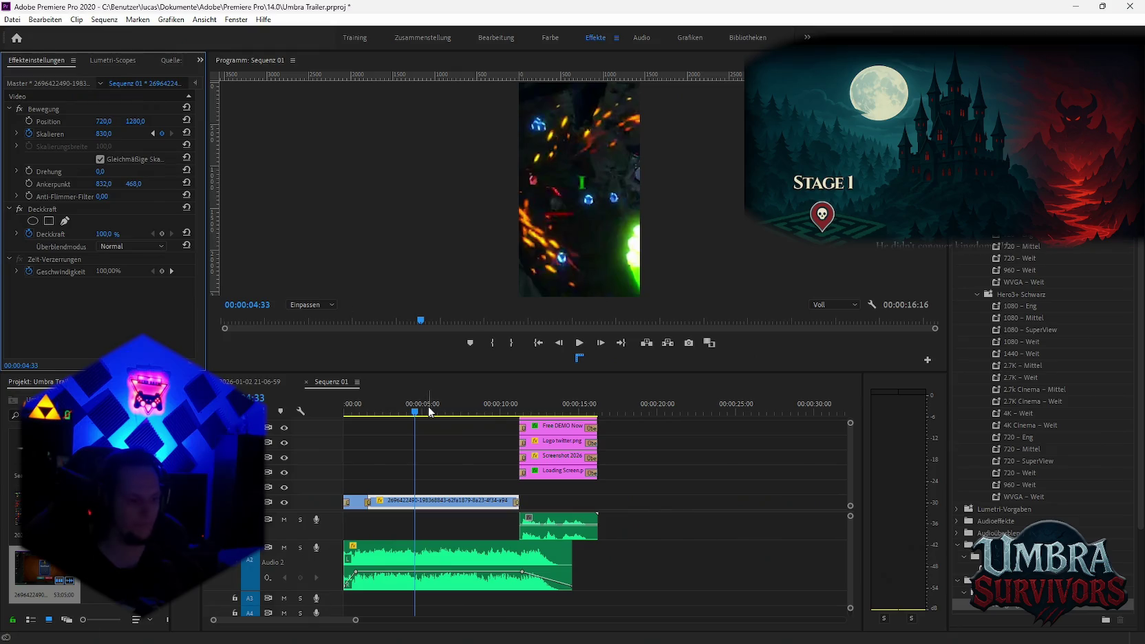
{"action": "mouse_move", "coordinate": [418, 413]}
{"action": "left_mouse_down"}
{"action": "mouse_move", "coordinate": [371, 417]}
{"action": "mouse_move", "coordinate": [387, 418]}
{"action": "left_mouse_up"}
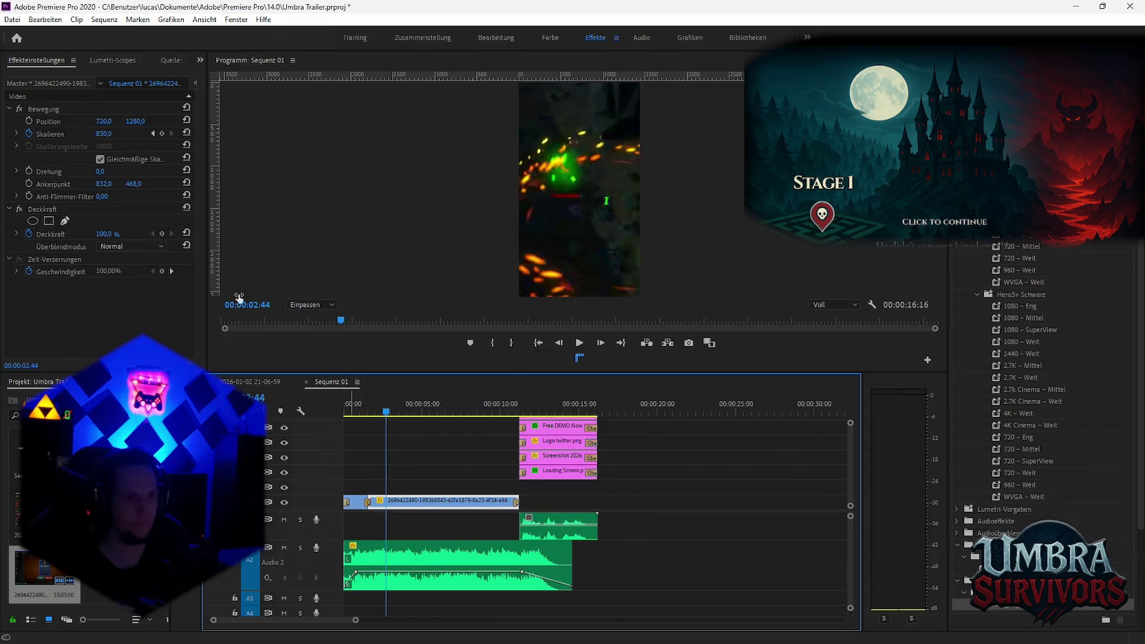
{"action": "left_click", "coordinate": [162, 133]}
{"action": "left_click", "coordinate": [386, 412]}
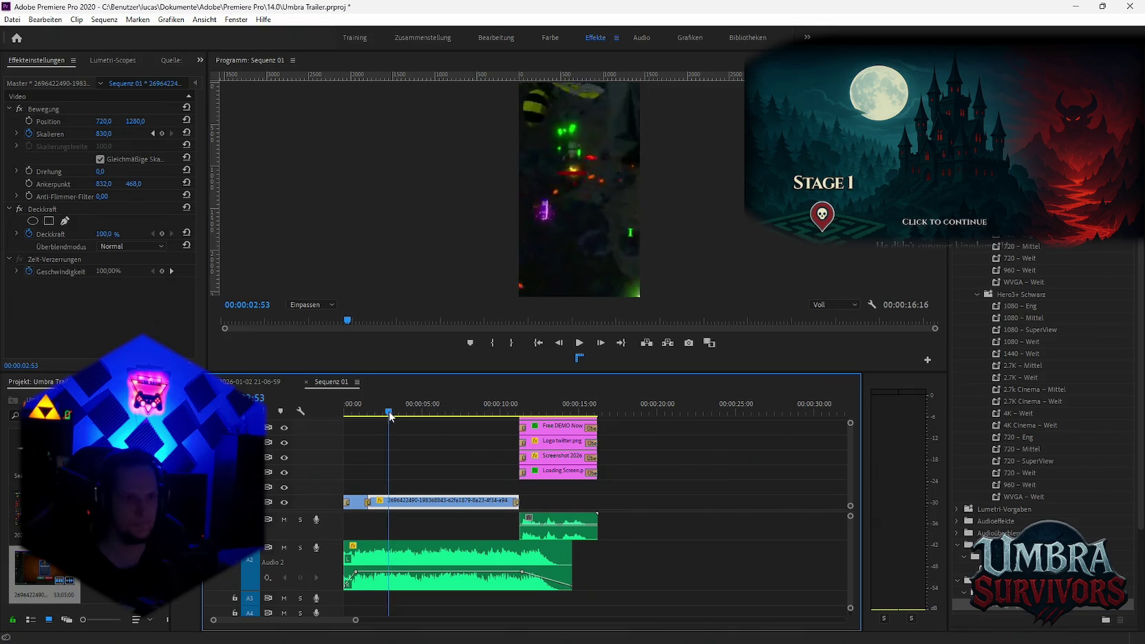
{"action": "left_click", "coordinate": [163, 133]}
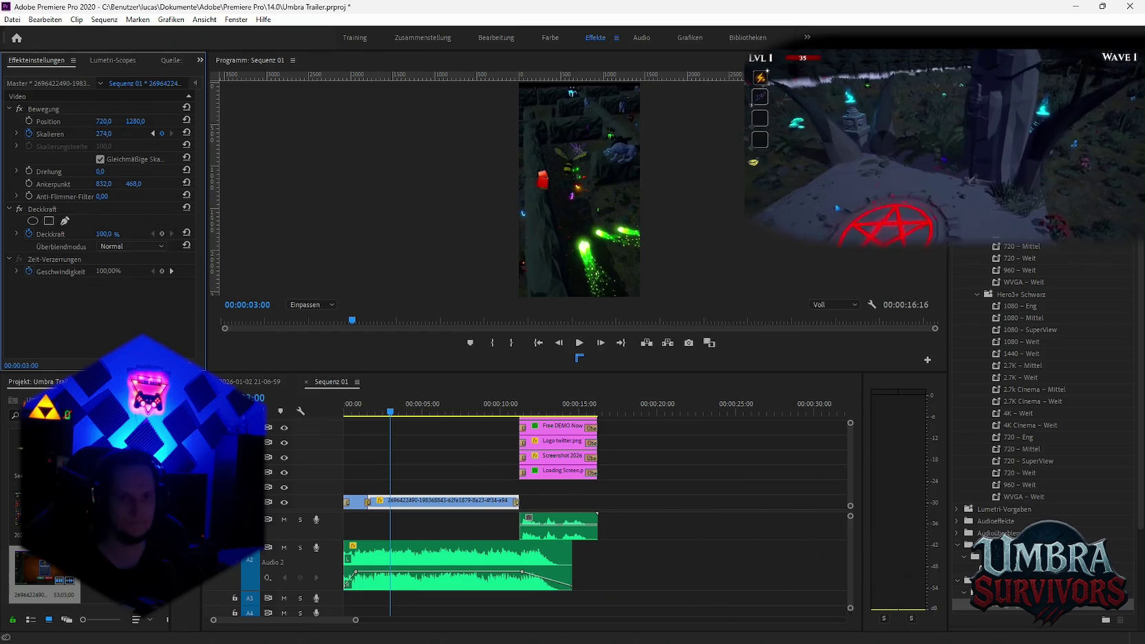
{"action": "left_click_drag", "start_coordinate": [103, 134], "coordinate": [277, 286]}
{"action": "left_click", "coordinate": [421, 451]}
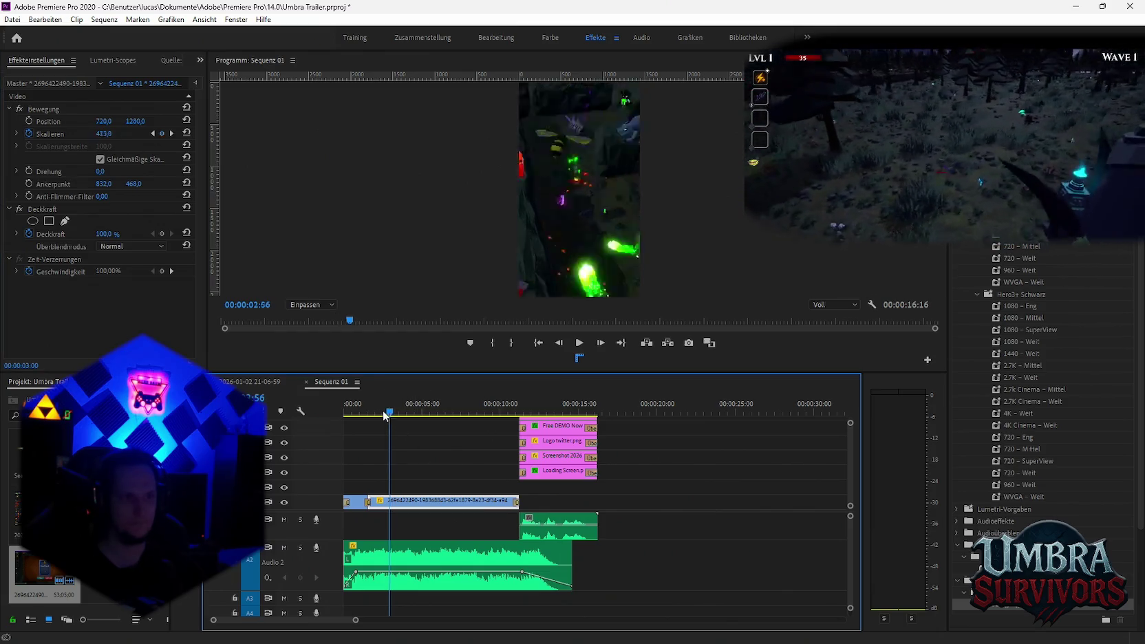
{"action": "key", "text": "Home"}
{"action": "key", "text": "space"}
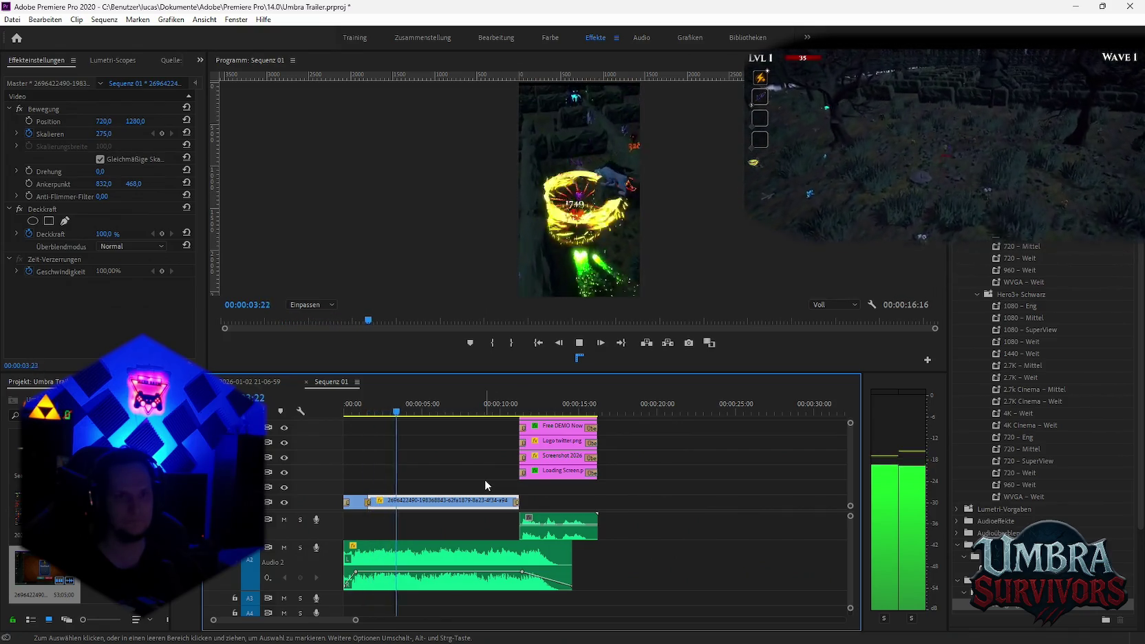
{"action": "key", "text": "space"}
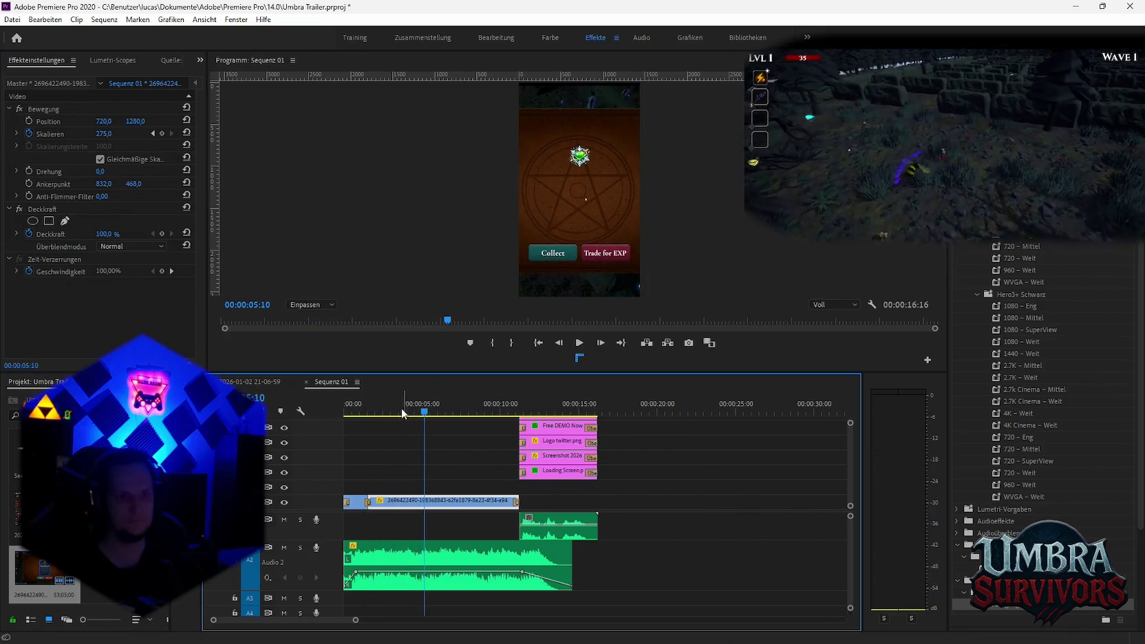
{"action": "left_click", "coordinate": [153, 134]}
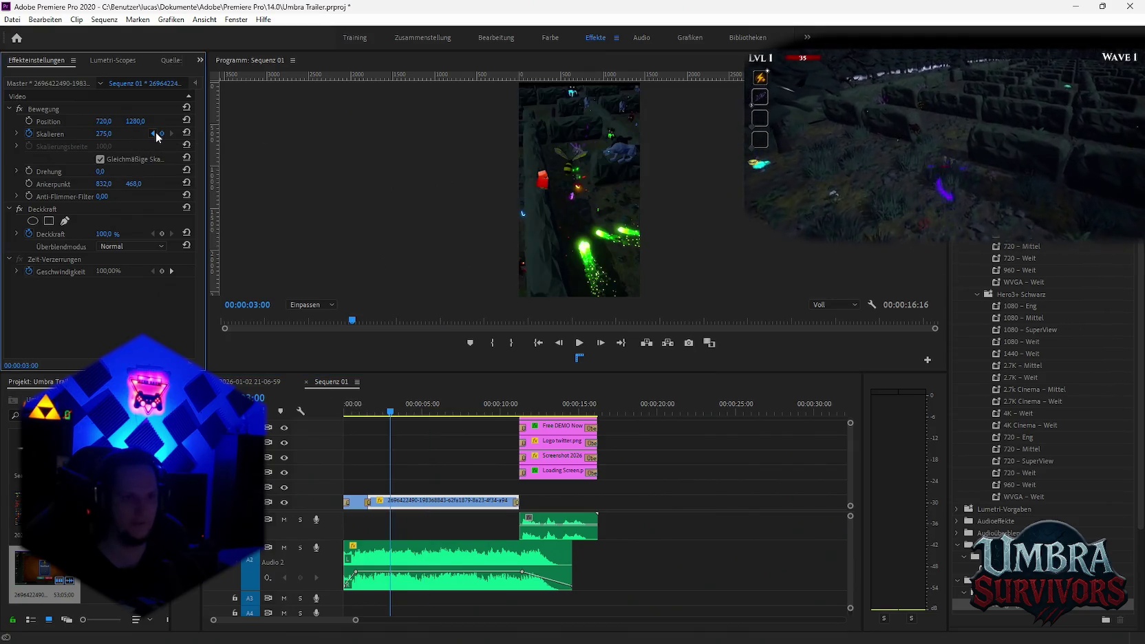
{"action": "left_click", "coordinate": [153, 133]}
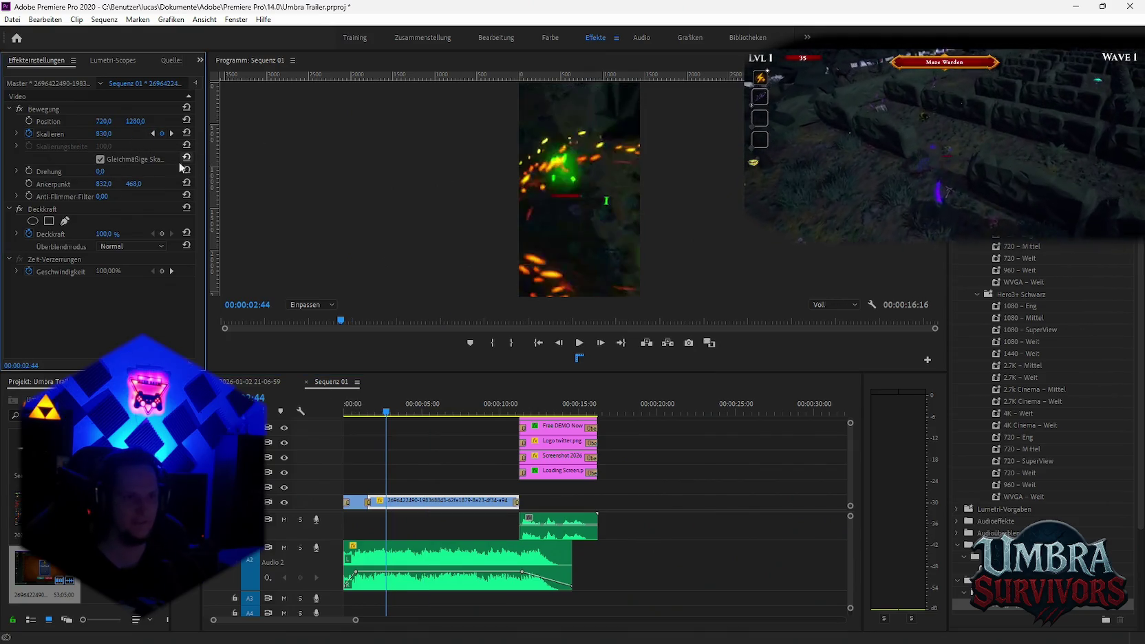
{"action": "left_click", "coordinate": [153, 133]}
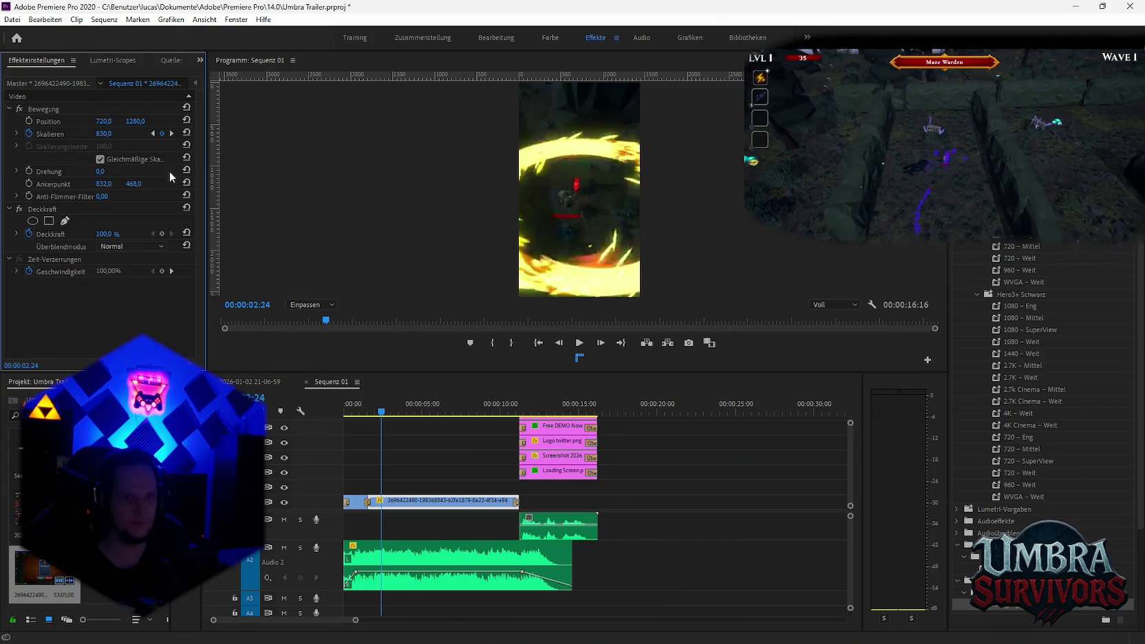
{"action": "left_click", "coordinate": [154, 133]}
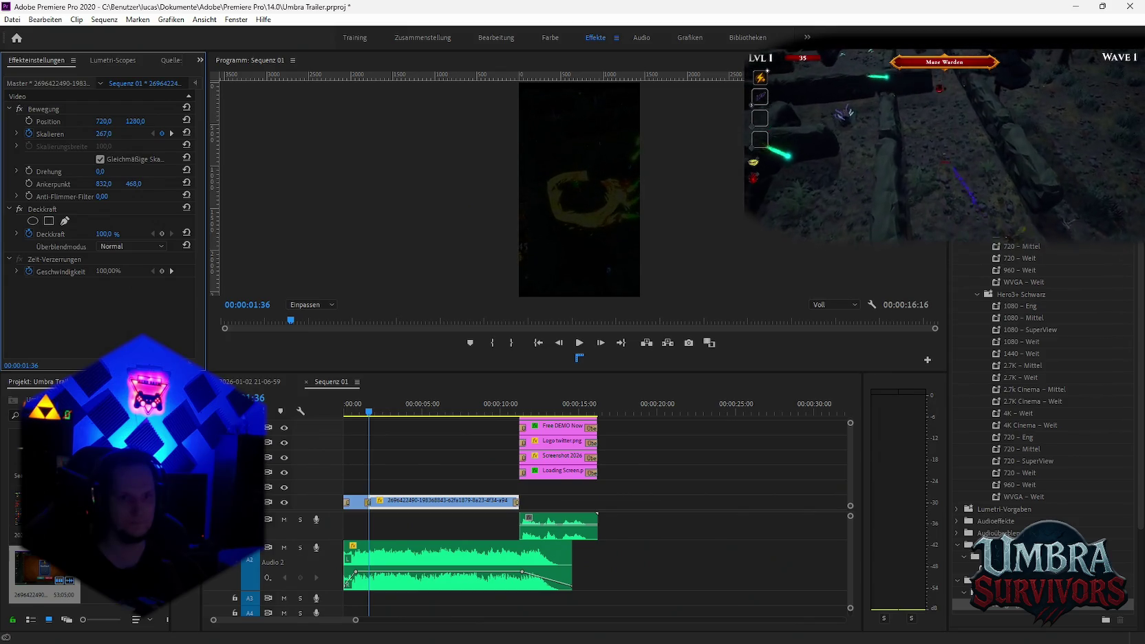
{"action": "left_click_drag", "start_coordinate": [369, 417], "coordinate": [343, 418]}
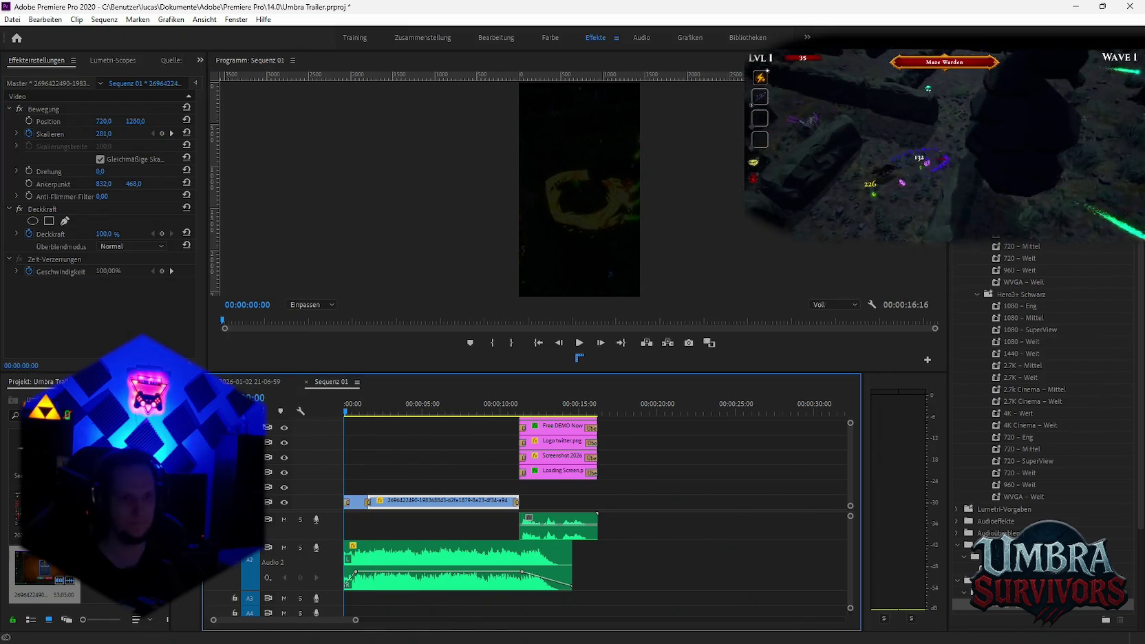
{"action": "key", "text": "space"}
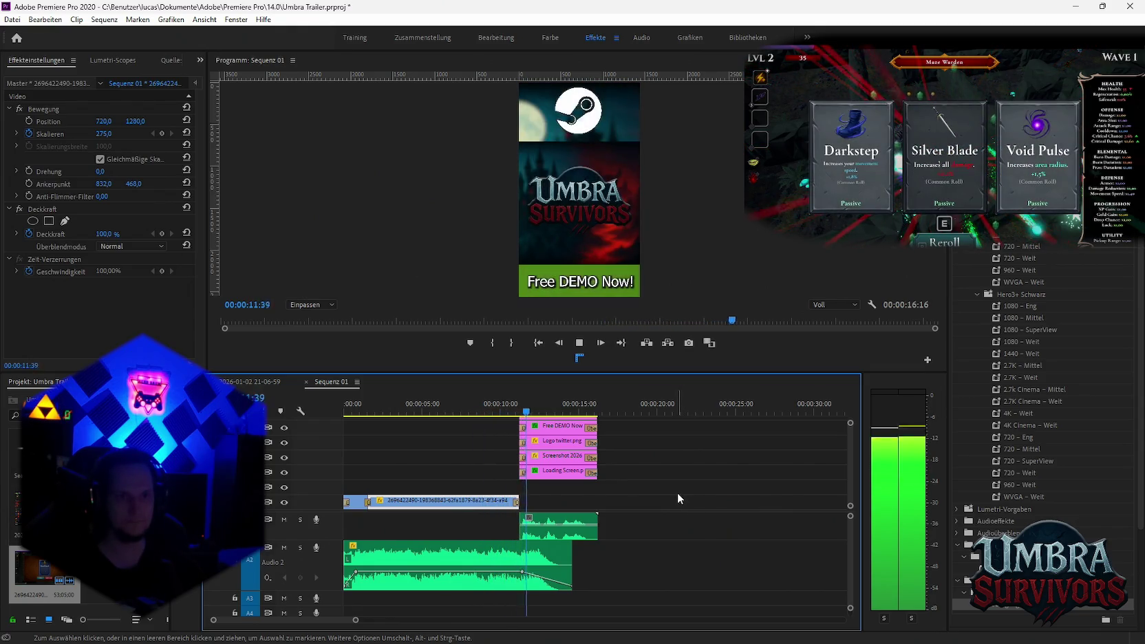
{"action": "key", "text": "space"}
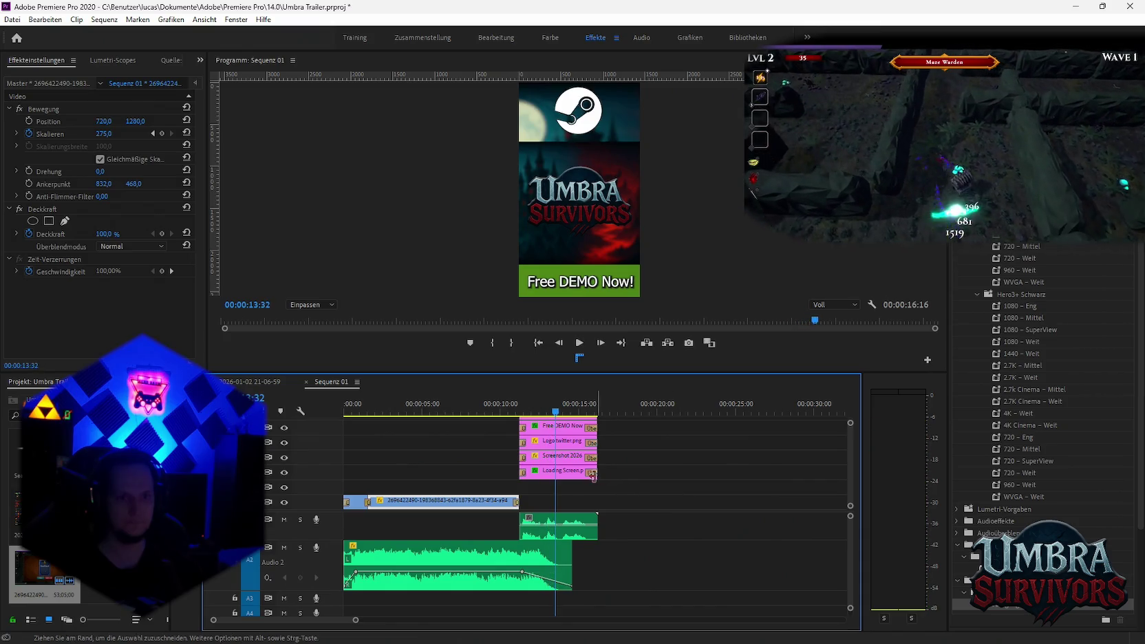
{"action": "mouse_move", "coordinate": [379, 413]}
{"action": "left_mouse_down"}
{"action": "mouse_move", "coordinate": [400, 414]}
{"action": "mouse_move", "coordinate": [335, 415]}
{"action": "mouse_move", "coordinate": [368, 419]}
{"action": "left_mouse_up"}
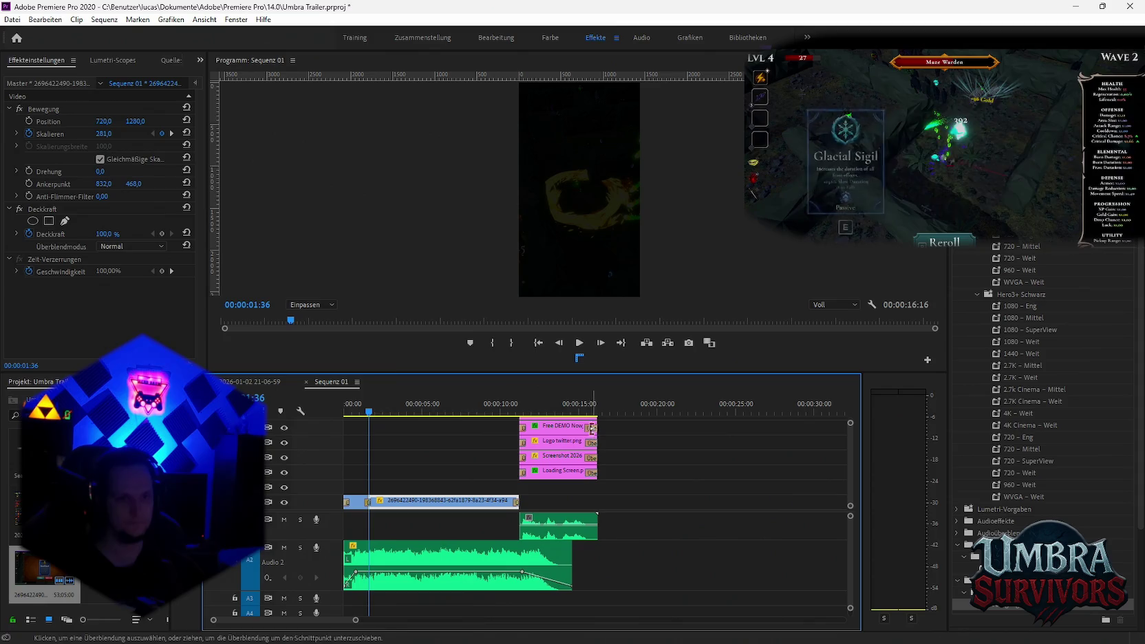
Preview the opening seconds and retrim the start of the gameplay clip
{"action": "left_click", "coordinate": [367, 411]}
{"action": "key", "text": "space"}
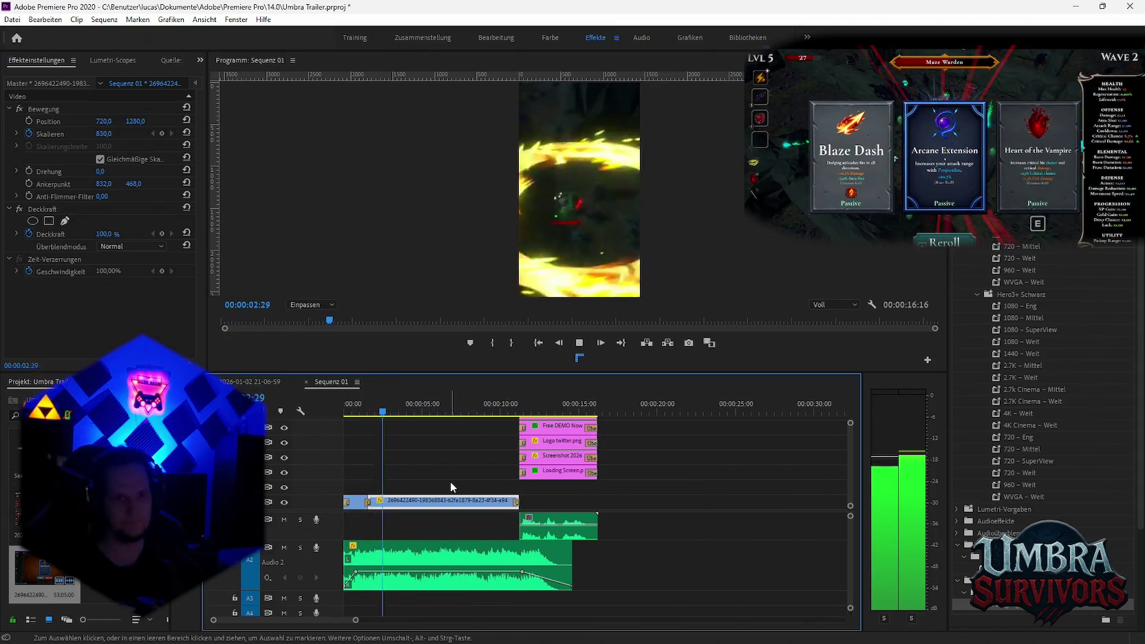
{"action": "key", "text": "space"}
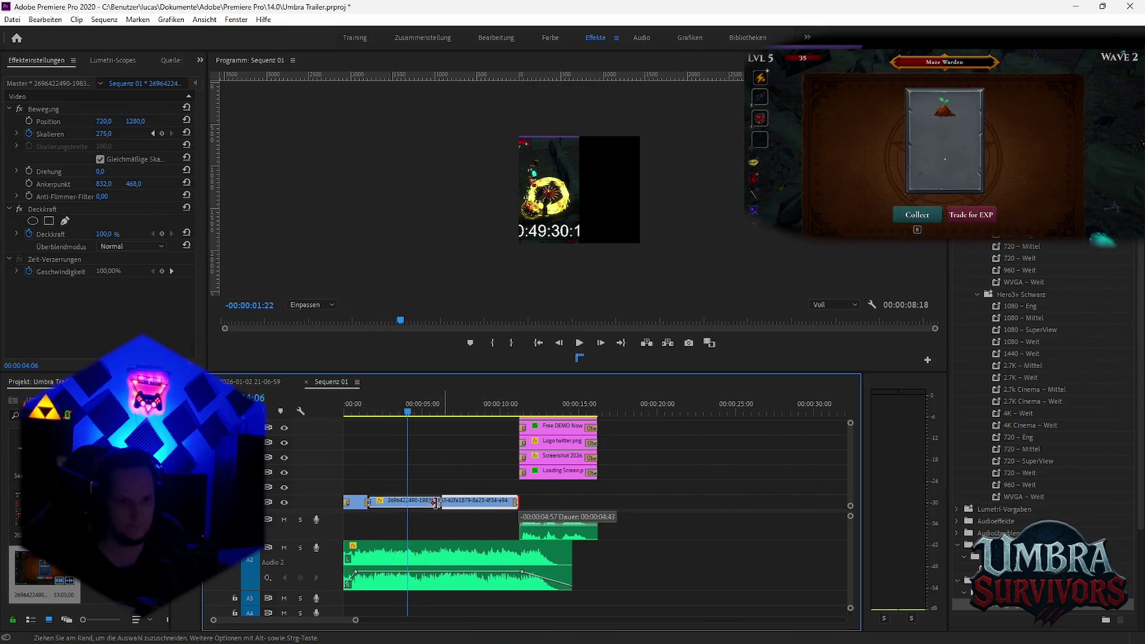
{"action": "mouse_move", "coordinate": [476, 500]}
{"action": "left_mouse_down"}
{"action": "mouse_move", "coordinate": [407, 509]}
{"action": "mouse_move", "coordinate": [519, 501]}
{"action": "left_mouse_up"}
{"action": "left_click", "coordinate": [376, 500]}
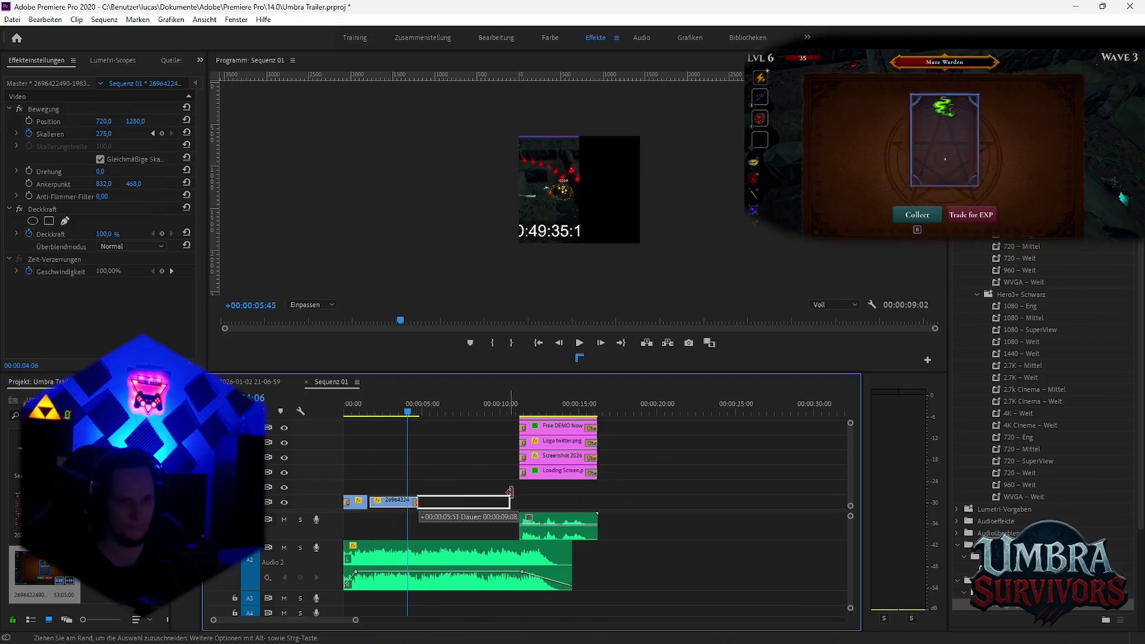
{"action": "key", "text": "space"}
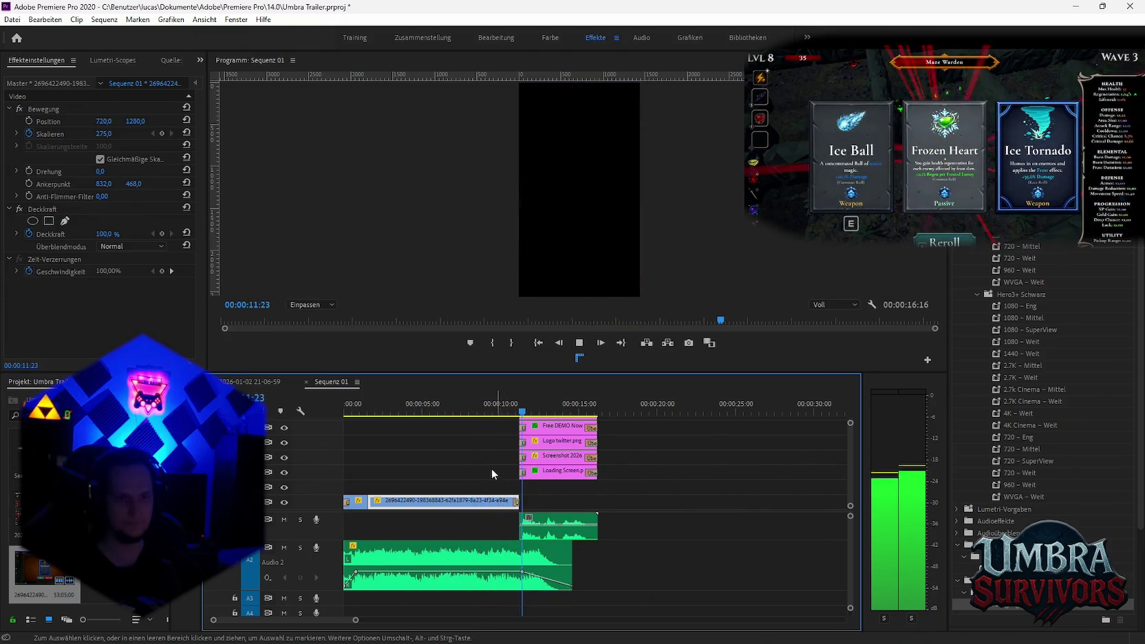
{"action": "key", "text": "space"}
Try different start and end trims on the gameplay clip, previewing from the beginning and about seven seconds
{"action": "left_click_drag", "start_coordinate": [509, 495], "coordinate": [470, 496]}
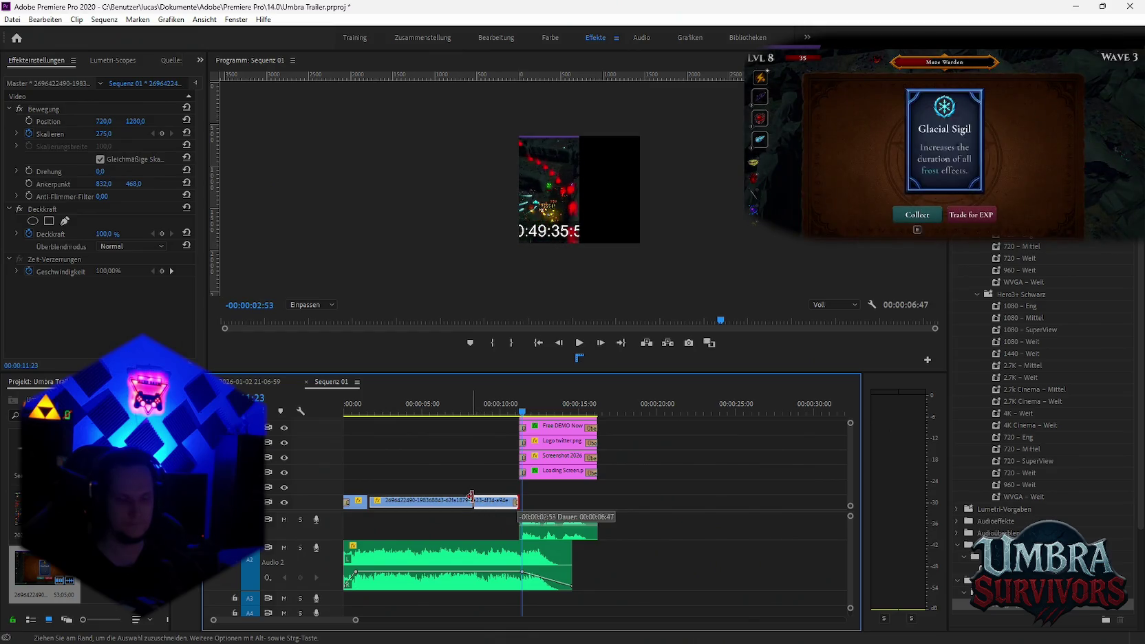
{"action": "key", "text": "ctrl+z"}
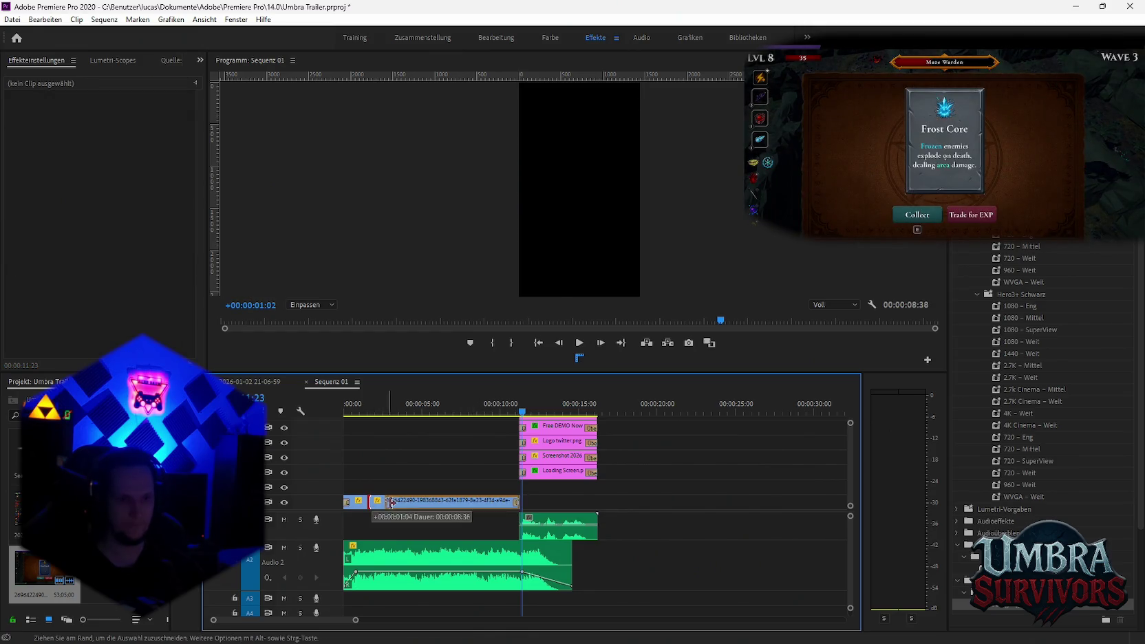
{"action": "left_click_drag", "start_coordinate": [391, 503], "coordinate": [520, 502]}
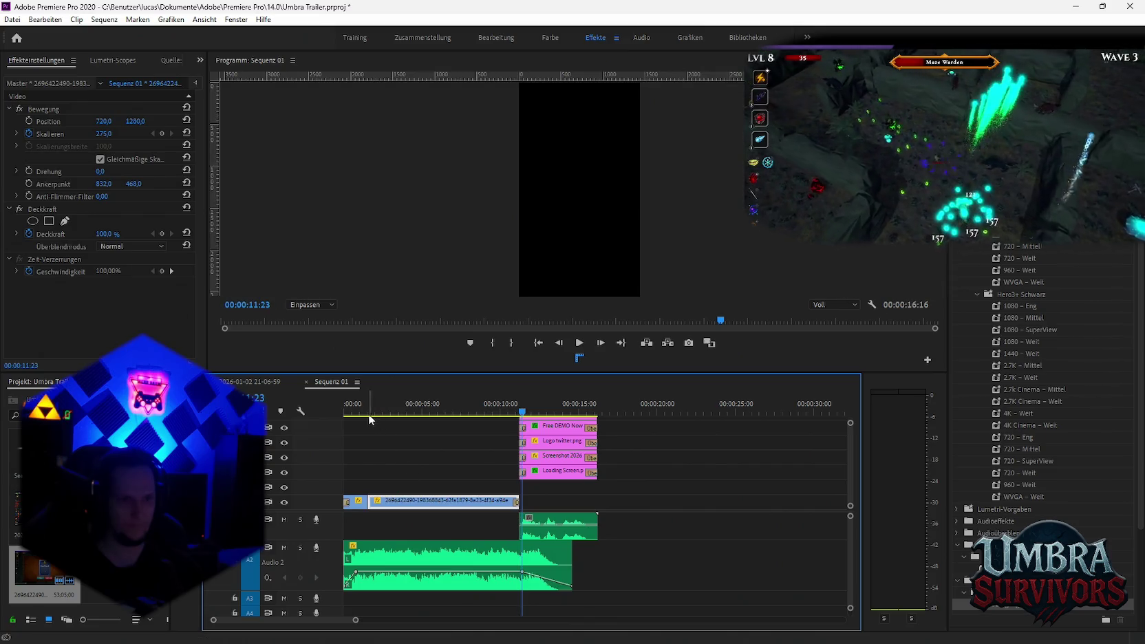
{"action": "left_click", "coordinate": [369, 414]}
{"action": "key", "text": "space"}
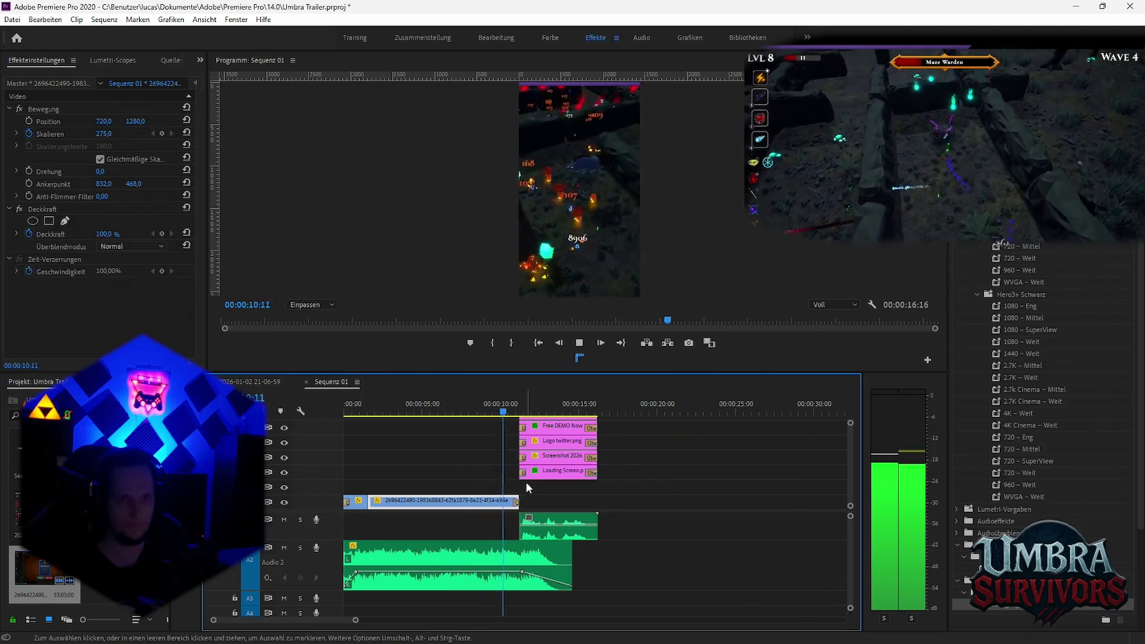
{"action": "key", "text": "space"}
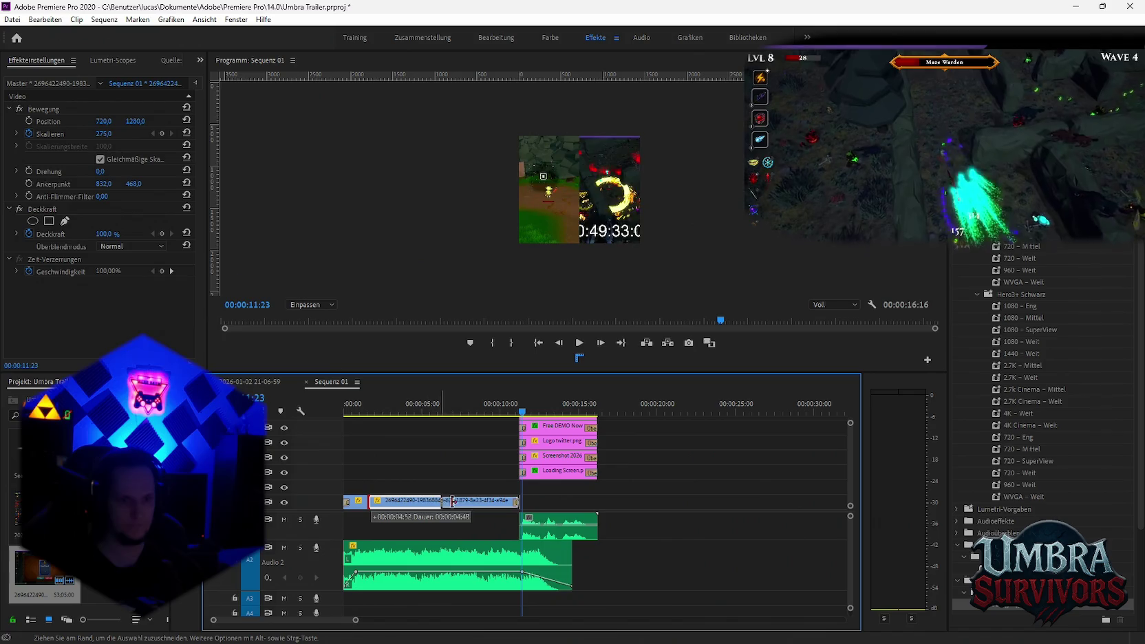
{"action": "mouse_move", "coordinate": [492, 504]}
{"action": "left_mouse_down"}
{"action": "mouse_move", "coordinate": [396, 504]}
{"action": "mouse_move", "coordinate": [422, 498]}
{"action": "left_mouse_up"}
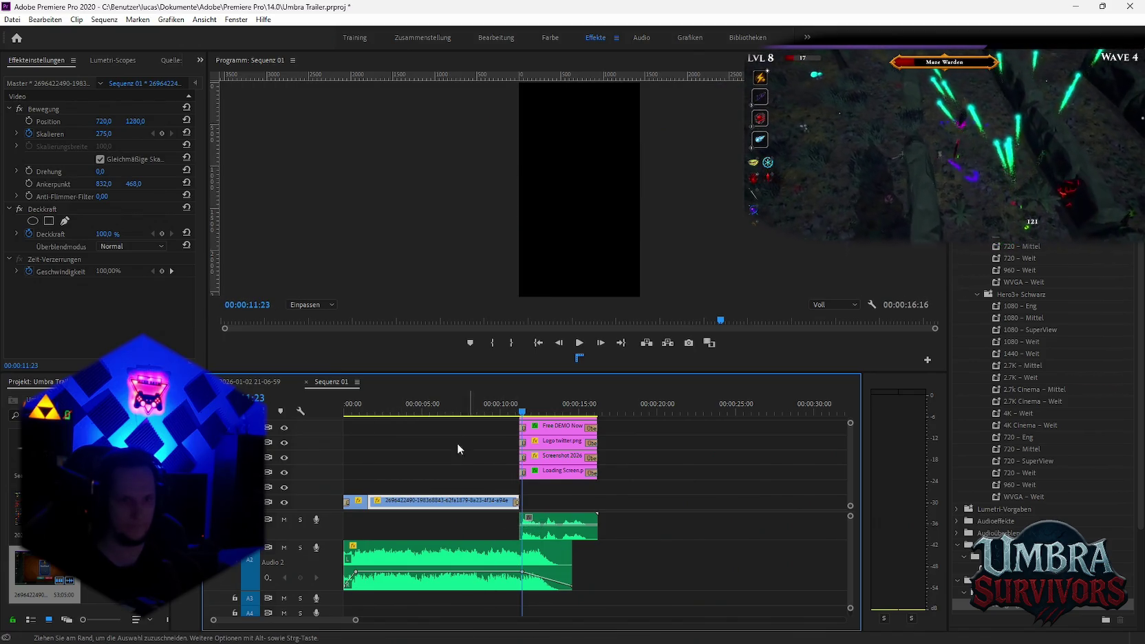
{"action": "left_click", "coordinate": [455, 412]}
{"action": "key", "text": "space"}
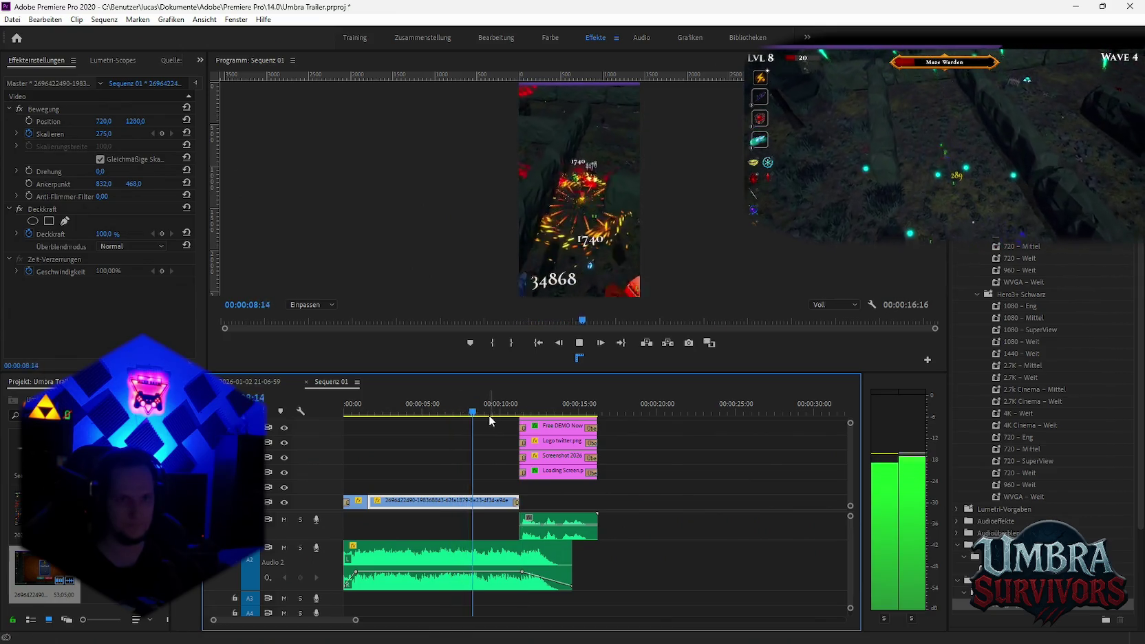
{"action": "left_click_drag", "start_coordinate": [491, 413], "coordinate": [463, 418]}
Extend the gameplay clip's end to meet the Free DEMO Now end card and play it back
{"action": "mouse_move", "coordinate": [494, 495]}
{"action": "left_mouse_down"}
{"action": "mouse_move", "coordinate": [403, 500]}
{"action": "mouse_move", "coordinate": [522, 497]}
{"action": "mouse_move", "coordinate": [407, 504]}
{"action": "mouse_move", "coordinate": [506, 499]}
{"action": "left_mouse_up"}
{"action": "key", "text": "ctrl+z"}
{"action": "left_click_drag", "start_coordinate": [389, 502], "coordinate": [523, 501]}
{"action": "key", "text": "space"}
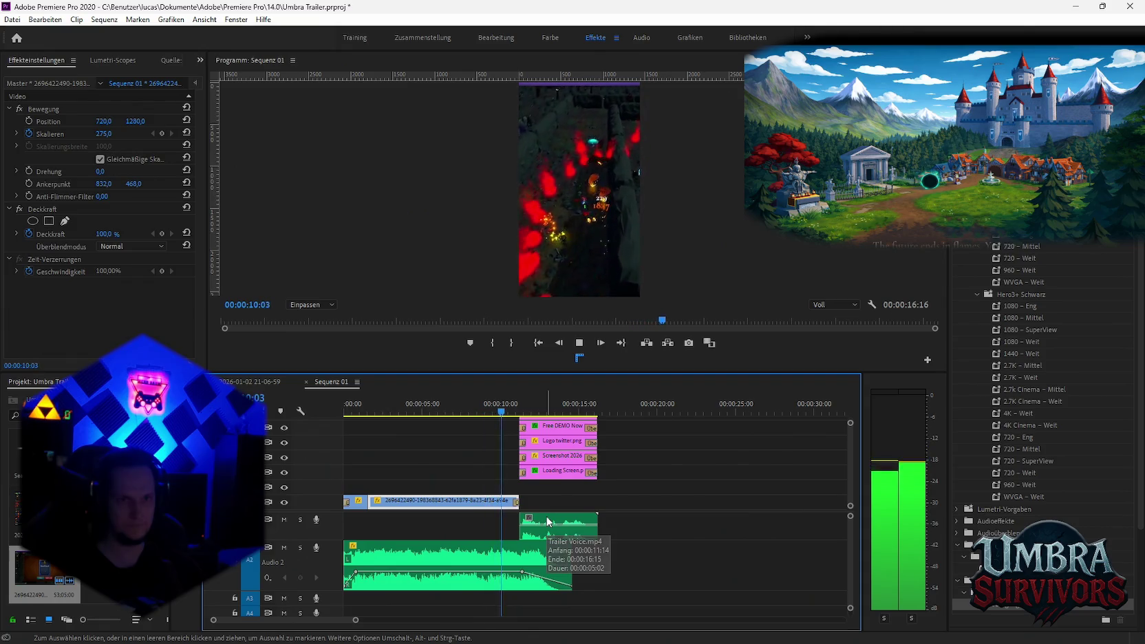
{"action": "key", "text": "space"}
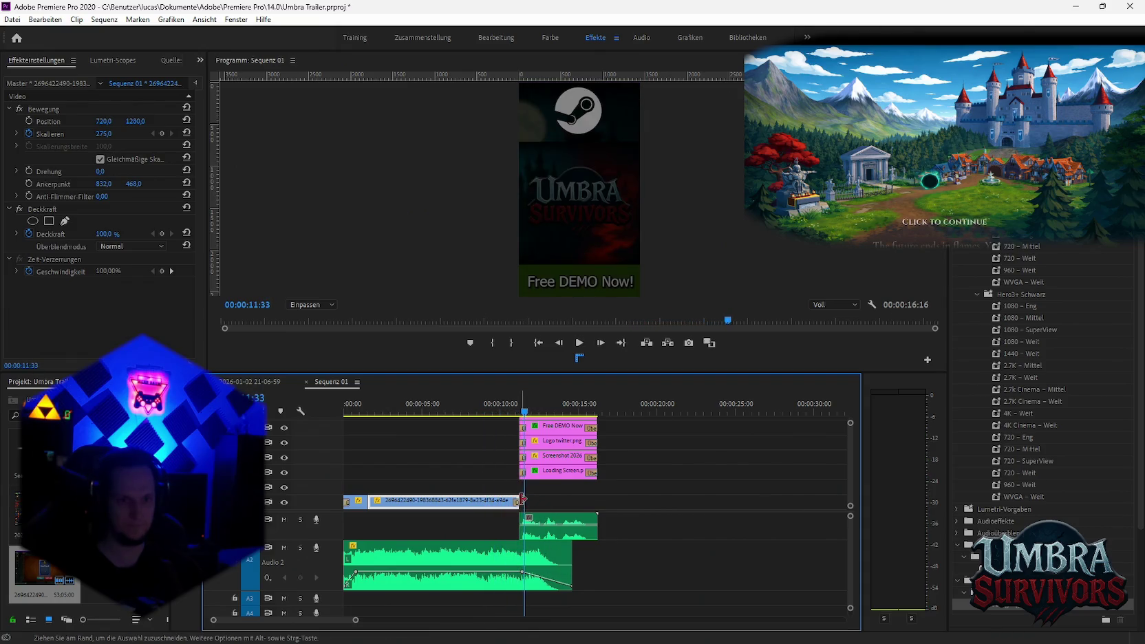
{"action": "left_click_drag", "start_coordinate": [676, 496], "coordinate": [672, 501]}
Extend the gameplay clip to about 53 seconds and scrub through the newly revealed footage
{"action": "left_click_drag", "start_coordinate": [608, 404], "coordinate": [729, 416]}
{"action": "scroll", "coordinate": [762, 446], "scroll_direction": "down", "scroll_amount": 5}
{"action": "left_click", "coordinate": [621, 412]}
{"action": "scroll", "coordinate": [693, 452], "scroll_direction": "down", "scroll_amount": 5}
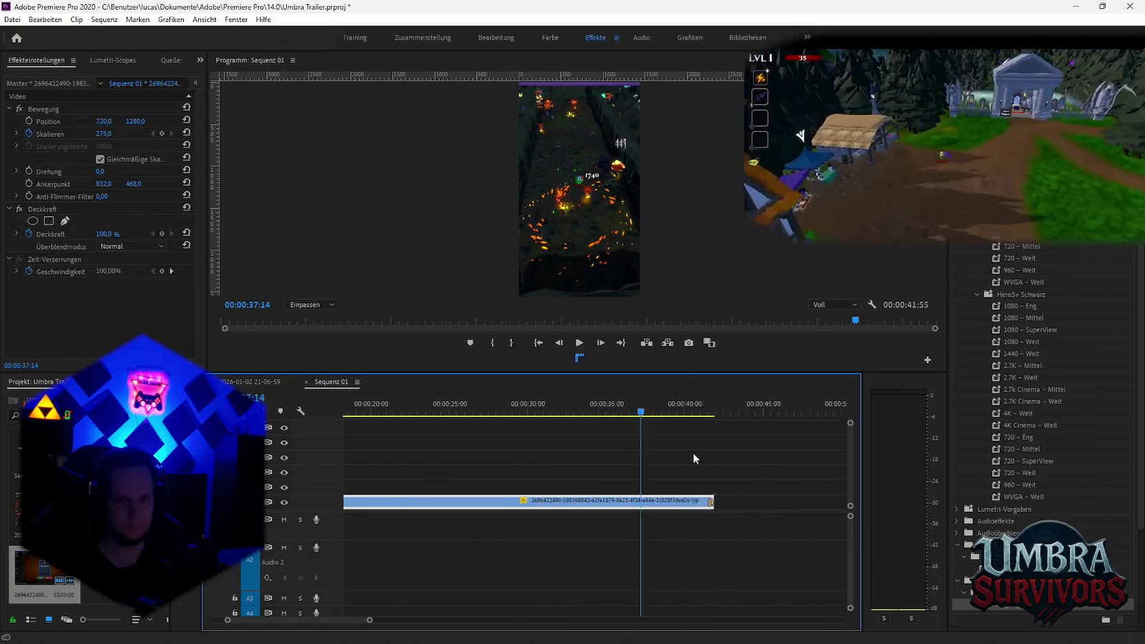
{"action": "scroll", "coordinate": [583, 502], "scroll_direction": "down", "scroll_amount": 1}
{"action": "left_click_drag", "start_coordinate": [516, 500], "coordinate": [696, 501]}
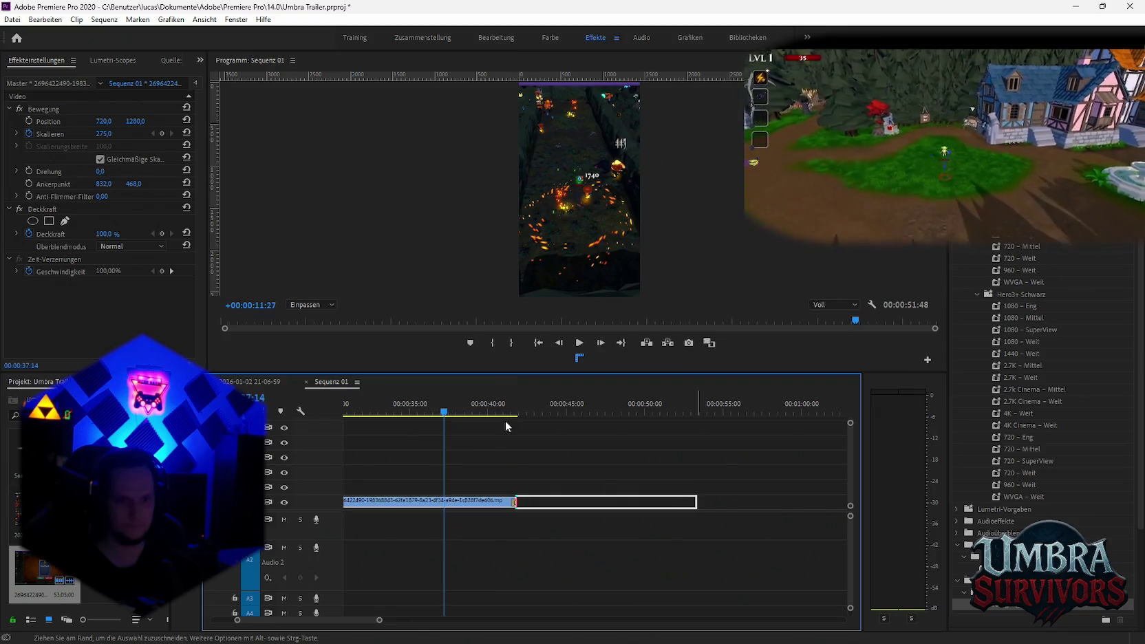
{"action": "left_click", "coordinate": [484, 411]}
{"action": "mouse_move", "coordinate": [497, 413]}
{"action": "left_mouse_down"}
{"action": "mouse_move", "coordinate": [690, 425]}
{"action": "mouse_move", "coordinate": [671, 422]}
{"action": "left_mouse_up"}
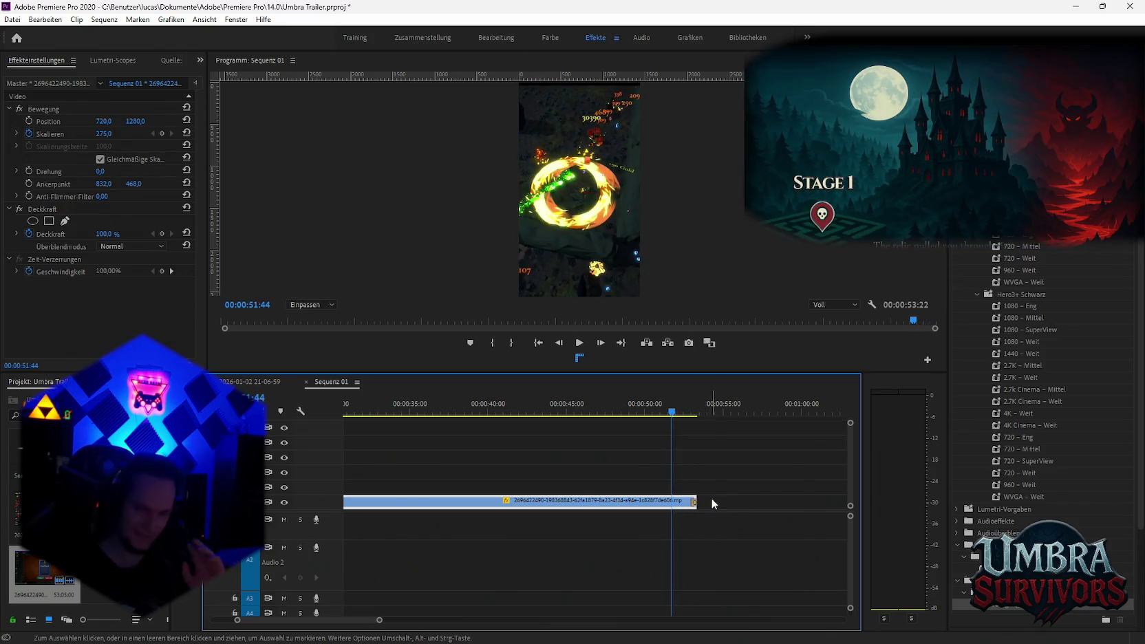
Stretch the clip further to about 1:04 and split it at roughly 55 seconds
{"action": "scroll", "coordinate": [578, 486], "scroll_direction": "down", "scroll_amount": 3}
{"action": "left_click_drag", "start_coordinate": [534, 499], "coordinate": [704, 500]}
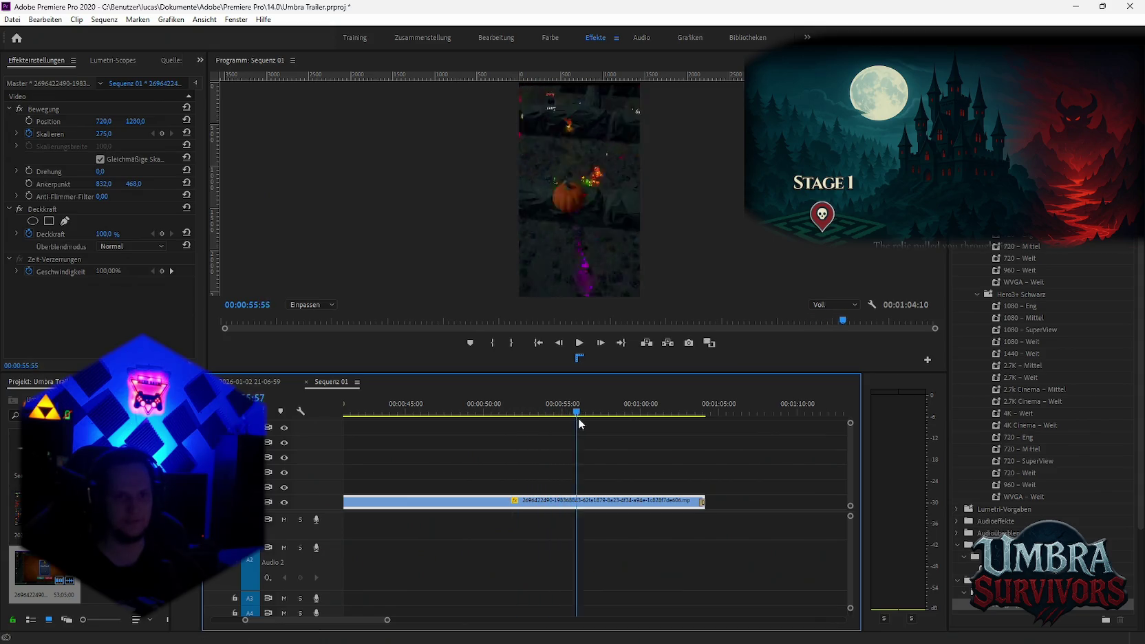
{"action": "left_click_drag", "start_coordinate": [609, 428], "coordinate": [575, 432]}
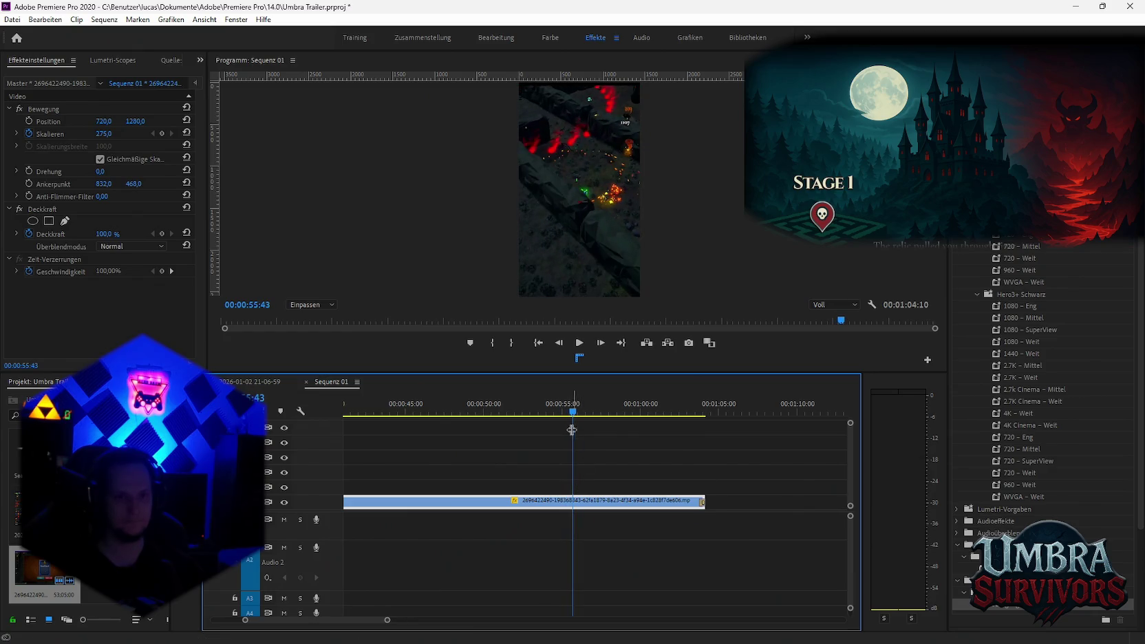
{"action": "left_click", "coordinate": [575, 500]}
{"action": "scroll", "coordinate": [474, 513], "scroll_direction": "down", "scroll_amount": 3}
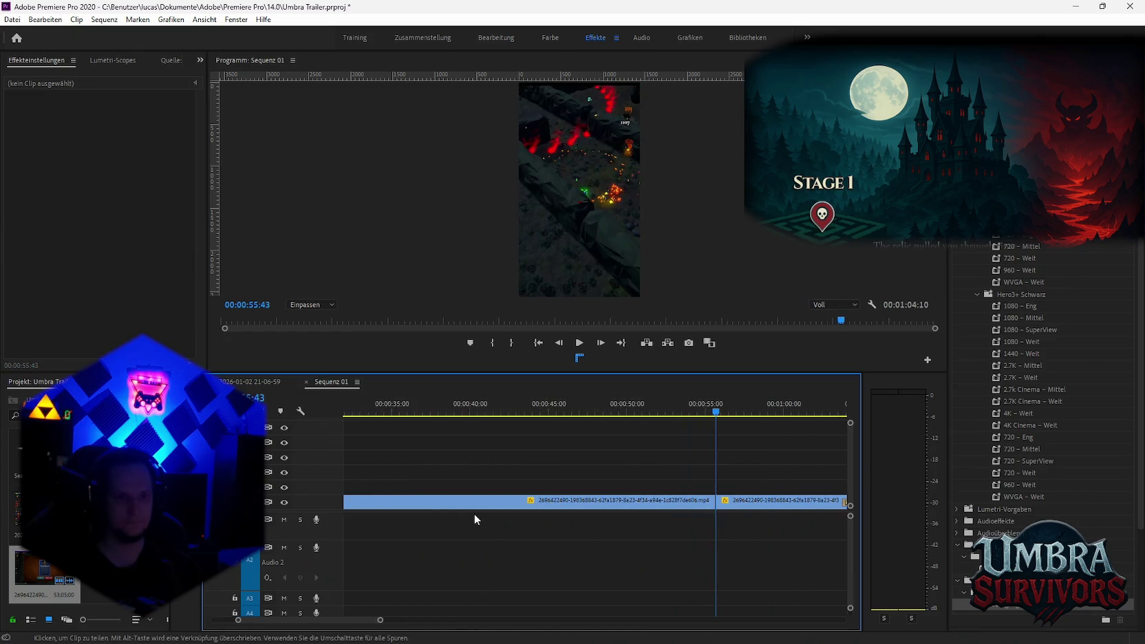
{"action": "scroll", "coordinate": [510, 536], "scroll_direction": "down", "scroll_amount": 3}
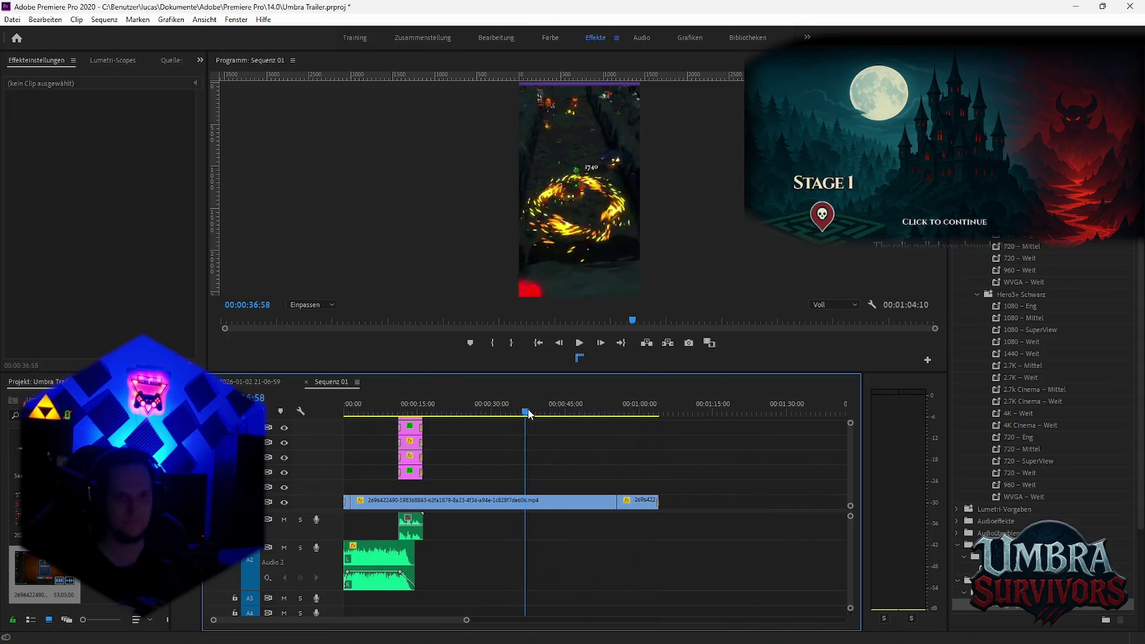
Split the gameplay clip near 24 seconds and remove its last piece
{"action": "mouse_move", "coordinate": [528, 413]}
{"action": "left_mouse_down"}
{"action": "mouse_move", "coordinate": [456, 421]}
{"action": "mouse_move", "coordinate": [487, 426]}
{"action": "left_mouse_up"}
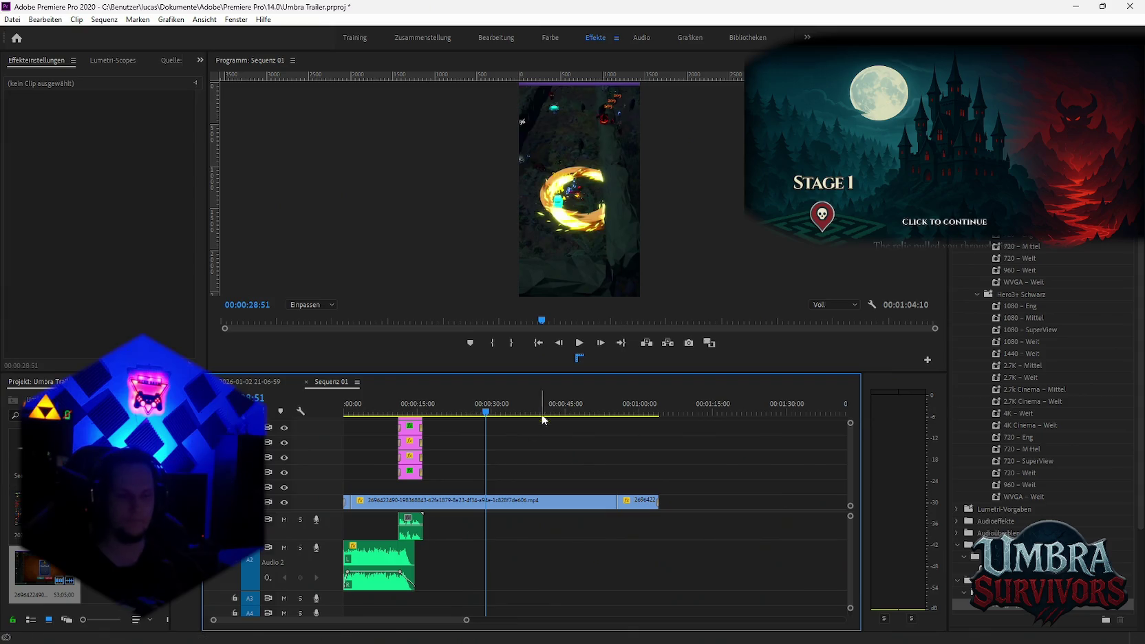
{"action": "left_click_drag", "start_coordinate": [482, 415], "coordinate": [468, 417]}
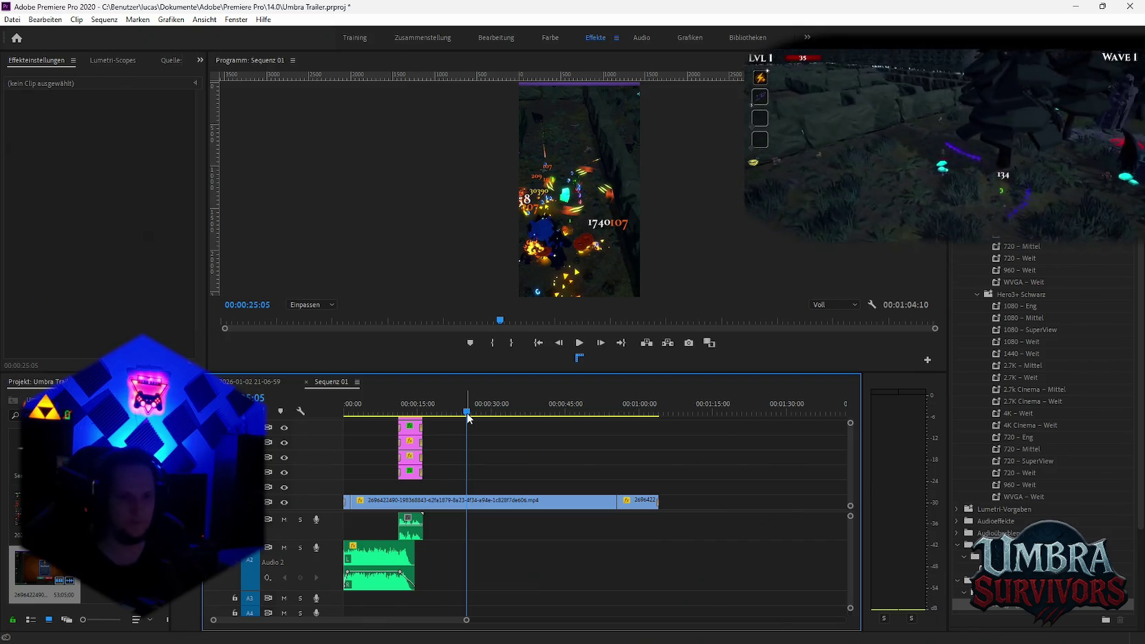
{"action": "mouse_move", "coordinate": [466, 411]}
{"action": "left_mouse_down"}
{"action": "mouse_move", "coordinate": [485, 418]}
{"action": "mouse_move", "coordinate": [463, 414]}
{"action": "left_mouse_up"}
{"action": "key", "text": "c"}
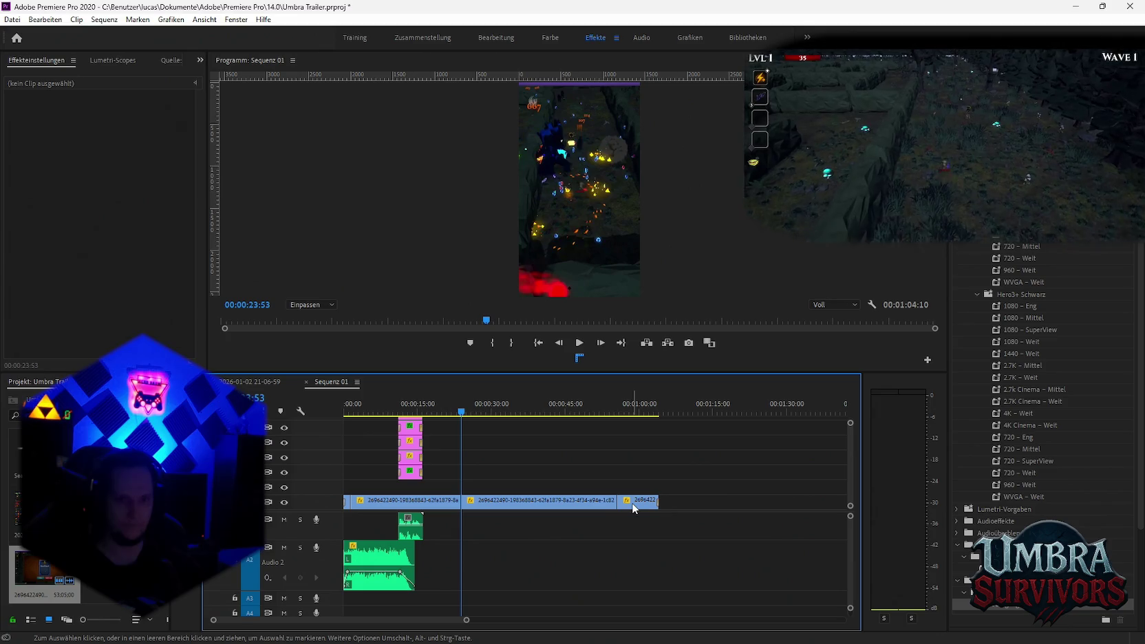
{"action": "left_click", "coordinate": [428, 507]}
{"action": "key", "text": "Delete"}
{"action": "left_click", "coordinate": [259, 382]}
{"action": "scroll", "coordinate": [692, 430], "scroll_direction": "down", "scroll_amount": 3}
{"action": "scroll", "coordinate": [692, 430], "scroll_direction": "down", "scroll_amount": 3}
{"action": "left_click", "coordinate": [670, 411]}
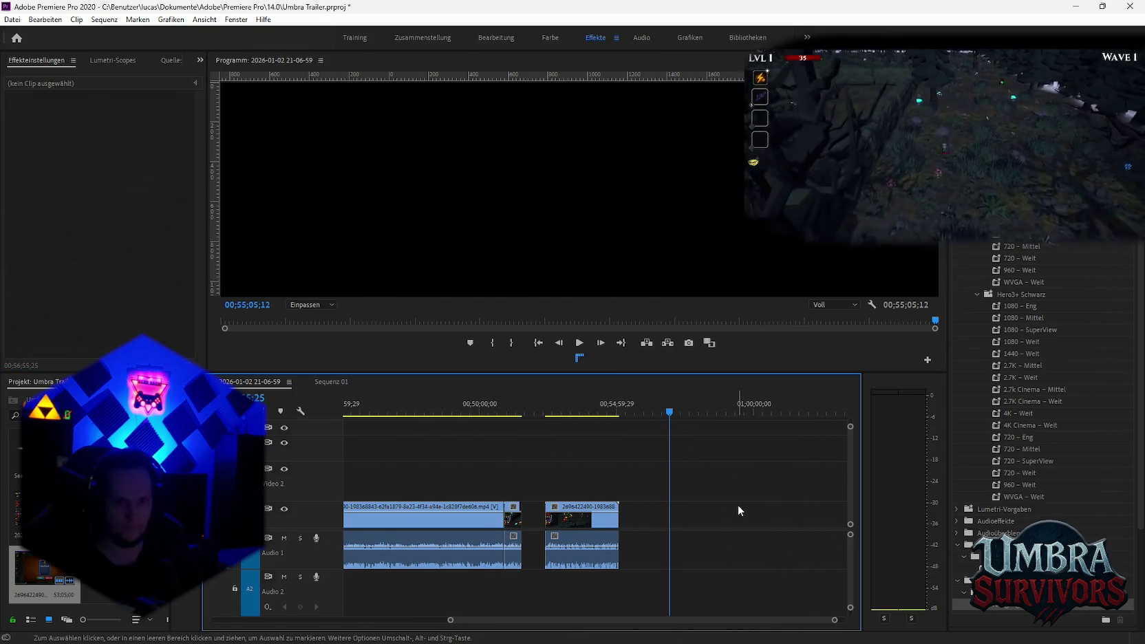
Paste the removed gameplay piece at about 57:27 and close the low-storage warning and folder properties window
{"action": "key", "text": "ctrl+v"}
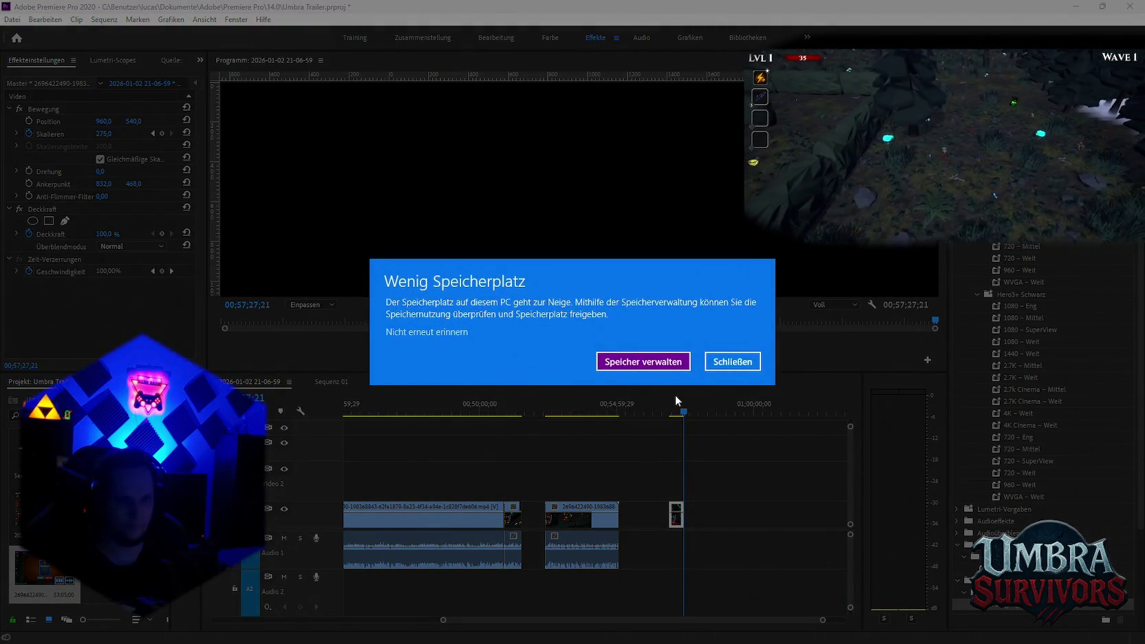
{"action": "left_click", "coordinate": [728, 370]}
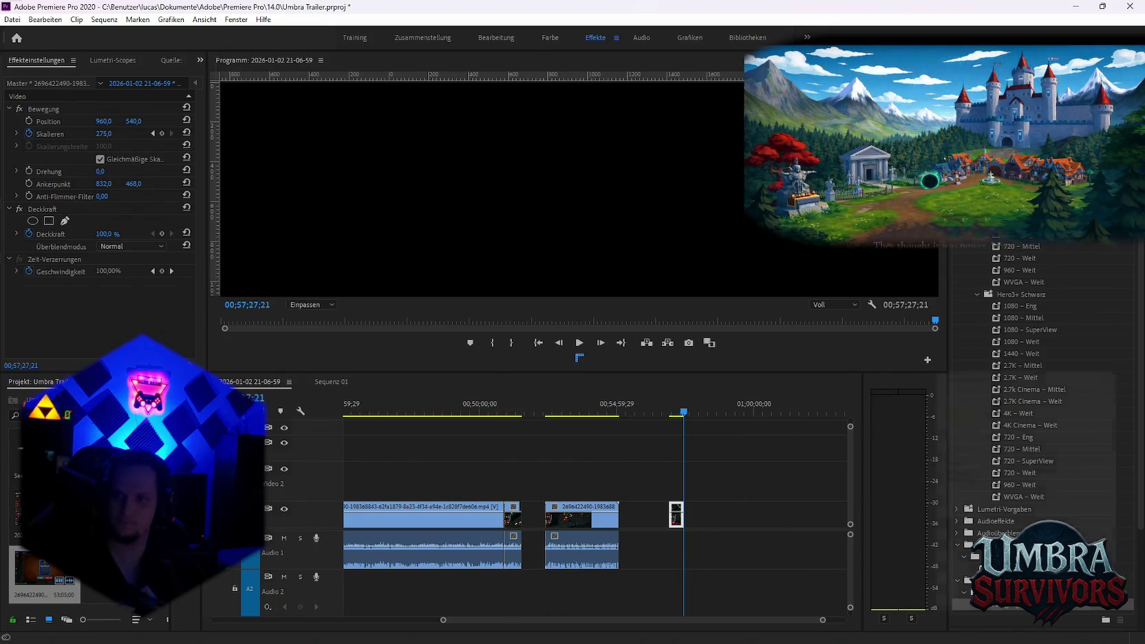
{"action": "left_click", "coordinate": [1130, 359]}
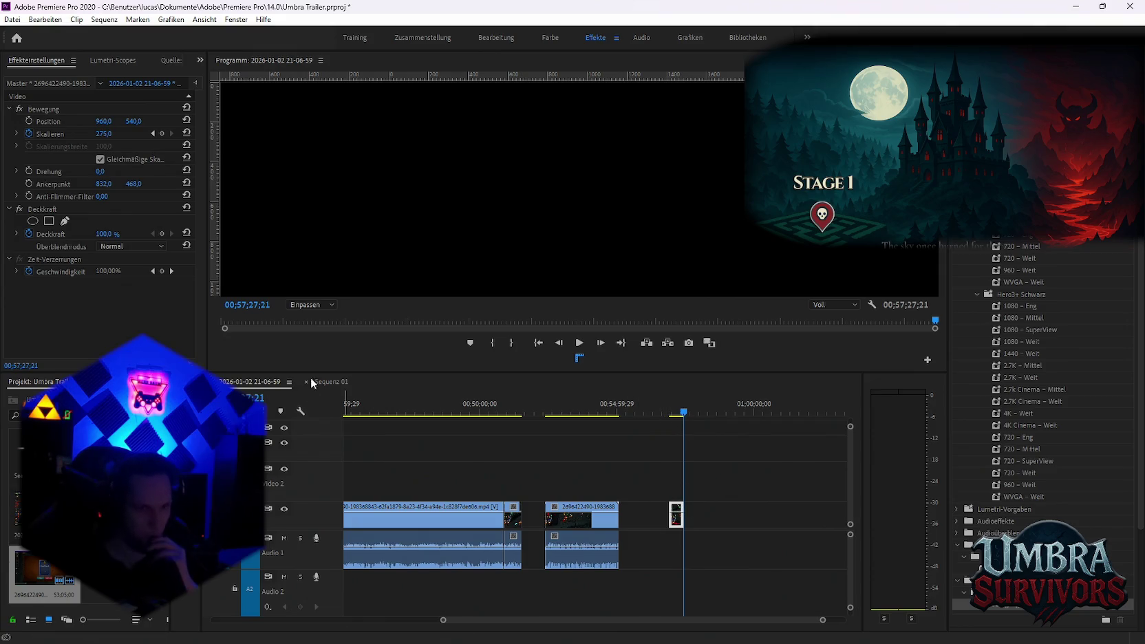
In Sequenz 01, delete the extra clip, move the gameplay clip to the sequence start, and preview it
{"action": "left_click", "coordinate": [331, 381]}
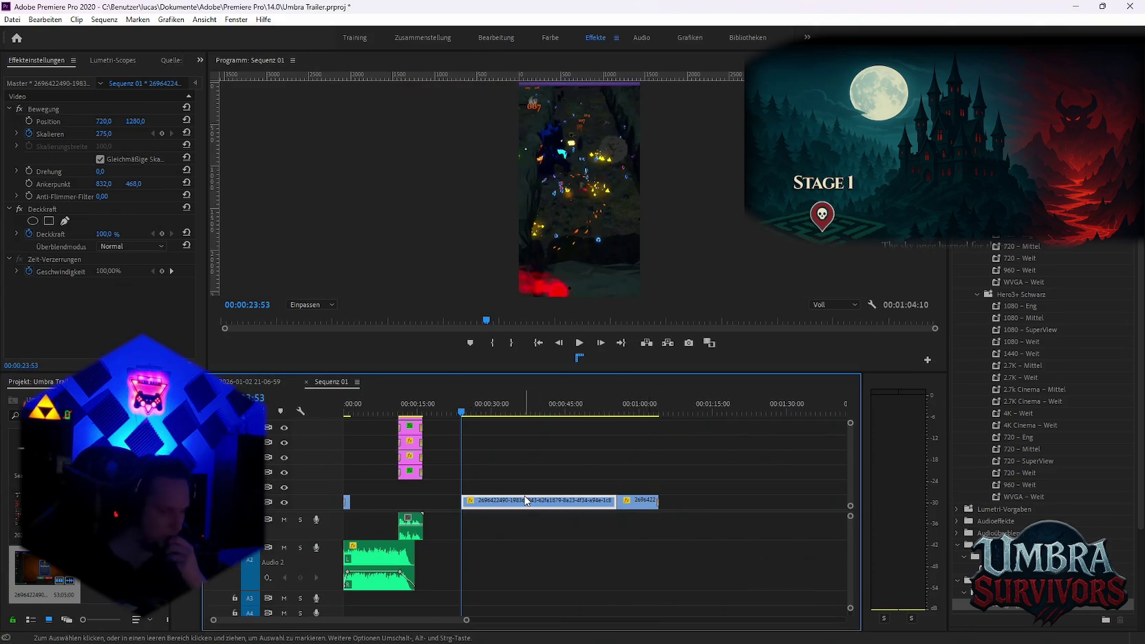
{"action": "key", "text": "Delete"}
{"action": "left_click_drag", "start_coordinate": [637, 503], "coordinate": [405, 507]}
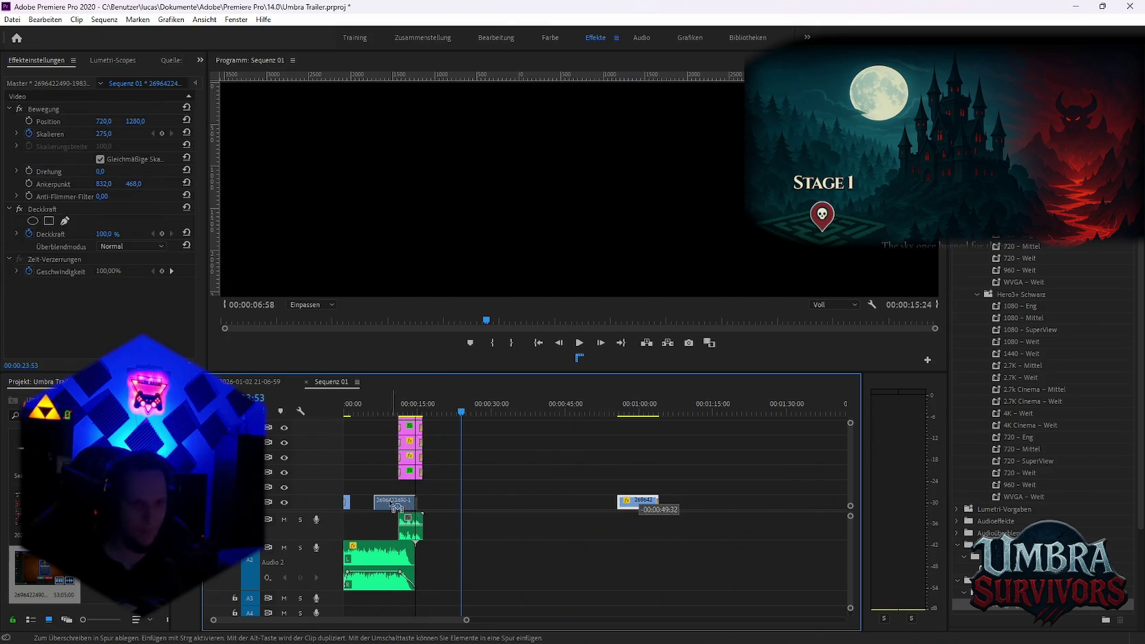
{"action": "left_click_drag", "start_coordinate": [405, 506], "coordinate": [360, 502]}
{"action": "key", "text": "equal"}
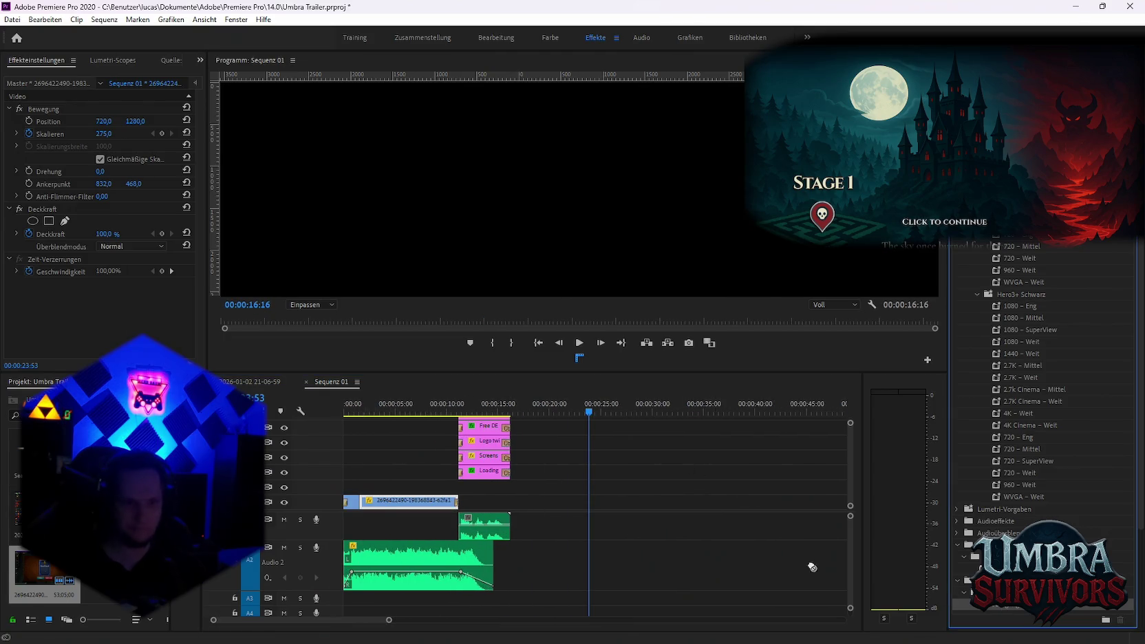
{"action": "left_click_drag", "start_coordinate": [358, 412], "coordinate": [336, 407]}
{"action": "key", "text": "space"}
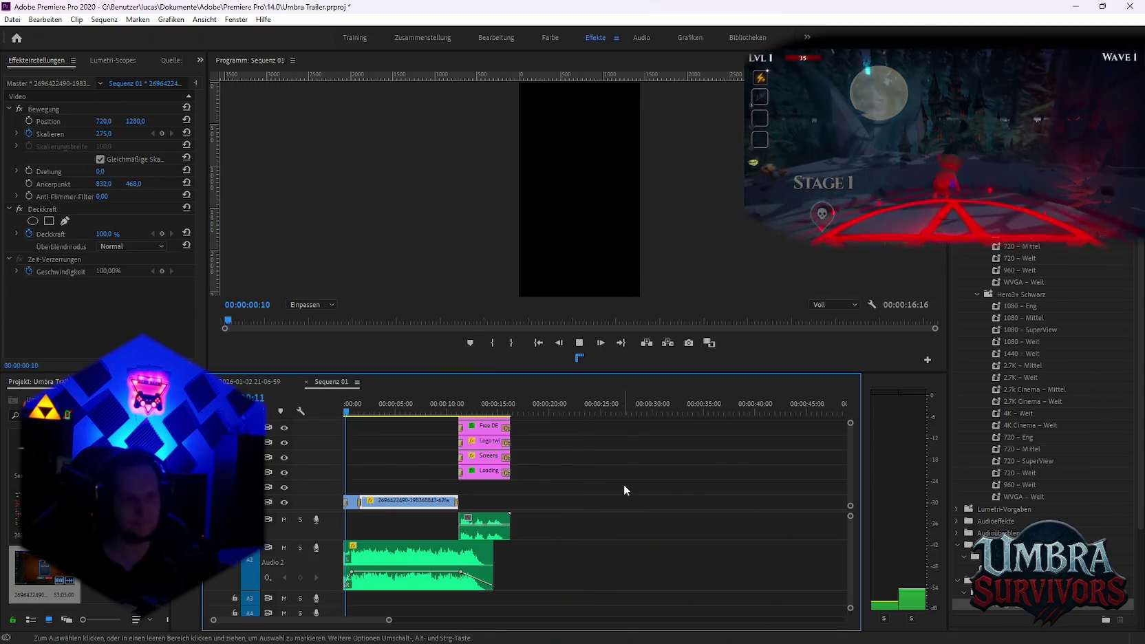
{"action": "left_click", "coordinate": [644, 493]}
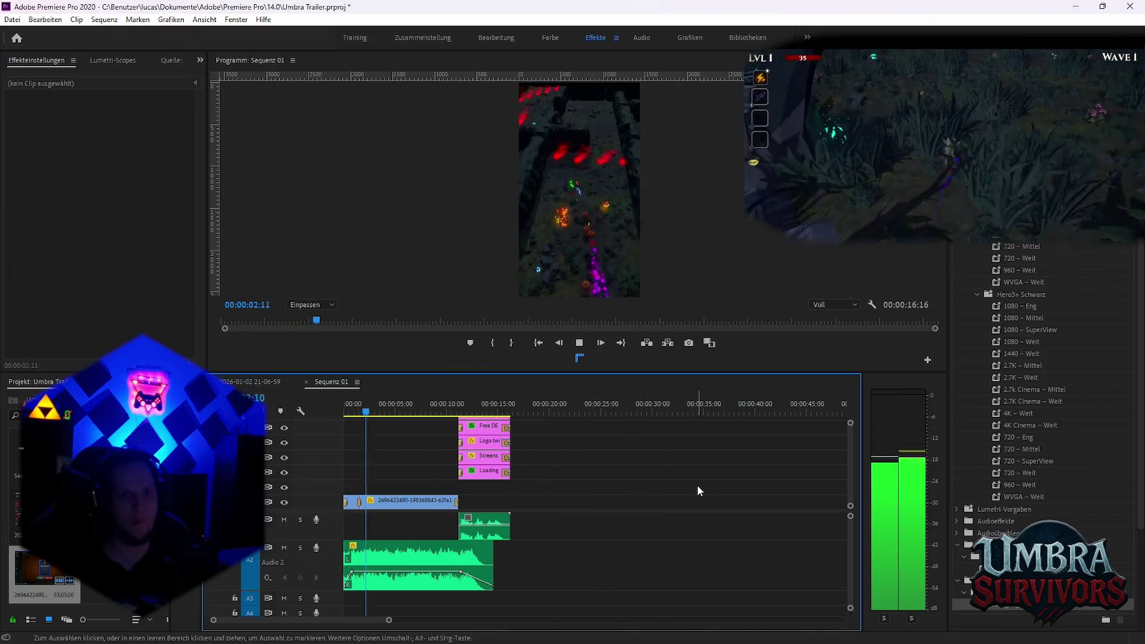
{"action": "key", "text": "space"}
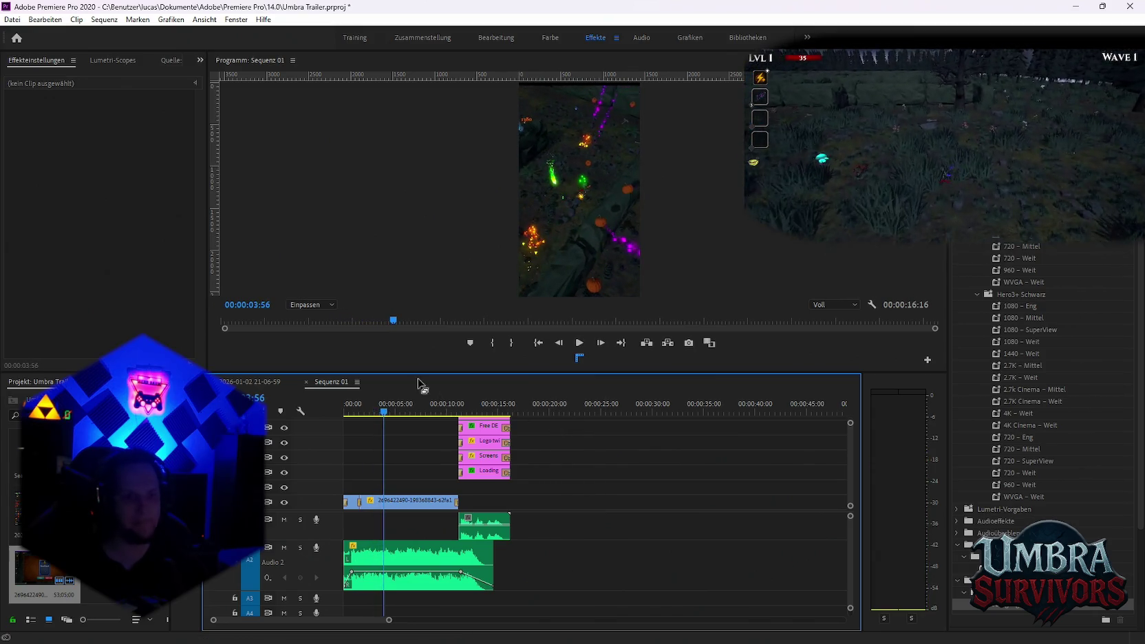
{"action": "left_click_drag", "start_coordinate": [381, 413], "coordinate": [353, 407]}
Keyframe the gameplay clip's Skalieren at 1:51, then zoom it to 596 at 2:30
{"action": "left_click", "coordinate": [373, 501]}
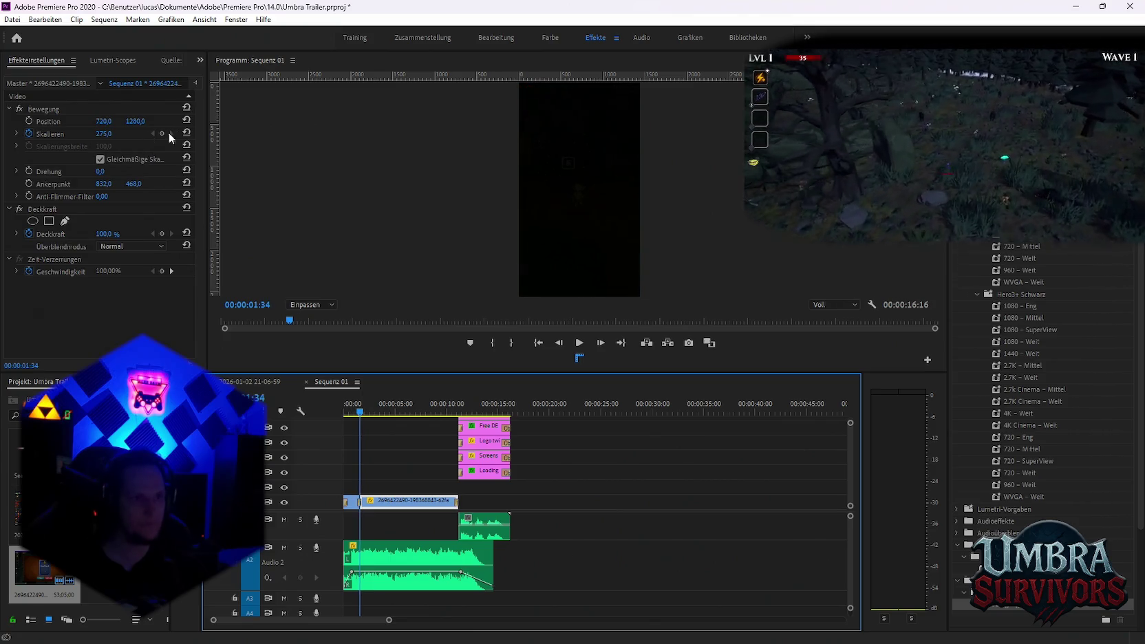
{"action": "left_click", "coordinate": [162, 133]}
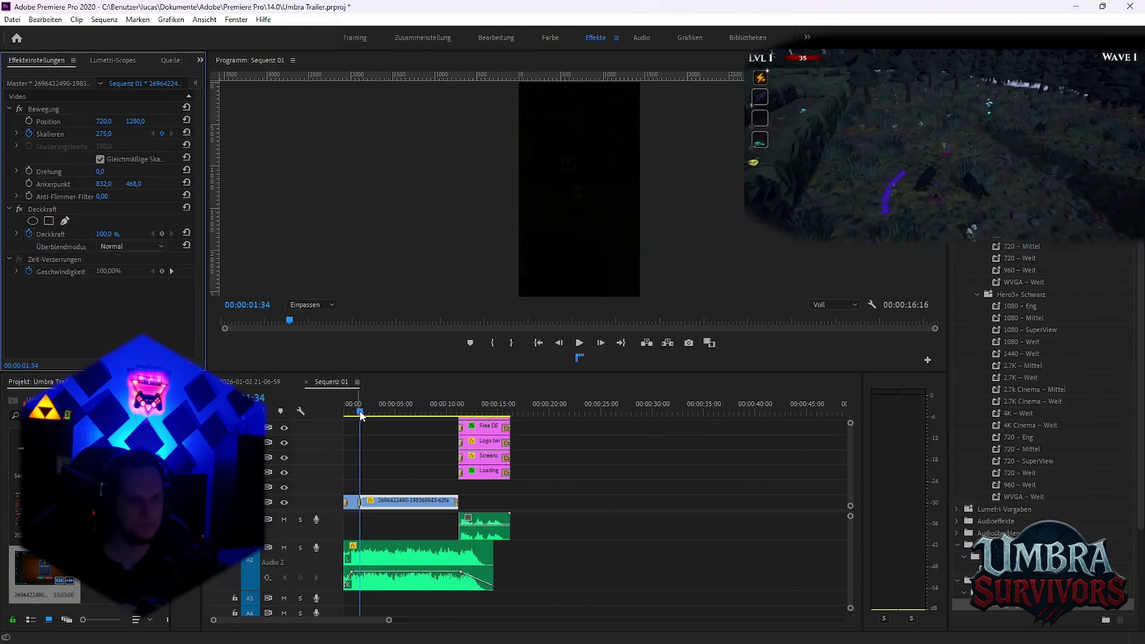
{"action": "left_click_drag", "start_coordinate": [360, 415], "coordinate": [370, 414]}
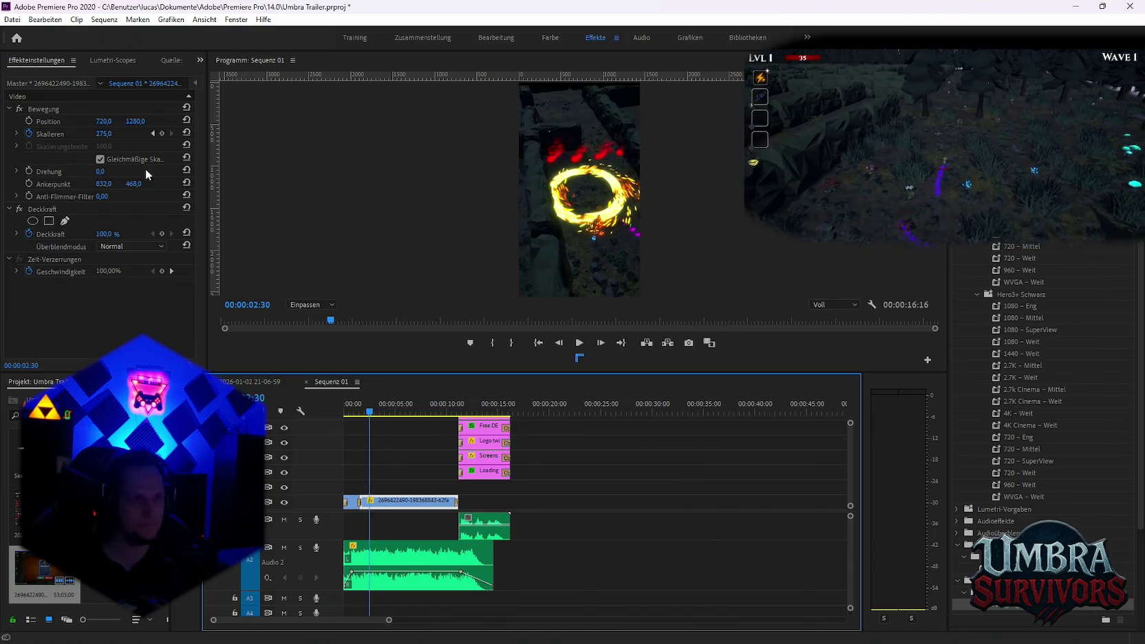
{"action": "left_click_drag", "start_coordinate": [102, 136], "coordinate": [353, 315]}
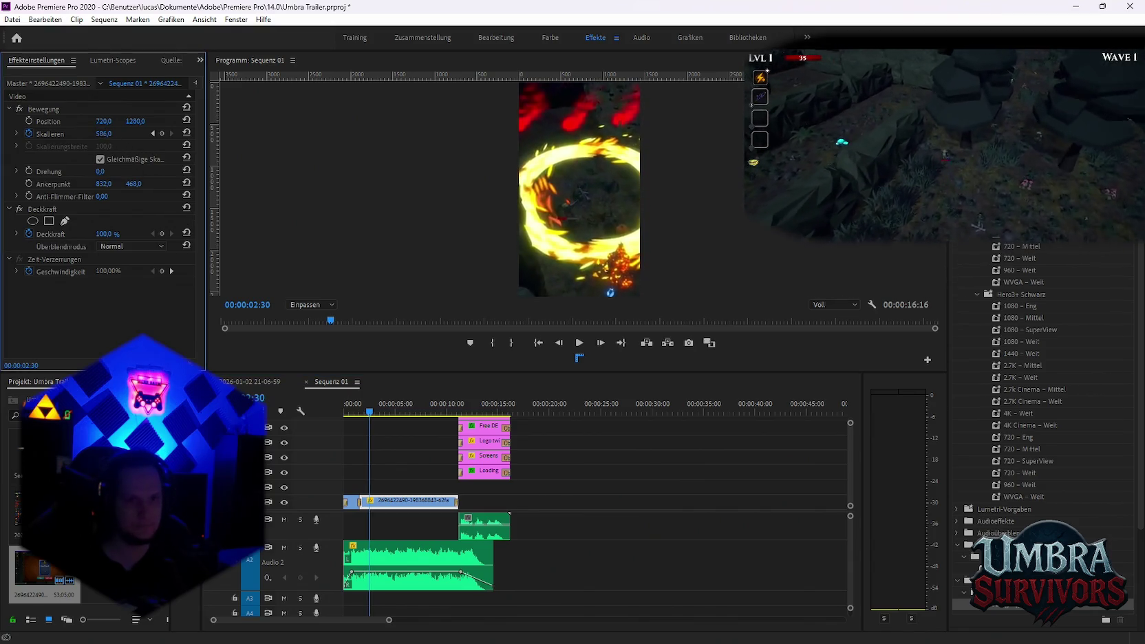
Bring the clip's scale back to 275 around 3:04 and preview the zoom
{"action": "left_click_drag", "start_coordinate": [370, 415], "coordinate": [380, 414]}
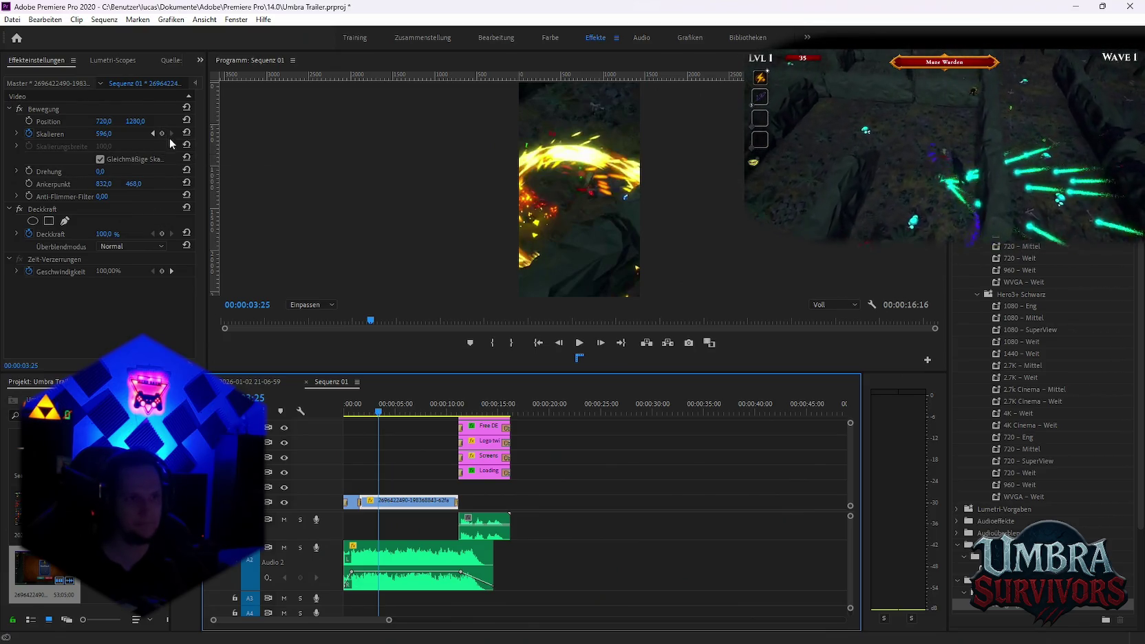
{"action": "left_click", "coordinate": [162, 133]}
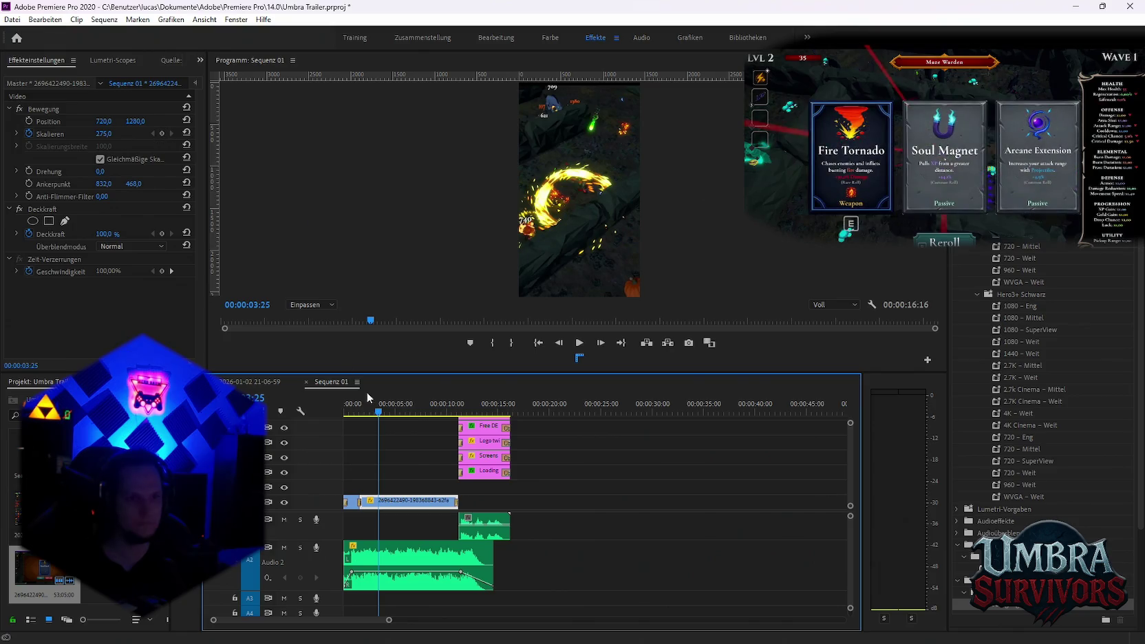
{"action": "left_click_drag", "start_coordinate": [376, 417], "coordinate": [312, 408]}
{"action": "key", "text": "space"}
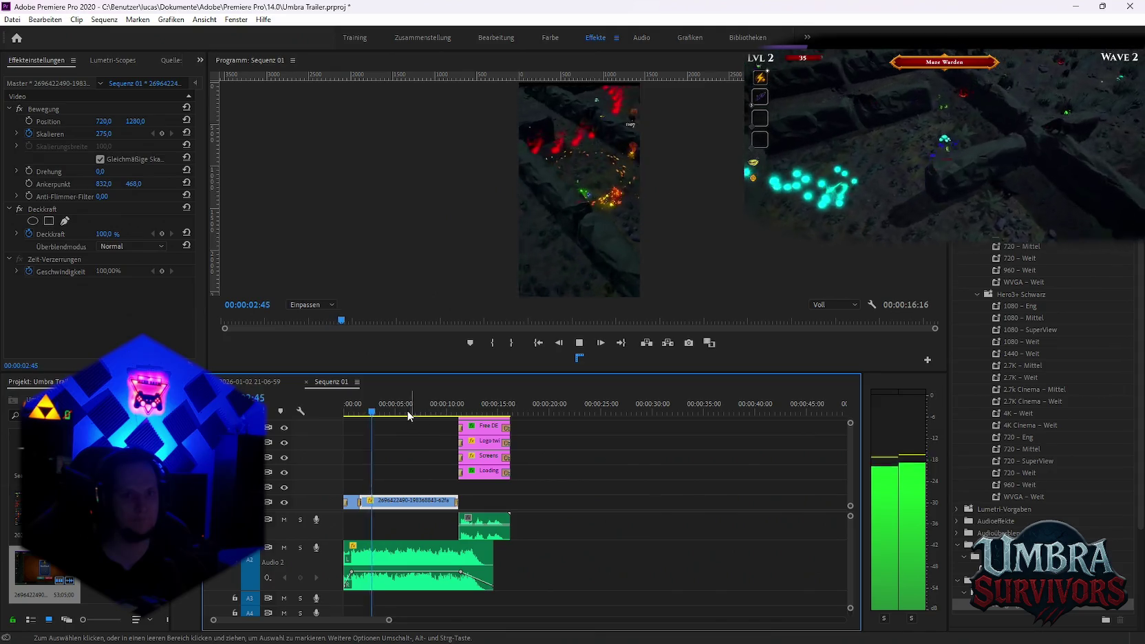
{"action": "key", "text": "space"}
Add a scale keyframe of 223 at about 1:48 and preview it
{"action": "left_click_drag", "start_coordinate": [377, 411], "coordinate": [346, 409]}
{"action": "left_click", "coordinate": [161, 133]}
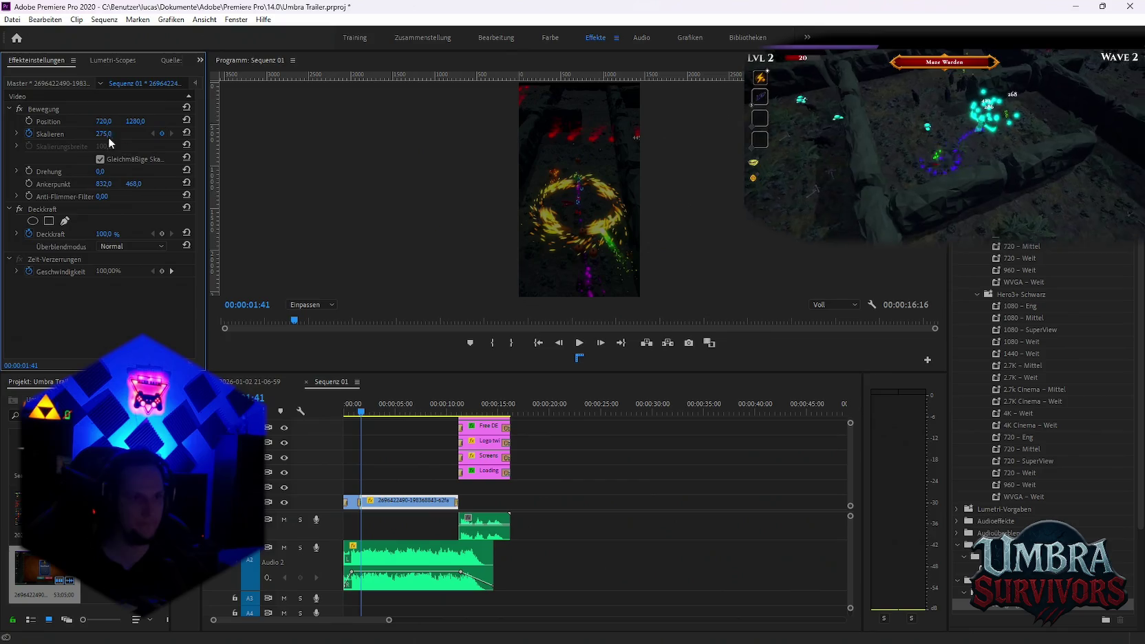
{"action": "left_click_drag", "start_coordinate": [103, 133], "coordinate": [68, 134]}
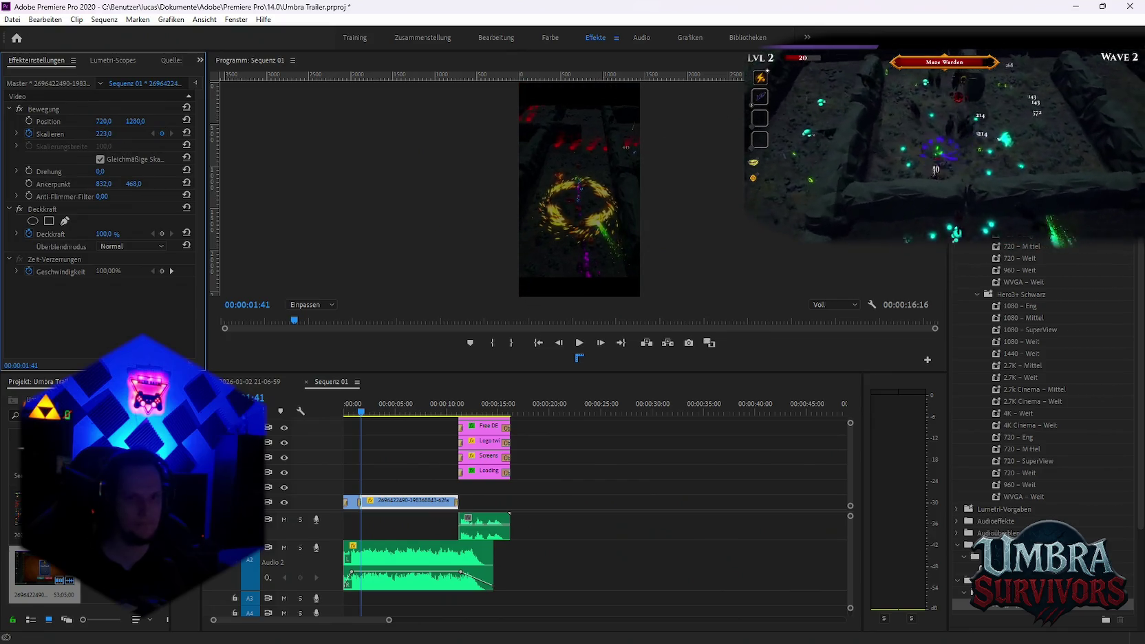
{"action": "left_click_drag", "start_coordinate": [359, 413], "coordinate": [344, 412]}
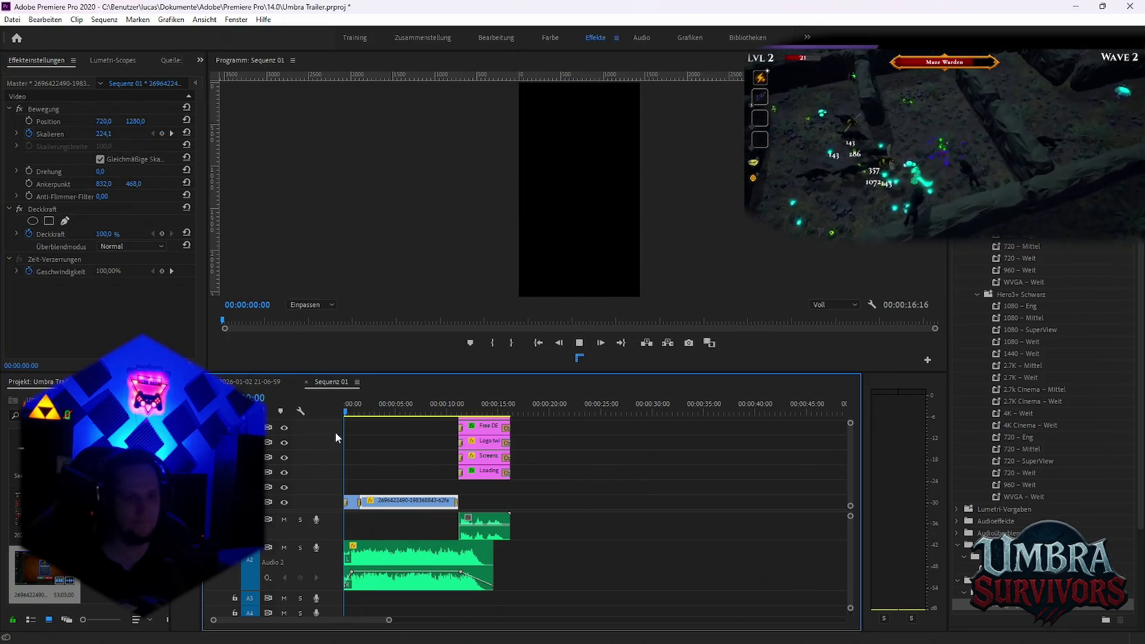
{"action": "key", "text": "space"}
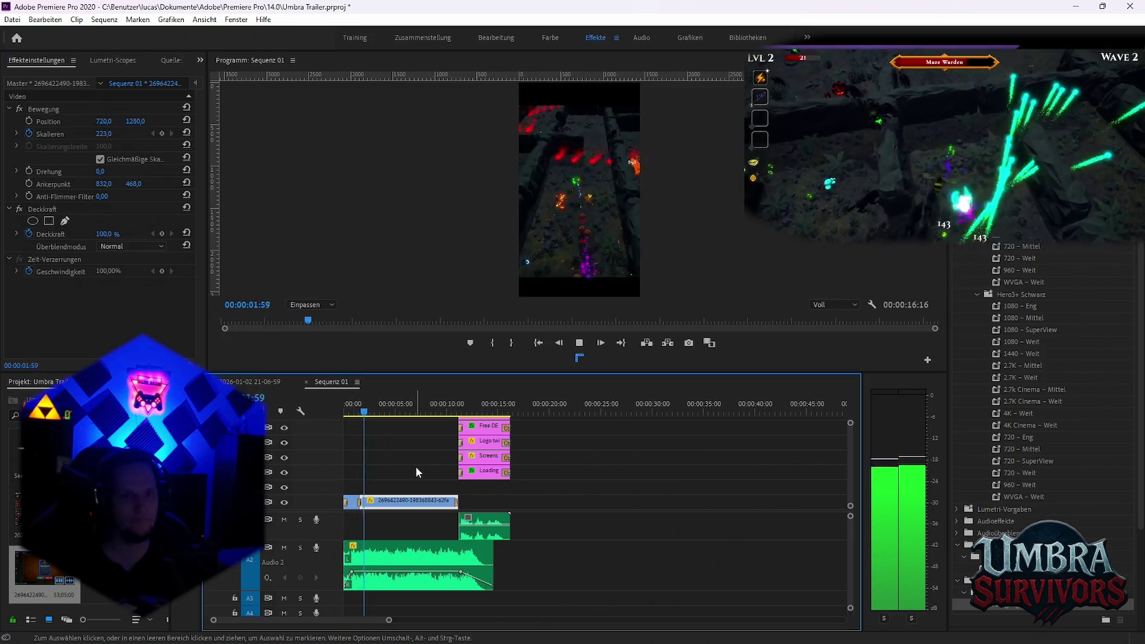
{"action": "key", "text": "space"}
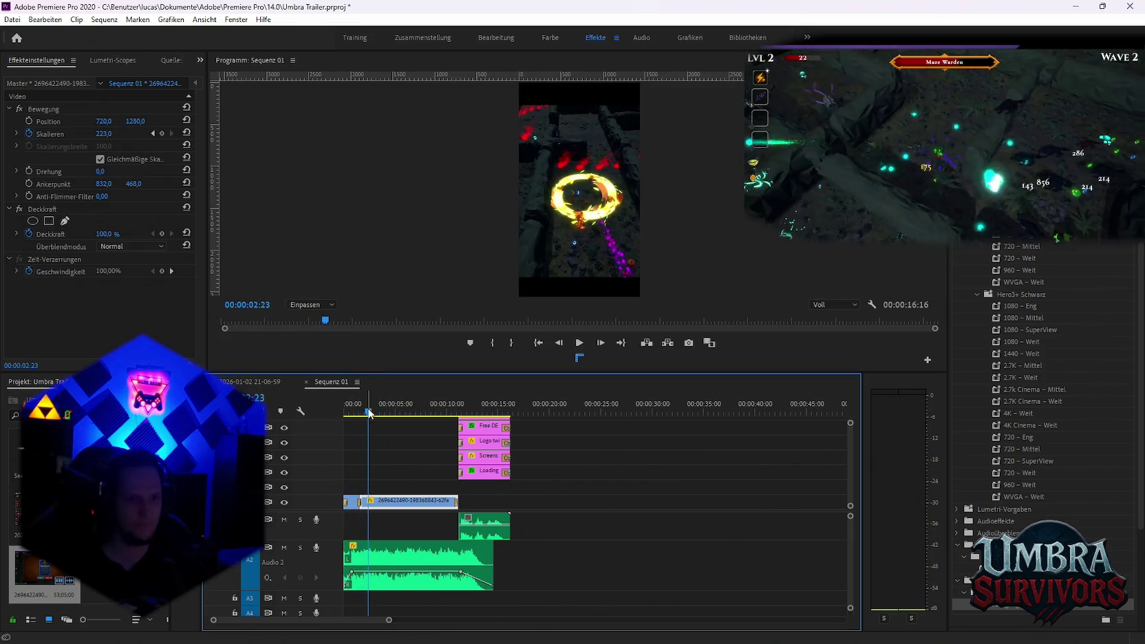
Add a scale keyframe of about 273 at 3:22 and play the sequence from the start
{"action": "left_click_drag", "start_coordinate": [369, 412], "coordinate": [377, 413]}
{"action": "left_click", "coordinate": [162, 134]}
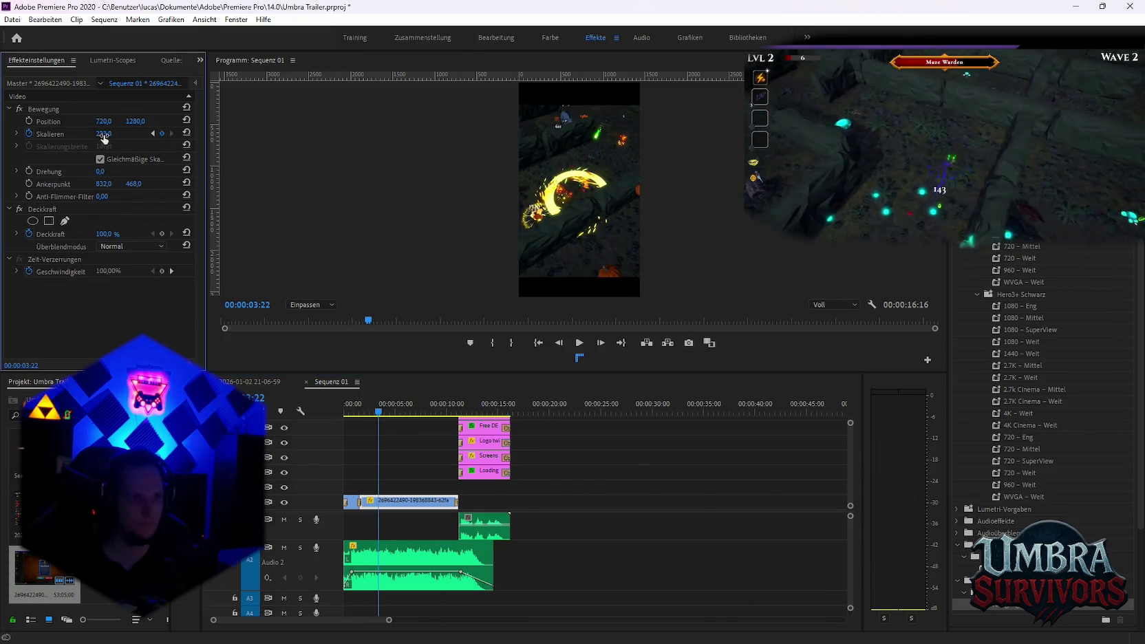
{"action": "left_click_drag", "start_coordinate": [104, 133], "coordinate": [135, 133]}
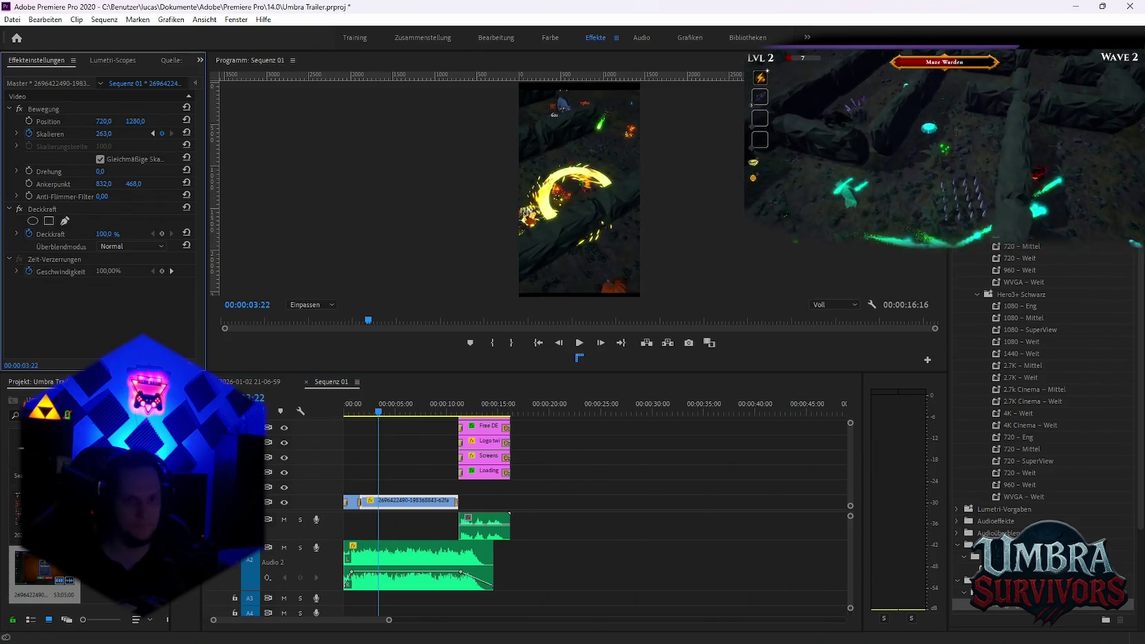
{"action": "key", "text": "Home"}
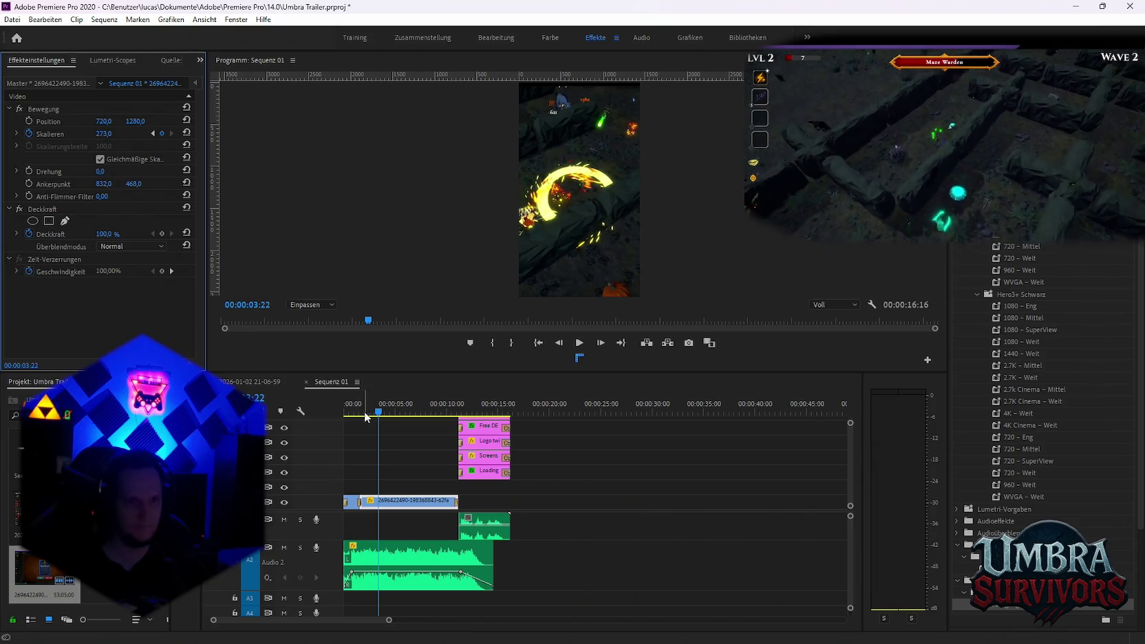
{"action": "left_click", "coordinate": [521, 471]}
{"action": "key", "text": "space"}
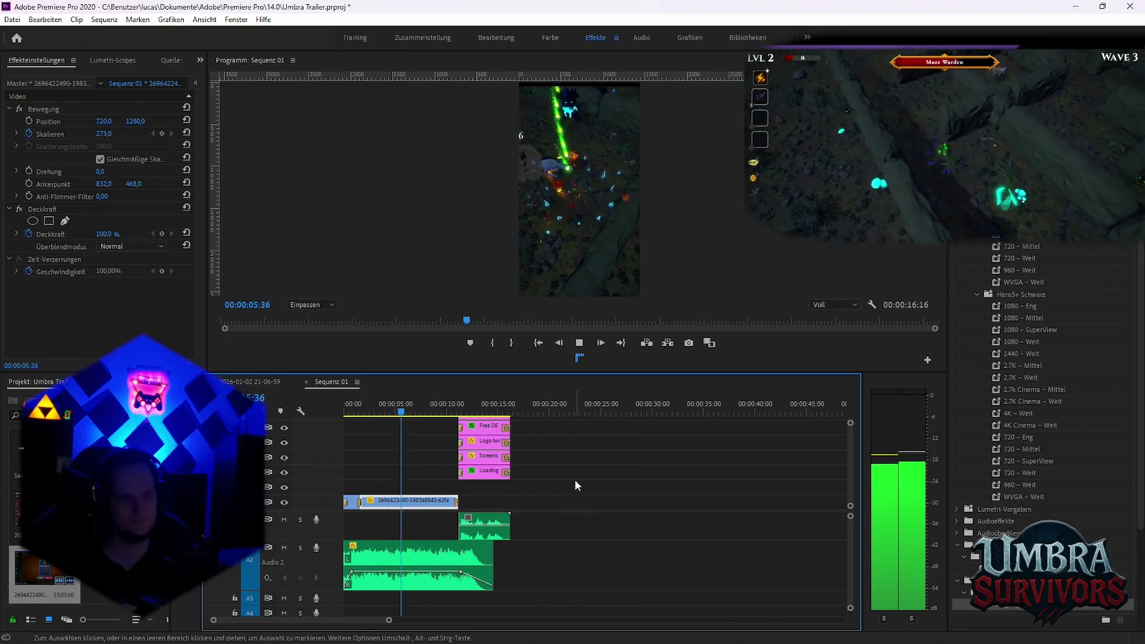
{"action": "key", "text": "space"}
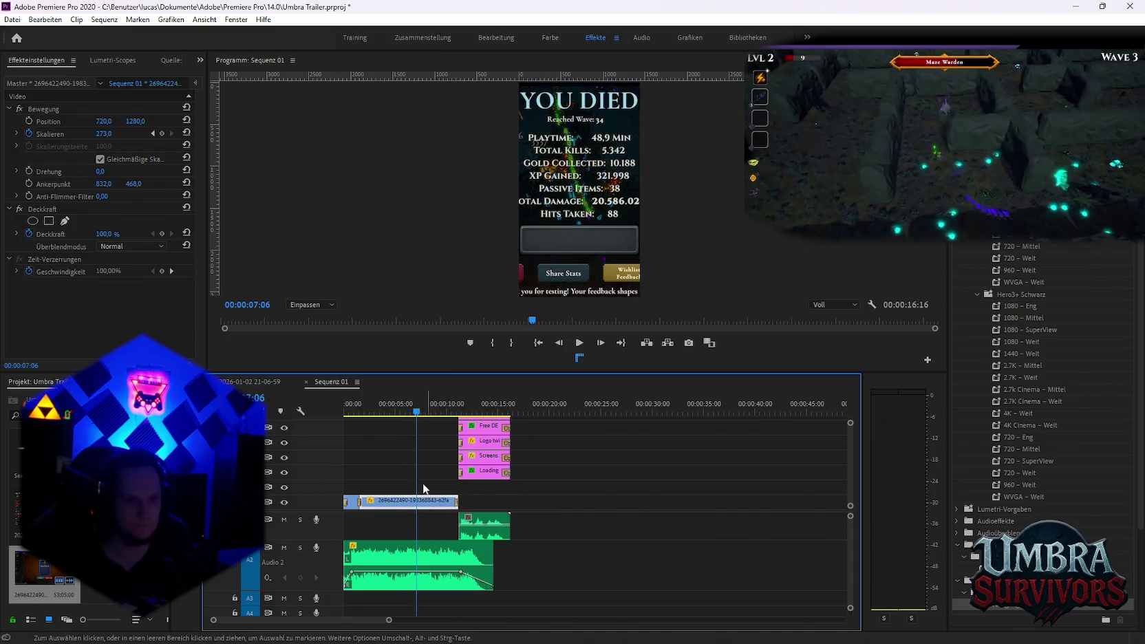
Shorten the gameplay clip from its end, with the playhead parked near 5:23
{"action": "left_click", "coordinate": [400, 412]}
{"action": "left_click_drag", "start_coordinate": [400, 412], "coordinate": [398, 413]}
{"action": "key", "text": "c"}
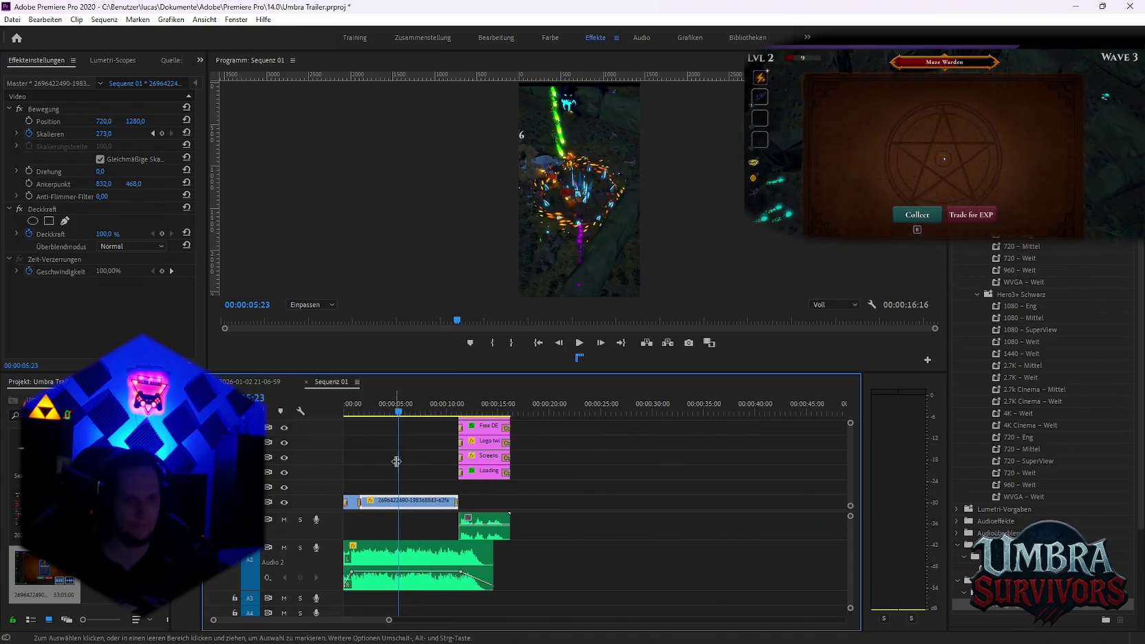
{"action": "key", "text": "v"}
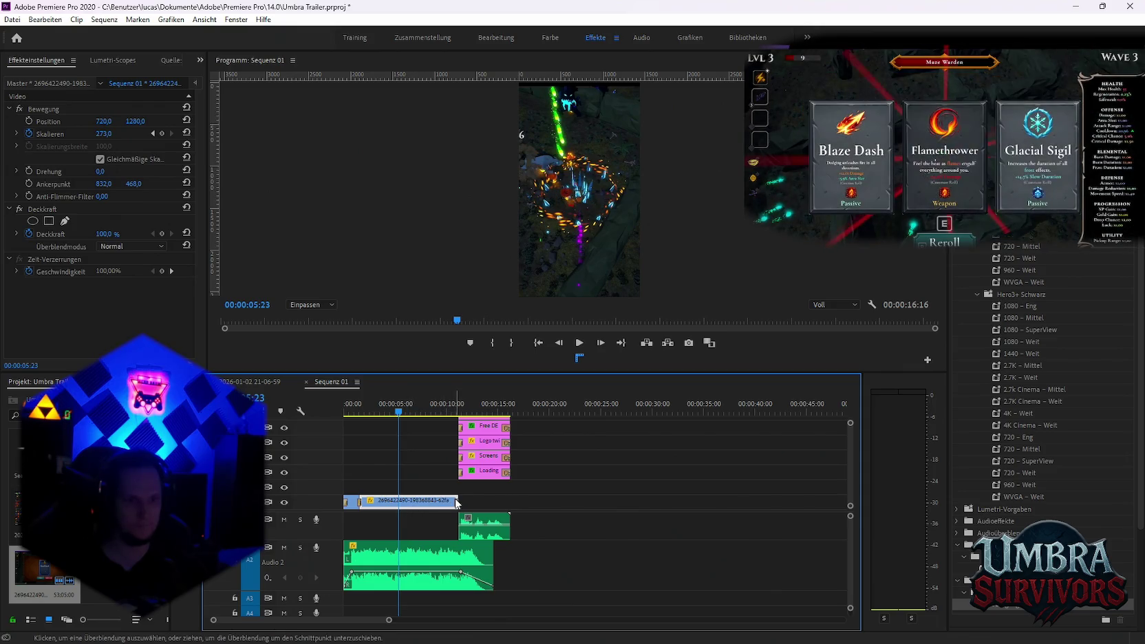
{"action": "left_click_drag", "start_coordinate": [456, 500], "coordinate": [360, 500]}
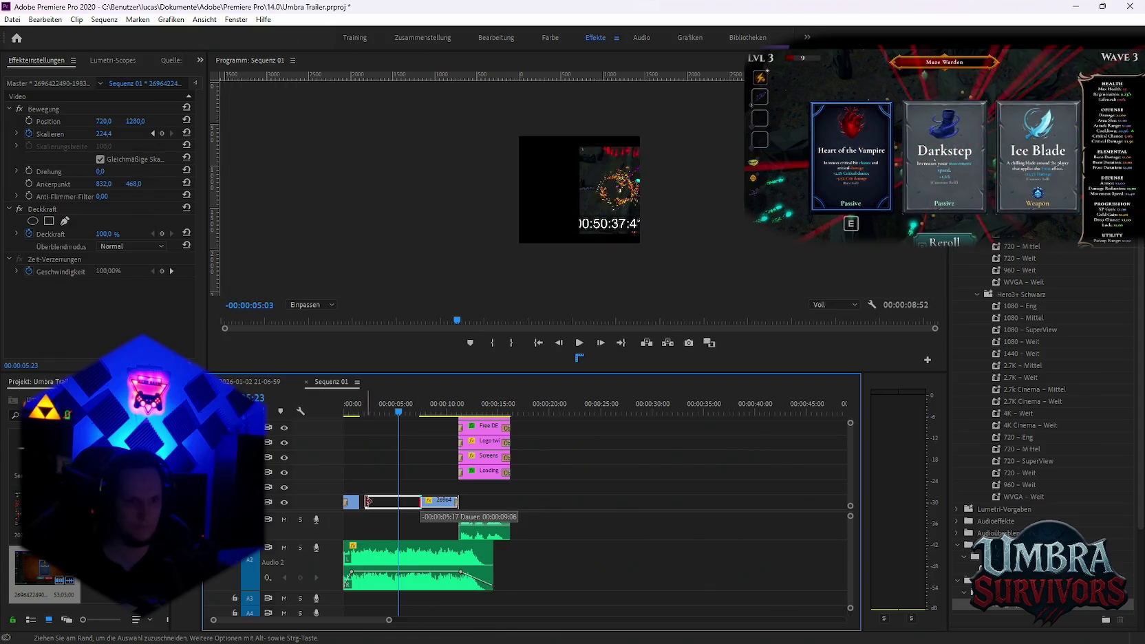
Add a scale keyframe near the start and lower it to about 237 at 1:44
{"action": "left_click", "coordinate": [154, 137]}
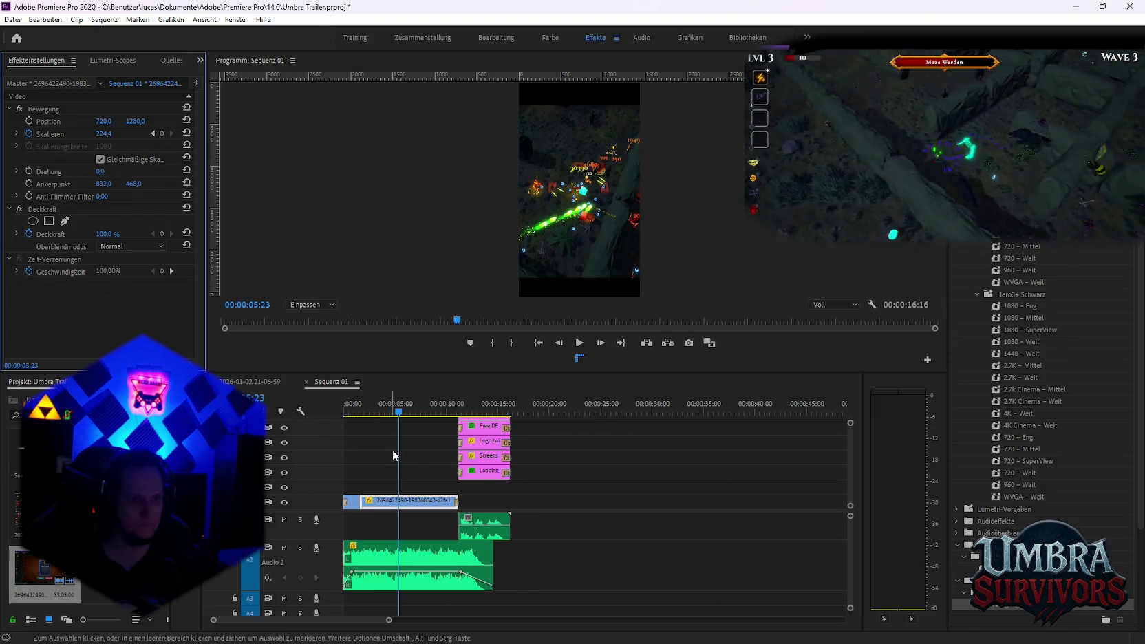
{"action": "left_click", "coordinate": [410, 496]}
{"action": "left_click_drag", "start_coordinate": [399, 410], "coordinate": [386, 410]}
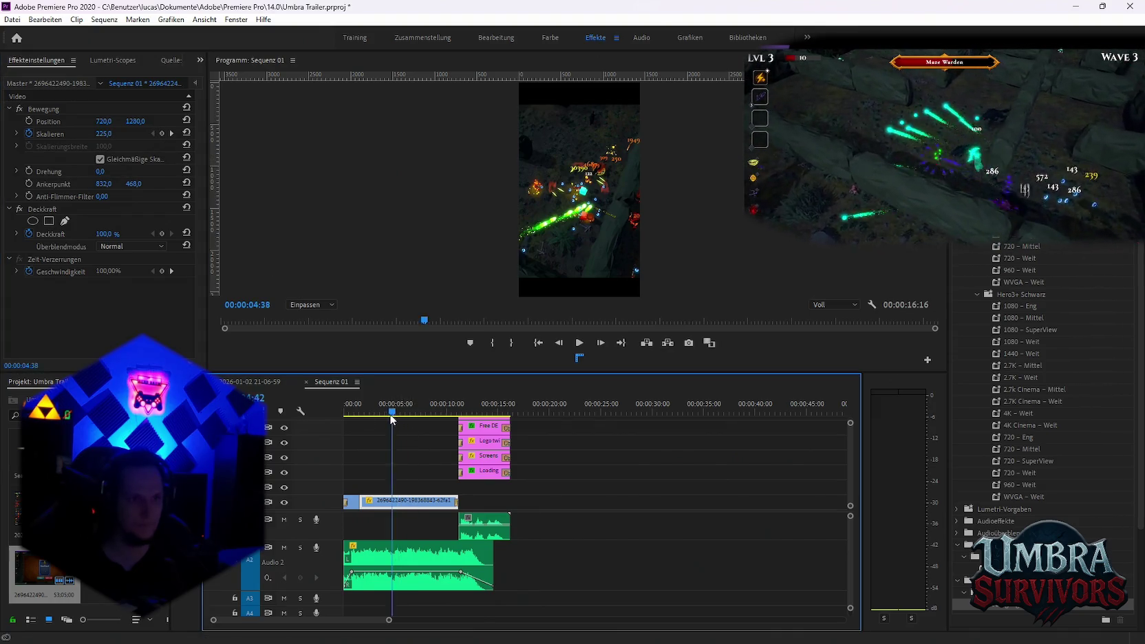
{"action": "left_click", "coordinate": [171, 133]}
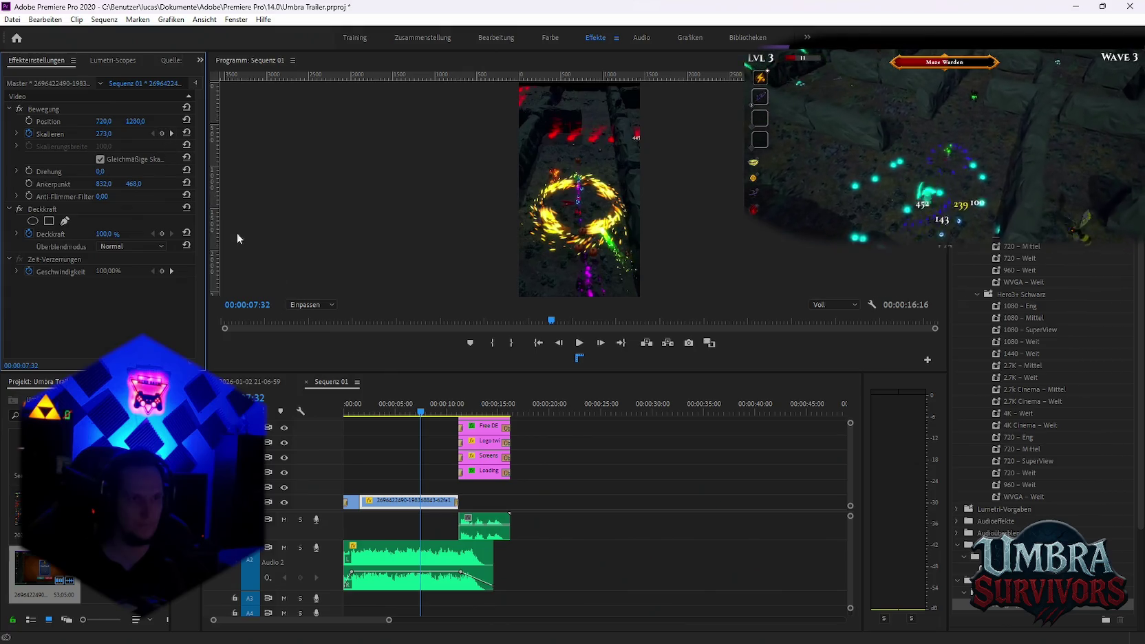
{"action": "left_click_drag", "start_coordinate": [421, 412], "coordinate": [361, 418]}
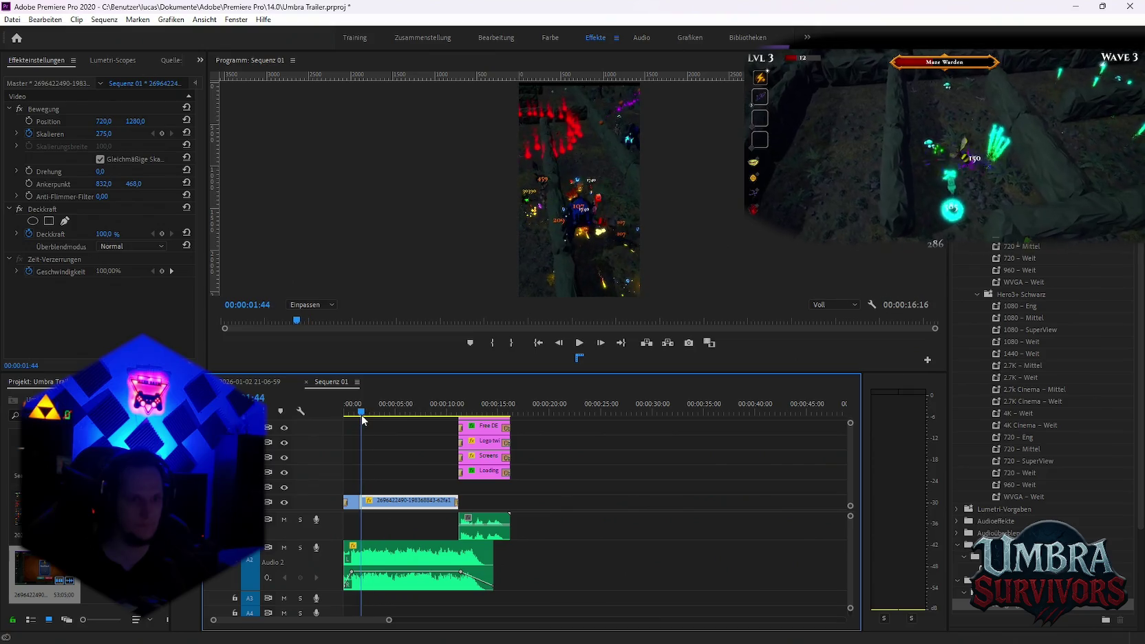
{"action": "left_click", "coordinate": [161, 135]}
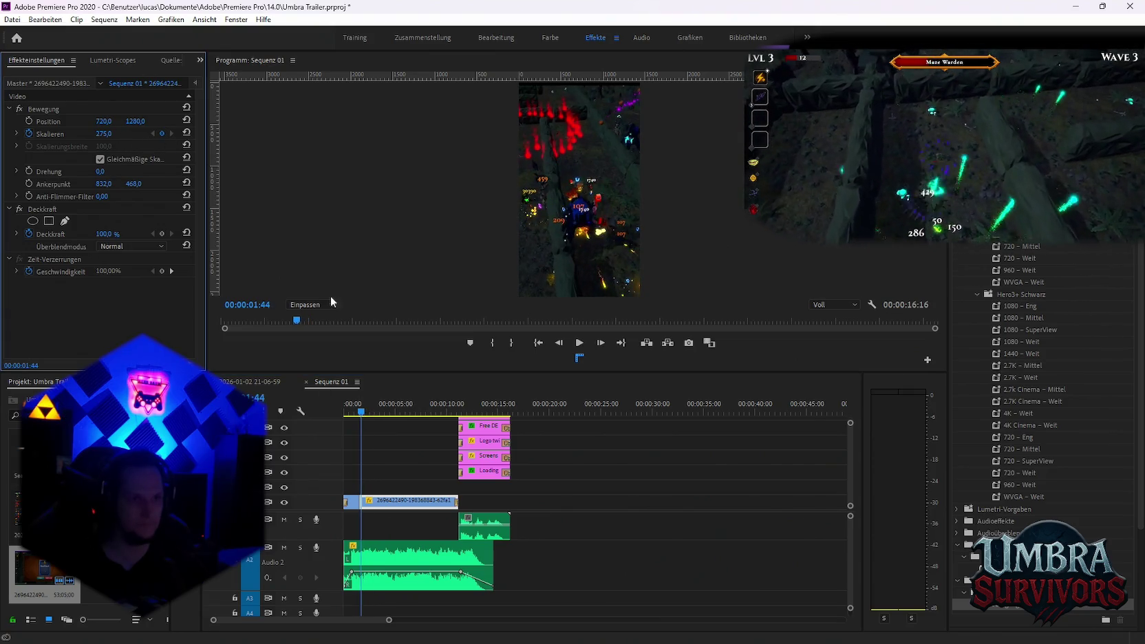
{"action": "left_click", "coordinate": [368, 413]}
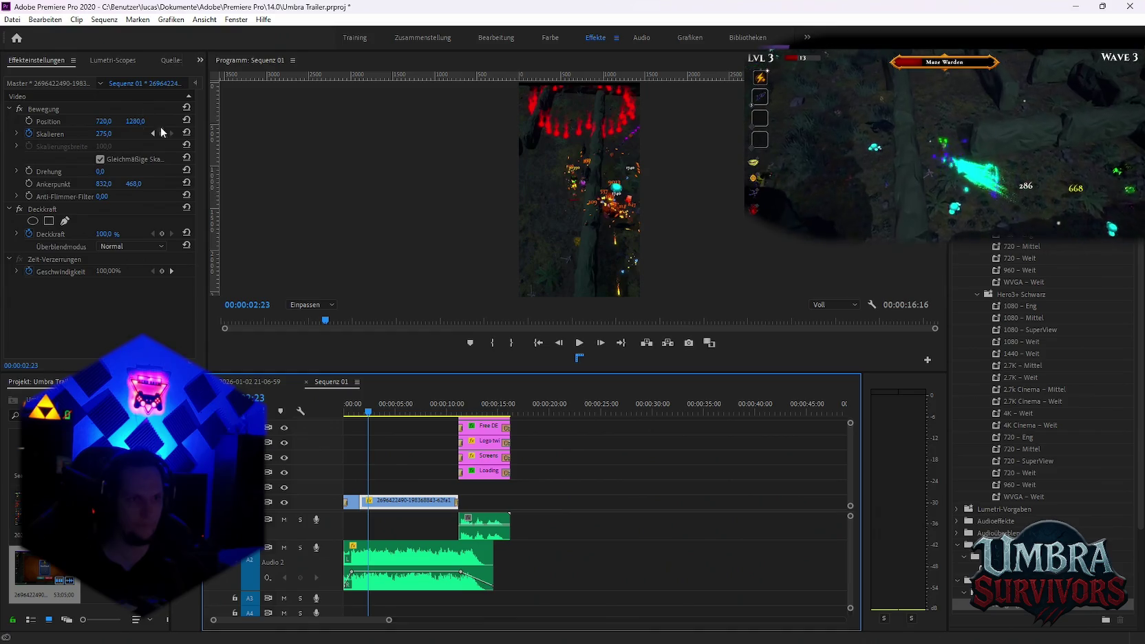
{"action": "left_click", "coordinate": [153, 133]}
{"action": "left_click_drag", "start_coordinate": [103, 134], "coordinate": [78, 134]}
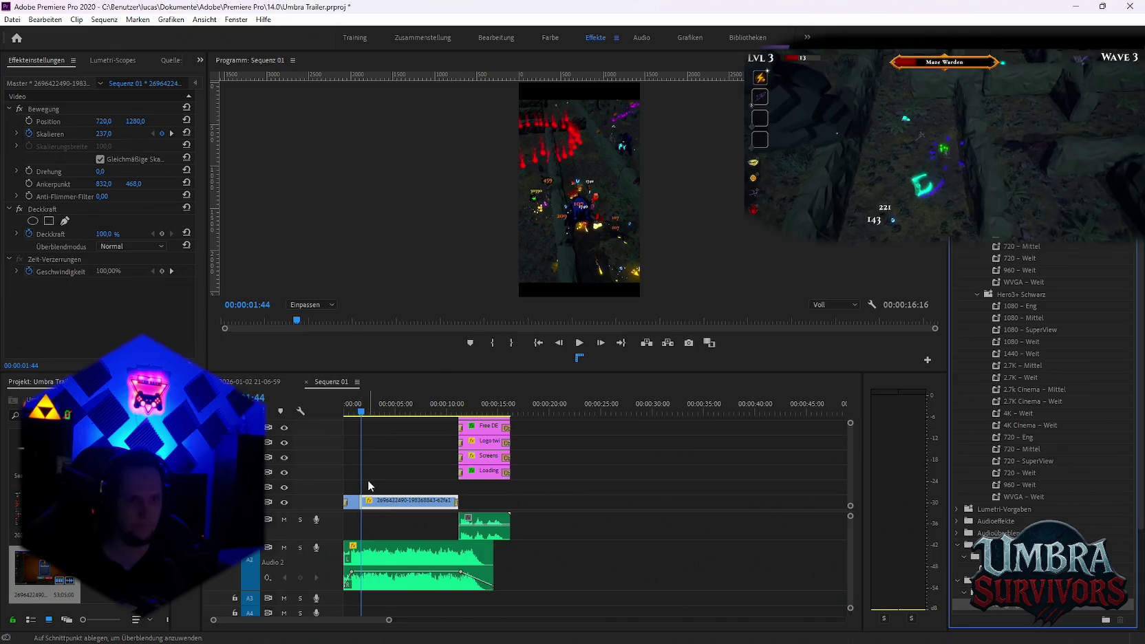
Play back the sequence to review the zoom, returning to the 1:44 keyframe
{"action": "left_click_drag", "start_coordinate": [359, 507], "coordinate": [358, 507]}
{"action": "left_click", "coordinate": [351, 406]}
{"action": "key", "text": "space"}
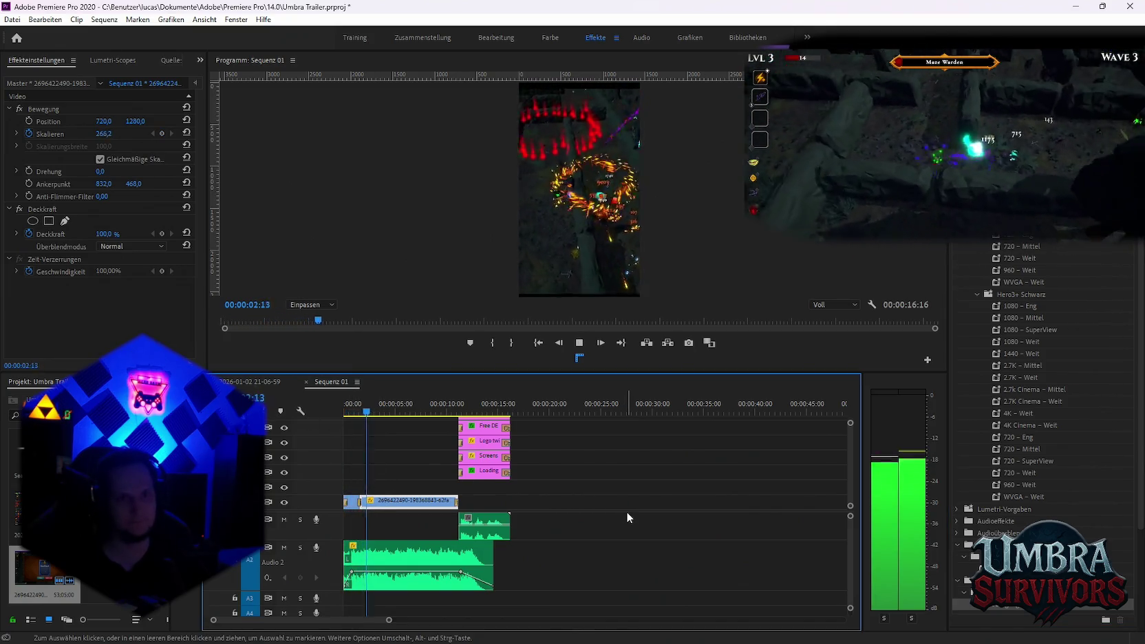
{"action": "key", "text": "space"}
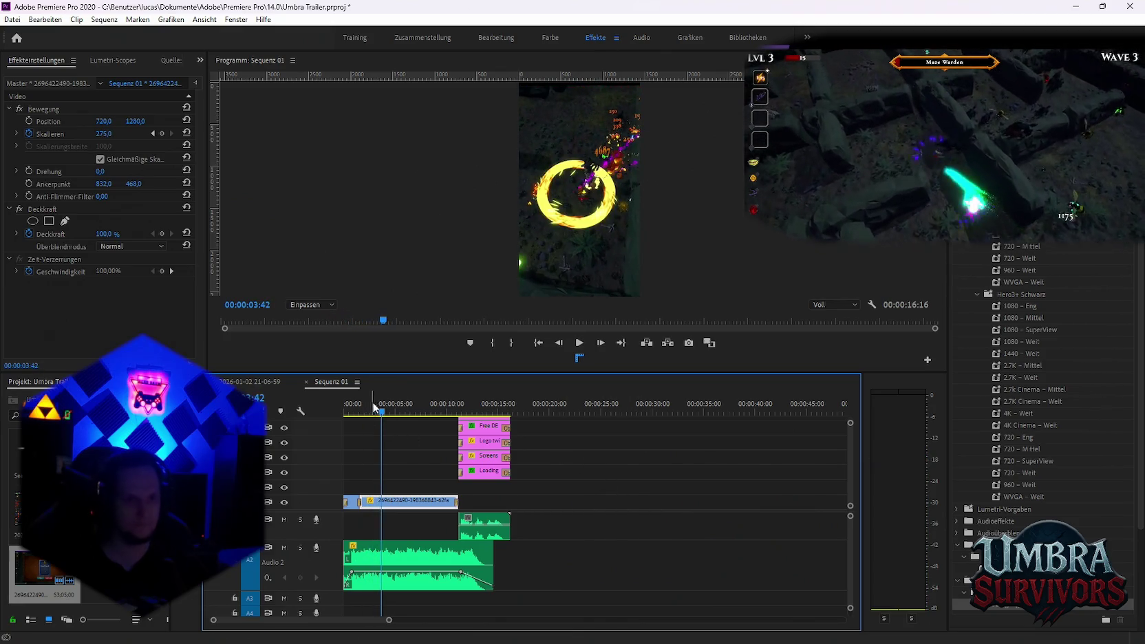
{"action": "left_click", "coordinate": [362, 412]}
{"action": "left_click_drag", "start_coordinate": [365, 415], "coordinate": [369, 418]}
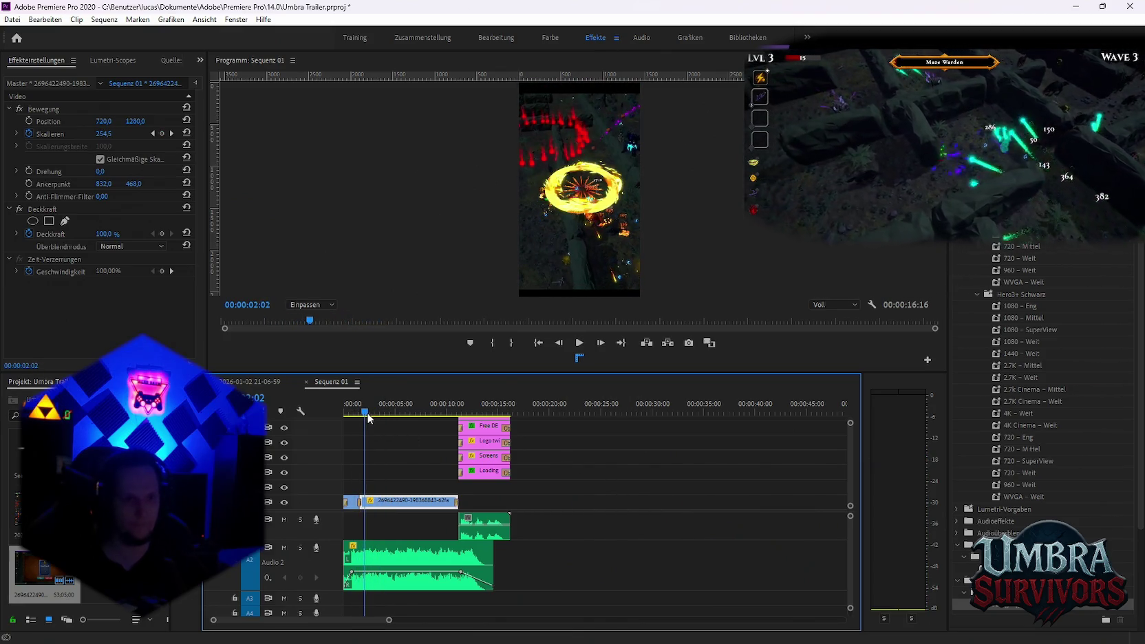
{"action": "left_click", "coordinate": [152, 134]}
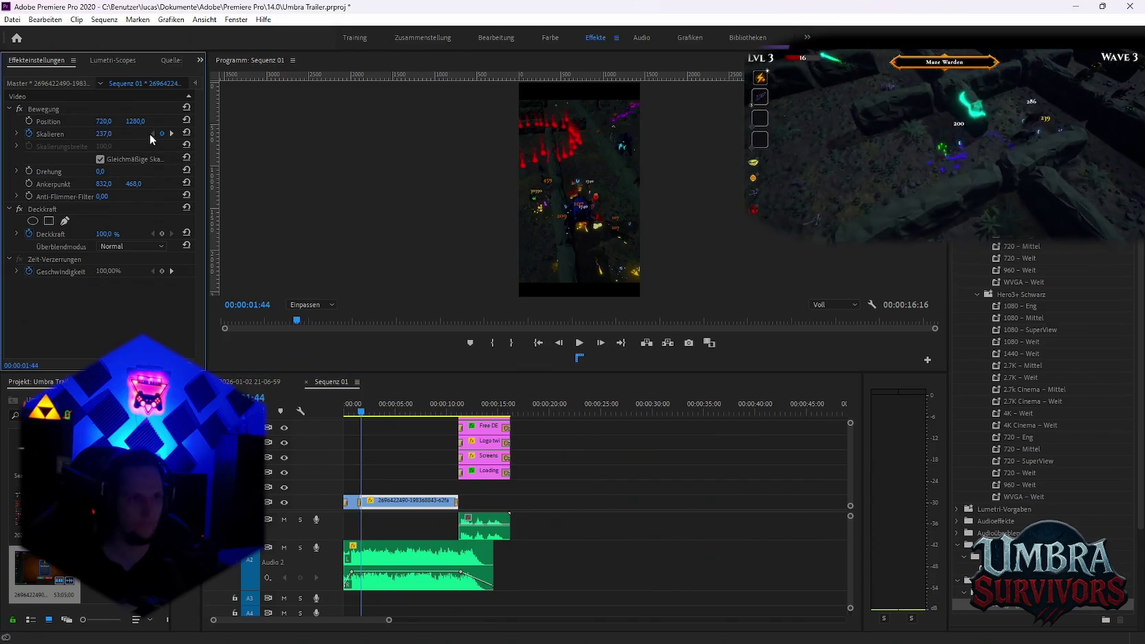
Raise the scale to 547 at 3:01 and add scale keyframes at 4:52 and 5:55
{"action": "left_click_drag", "start_coordinate": [363, 411], "coordinate": [374, 413]}
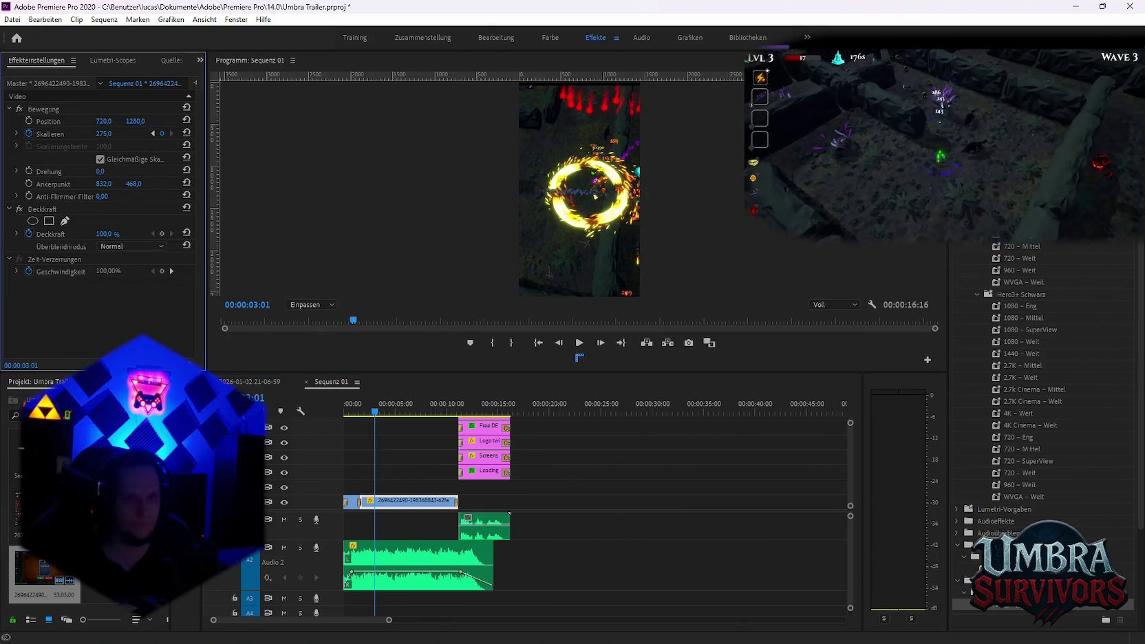
{"action": "left_click_drag", "start_coordinate": [103, 133], "coordinate": [138, 134]}
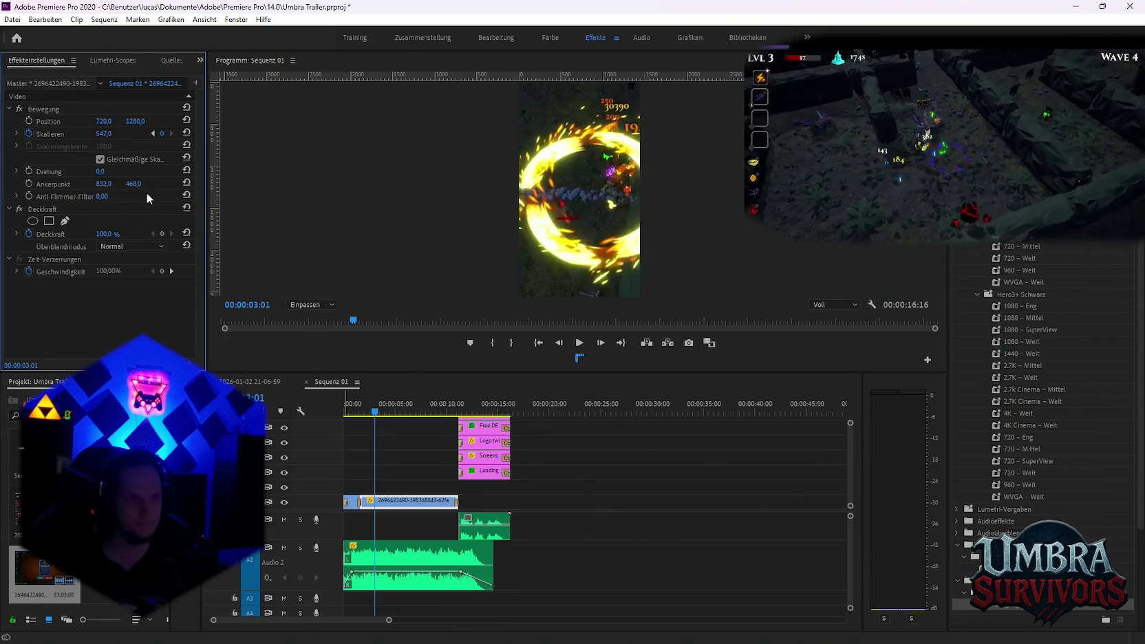
{"action": "left_click_drag", "start_coordinate": [377, 416], "coordinate": [396, 415]}
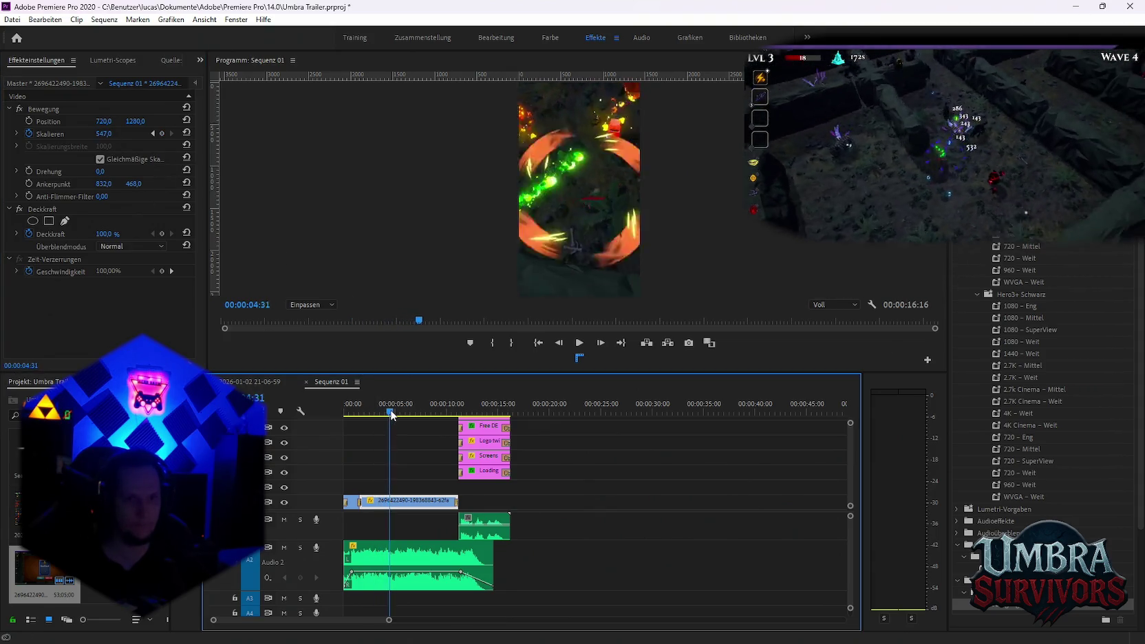
{"action": "left_click", "coordinate": [162, 133]}
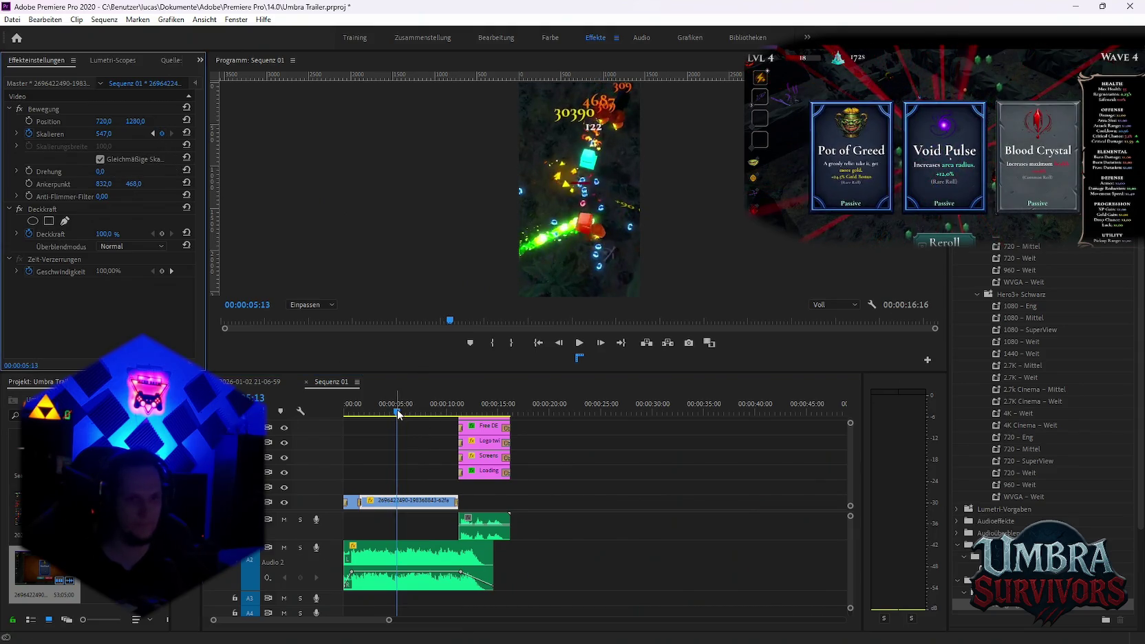
{"action": "left_click_drag", "start_coordinate": [399, 413], "coordinate": [403, 415]}
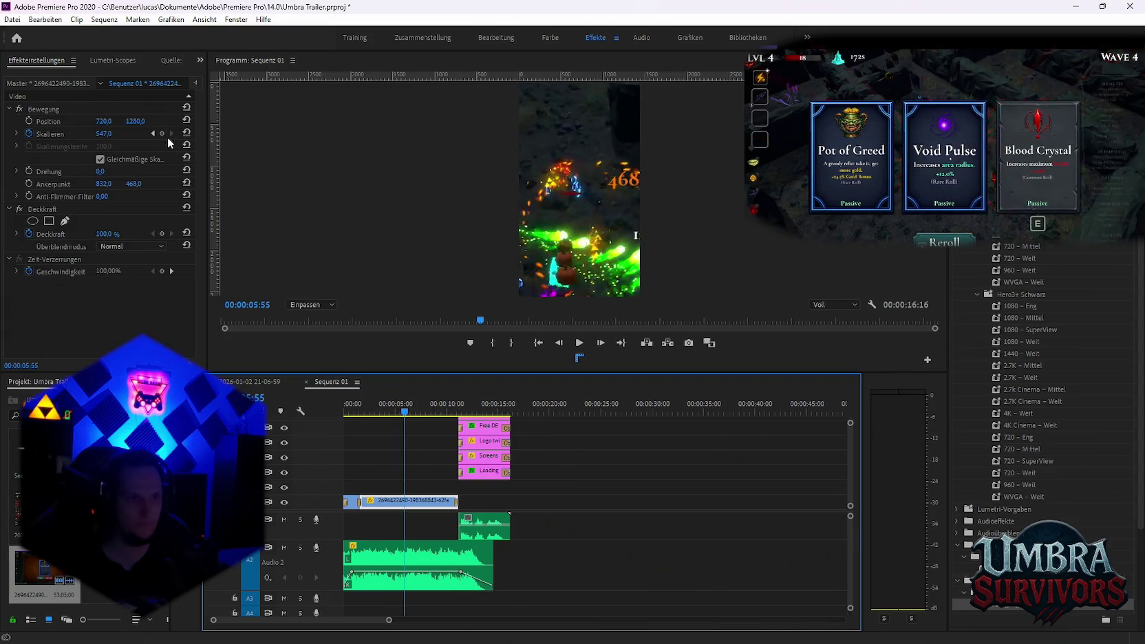
{"action": "left_click", "coordinate": [163, 135]}
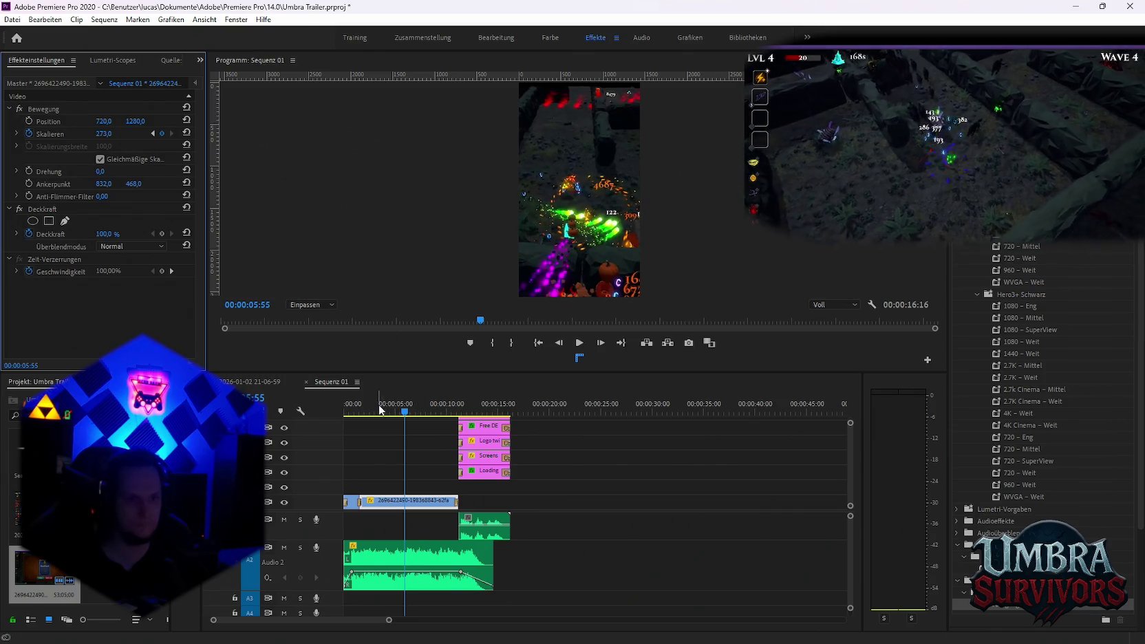
{"action": "key", "text": "Home"}
{"action": "key", "text": "space"}
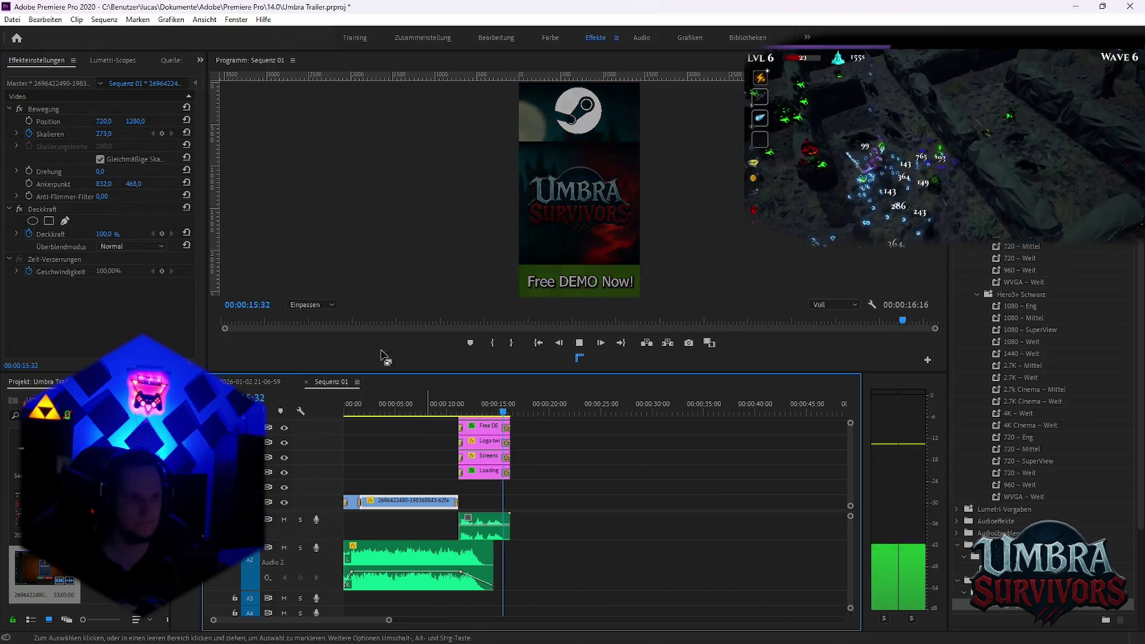
{"action": "key", "text": "space"}
{"action": "left_click", "coordinate": [12, 19]}
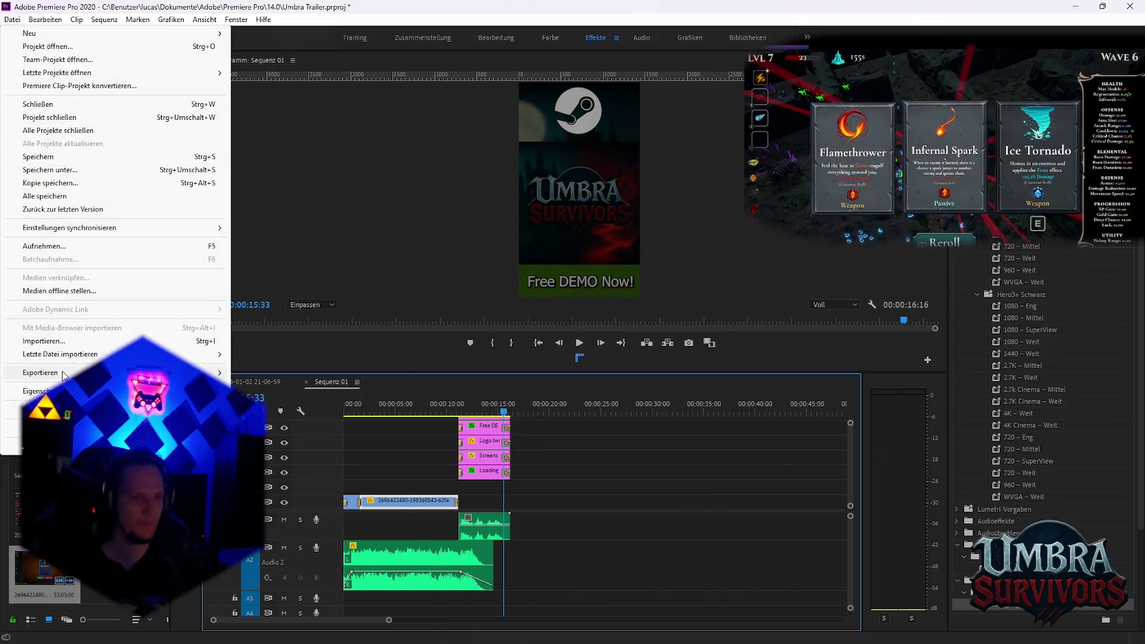
Export the sequence as Goblin aktion beschuss.mp4 and add it to the Media Encoder queue
{"action": "mouse_move", "coordinate": [39, 372]}
{"action": "left_click", "coordinate": [275, 372]}
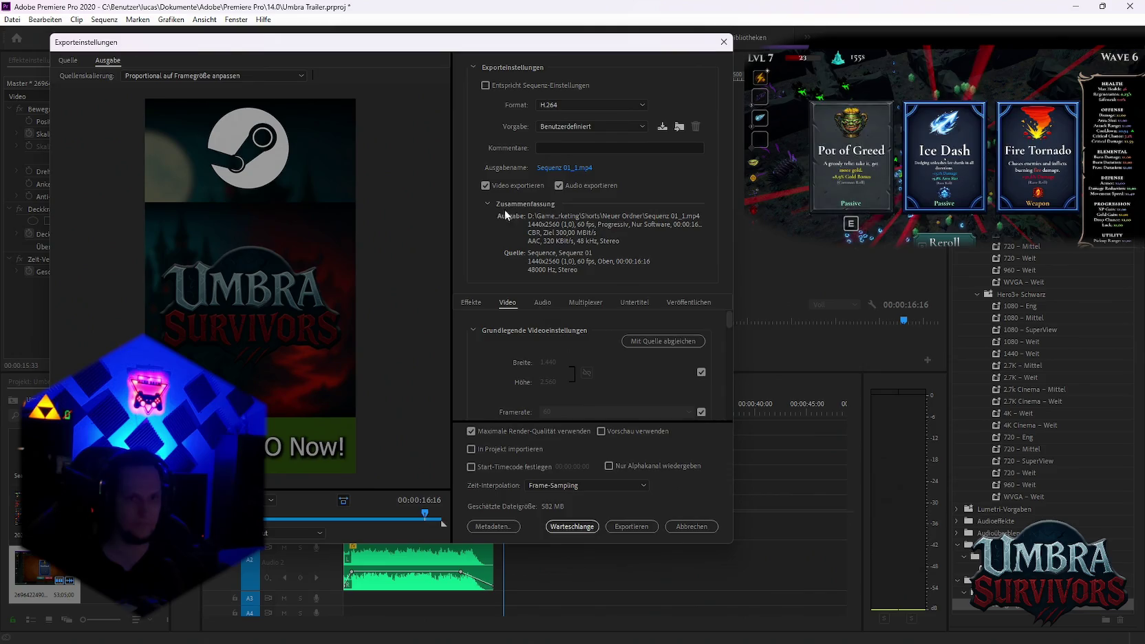
{"action": "left_click", "coordinate": [564, 167]}
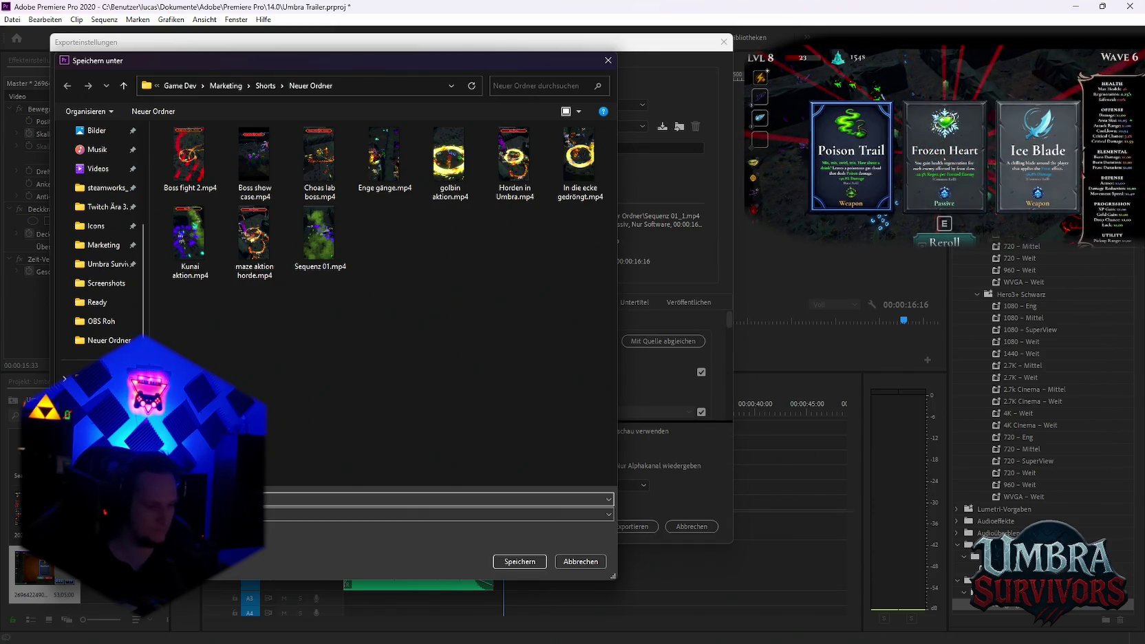
{"action": "left_click", "coordinate": [519, 561]}
{"action": "left_click", "coordinate": [584, 527]}
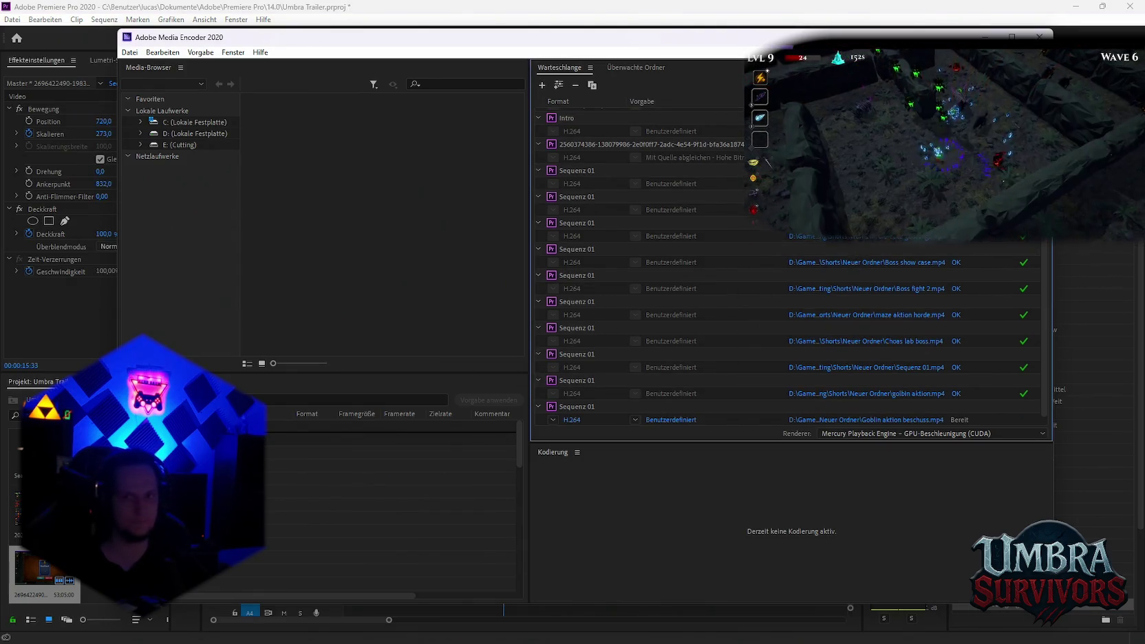
Encode Goblin aktion beschuss.mp4 until it shows OK, then minimize Media Encoder back to Premiere
{"action": "key", "text": "Return"}
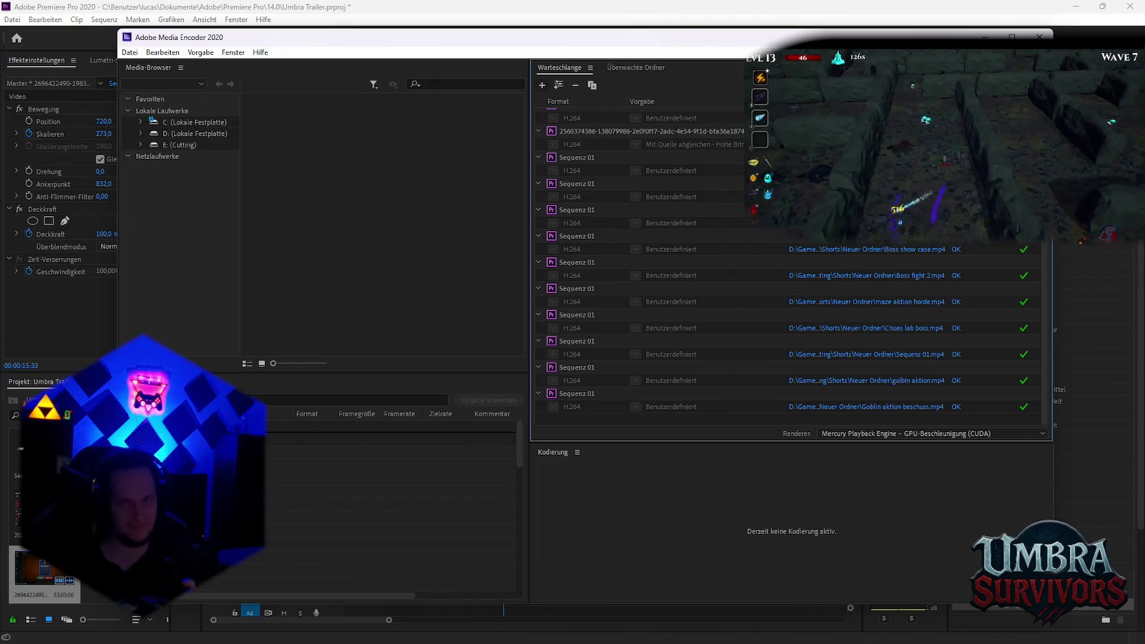
{"action": "left_click", "coordinate": [985, 37]}
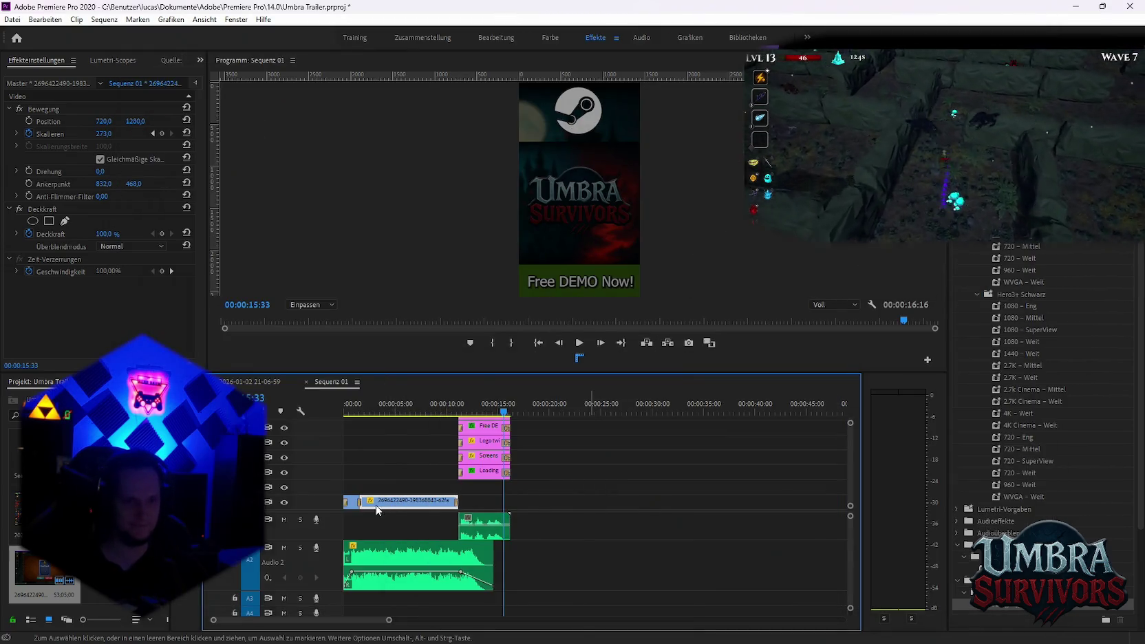
{"action": "left_click", "coordinate": [398, 504]}
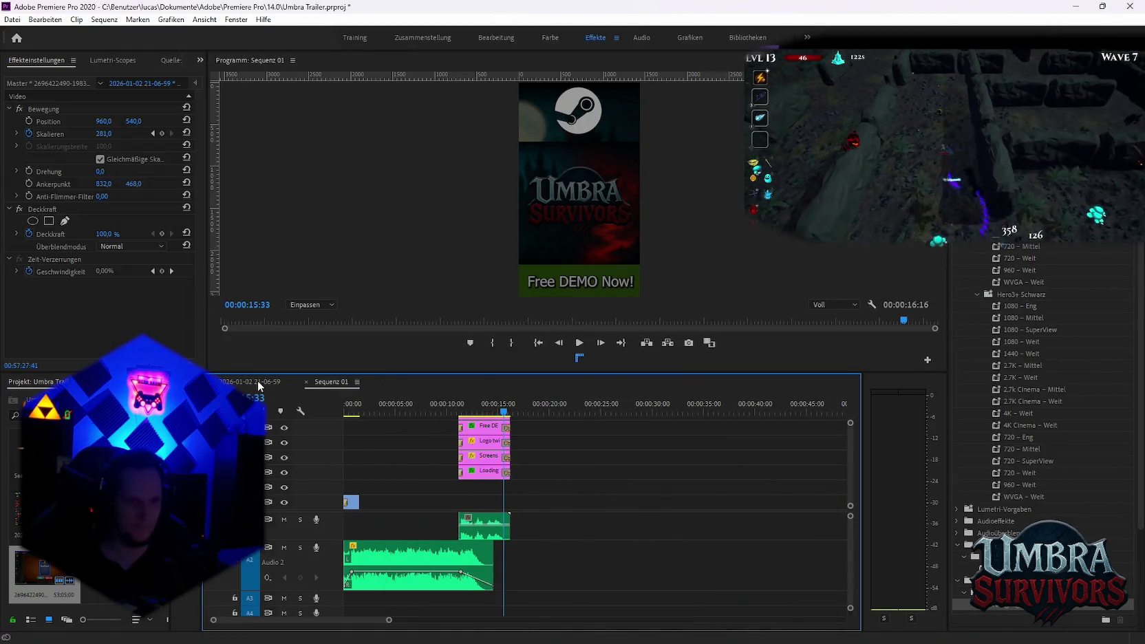
{"action": "left_click", "coordinate": [249, 381]}
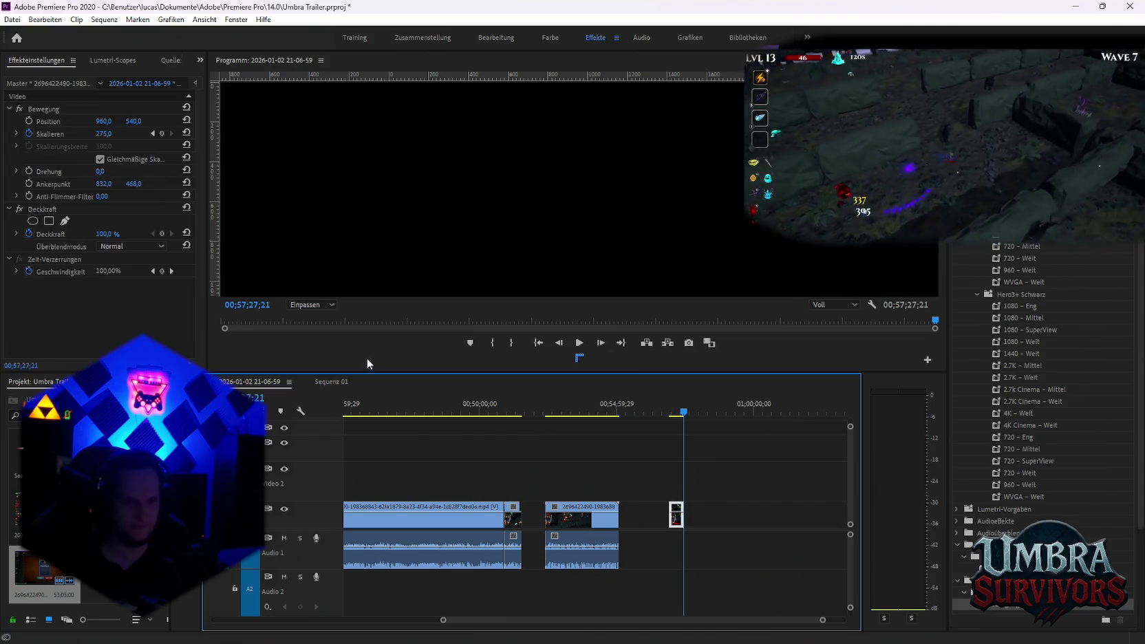
{"action": "left_click", "coordinate": [327, 381]}
{"action": "left_click", "coordinate": [589, 413]}
{"action": "key", "text": "ctrl+v"}
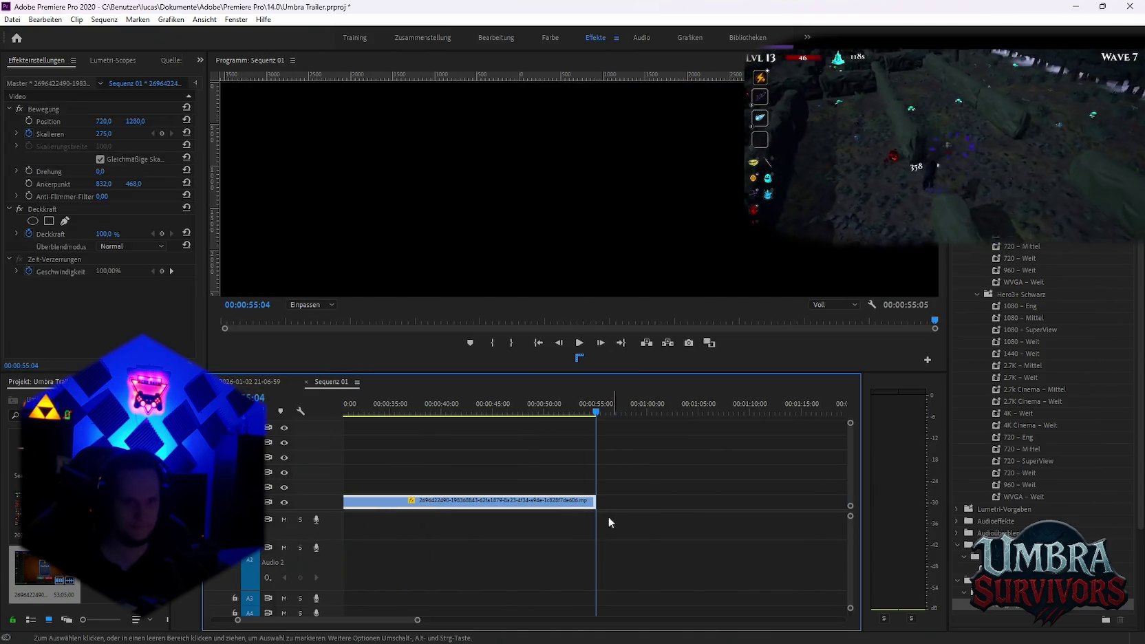
{"action": "key", "text": "minus"}
{"action": "key", "text": "minus"}
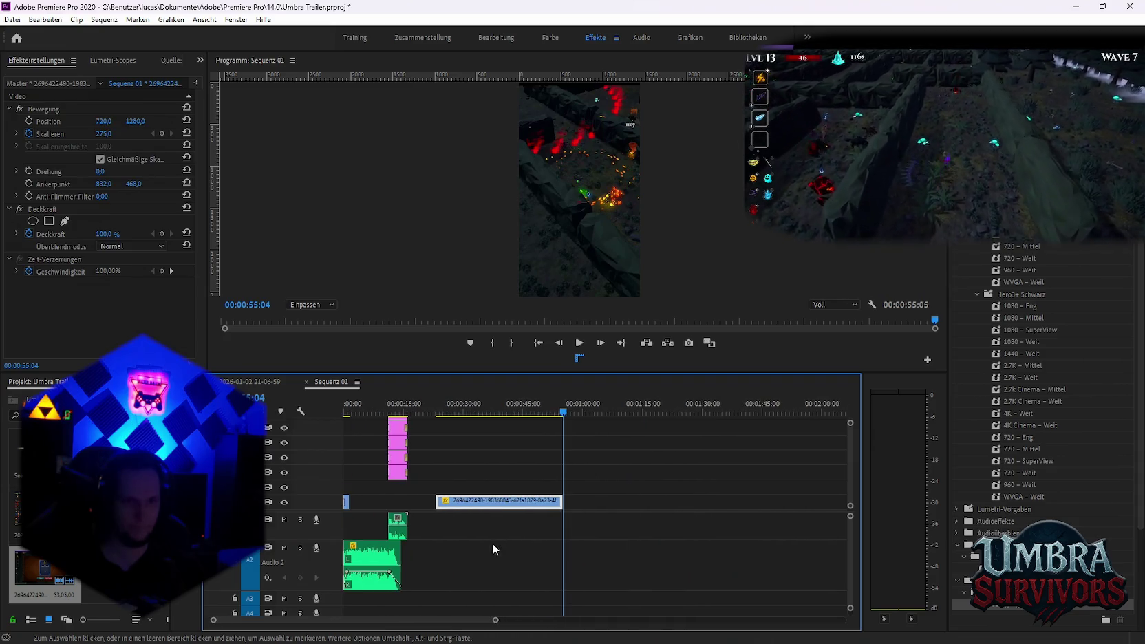
Cut the clip at 43:33, move it to the sequence start and trim its end to the end card
{"action": "left_click_drag", "start_coordinate": [434, 413], "coordinate": [489, 417]}
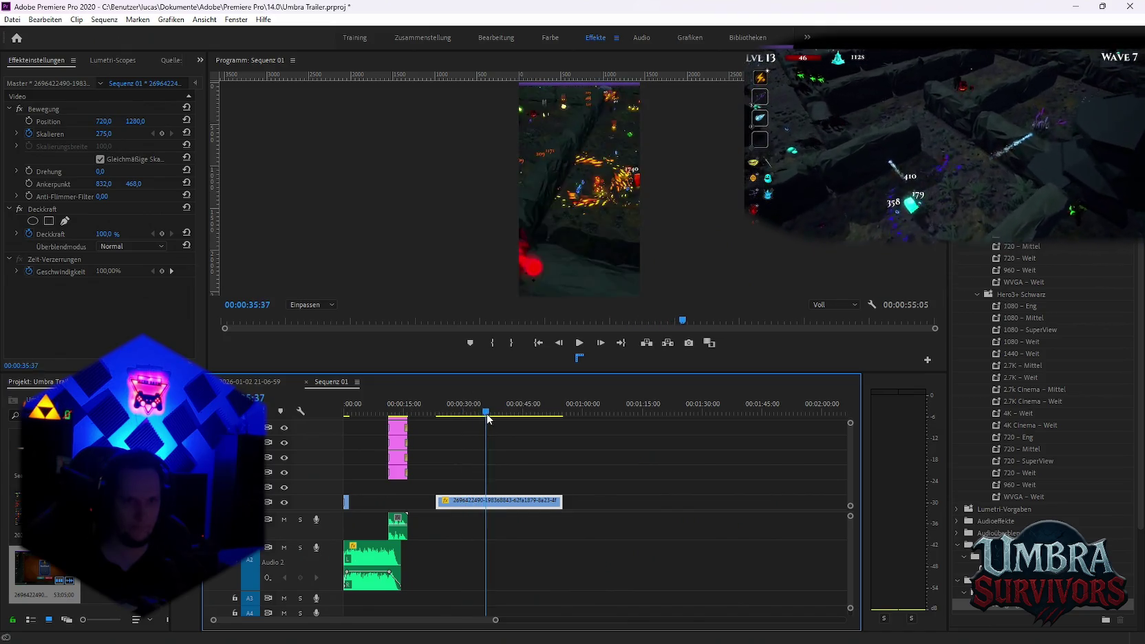
{"action": "mouse_move", "coordinate": [489, 417]}
{"action": "left_mouse_down"}
{"action": "mouse_move", "coordinate": [564, 425]}
{"action": "mouse_move", "coordinate": [520, 431]}
{"action": "left_mouse_up"}
{"action": "key", "text": "c"}
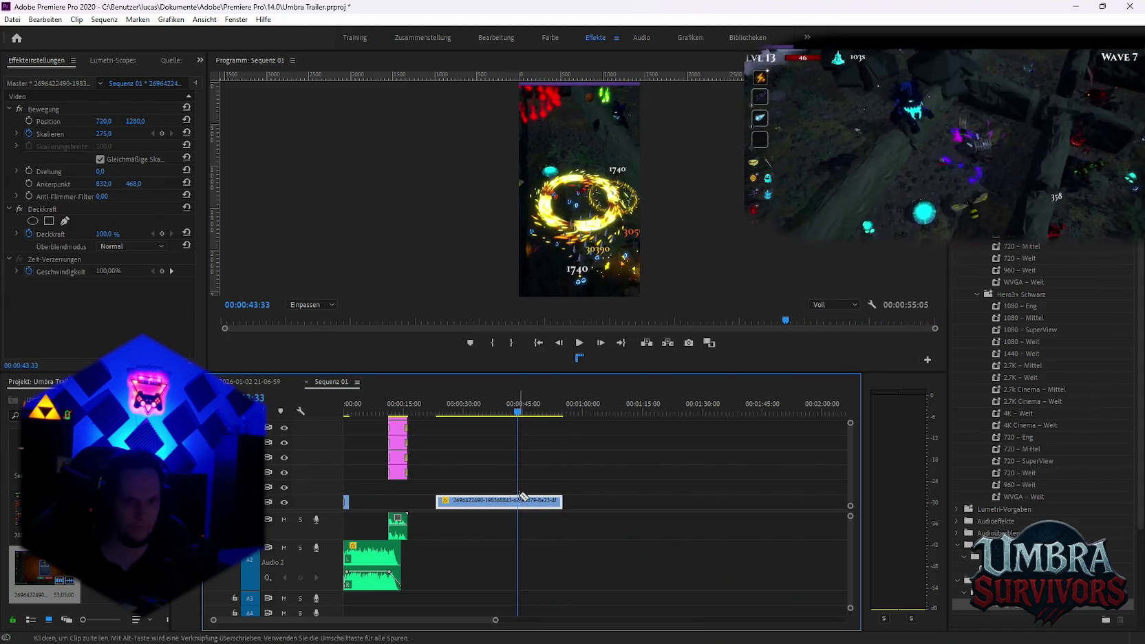
{"action": "left_click", "coordinate": [517, 501]}
{"action": "key", "text": "v"}
{"action": "left_click_drag", "start_coordinate": [496, 501], "coordinate": [382, 509]}
{"action": "key", "text": "equal"}
{"action": "key", "text": "equal"}
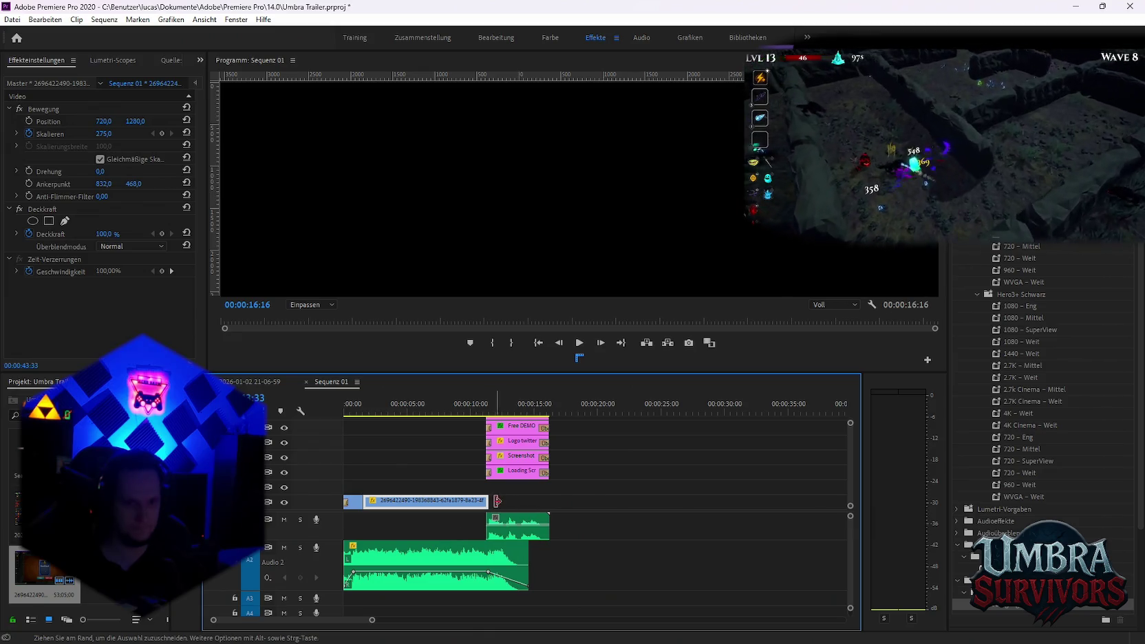
{"action": "left_click_drag", "start_coordinate": [486, 500], "coordinate": [486, 501]}
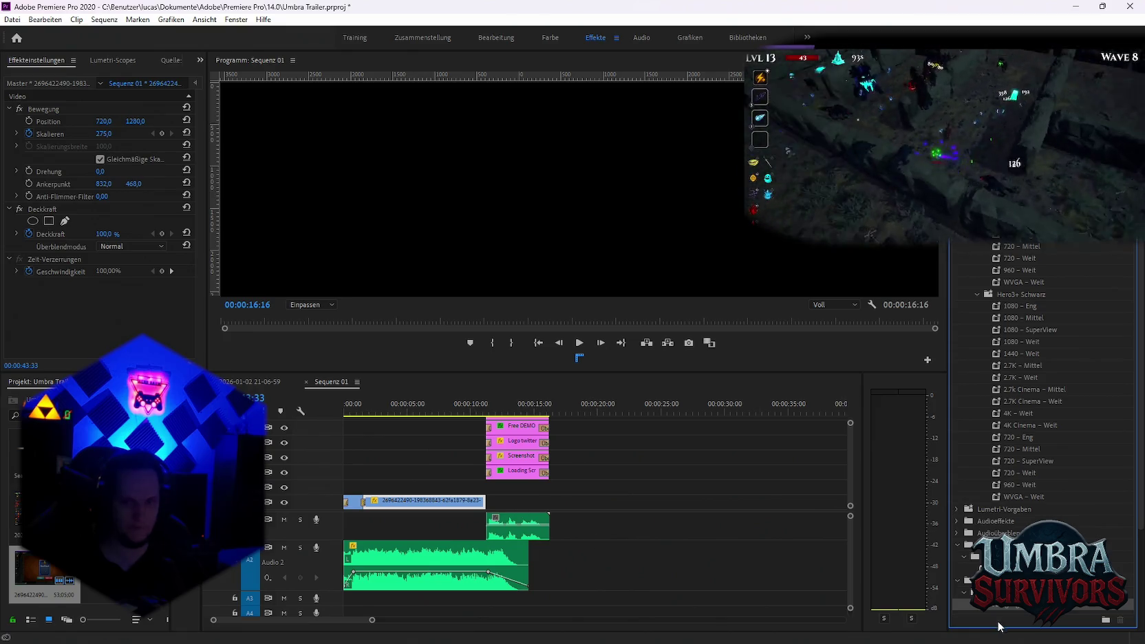
{"action": "left_click", "coordinate": [347, 409]}
{"action": "key", "text": "space"}
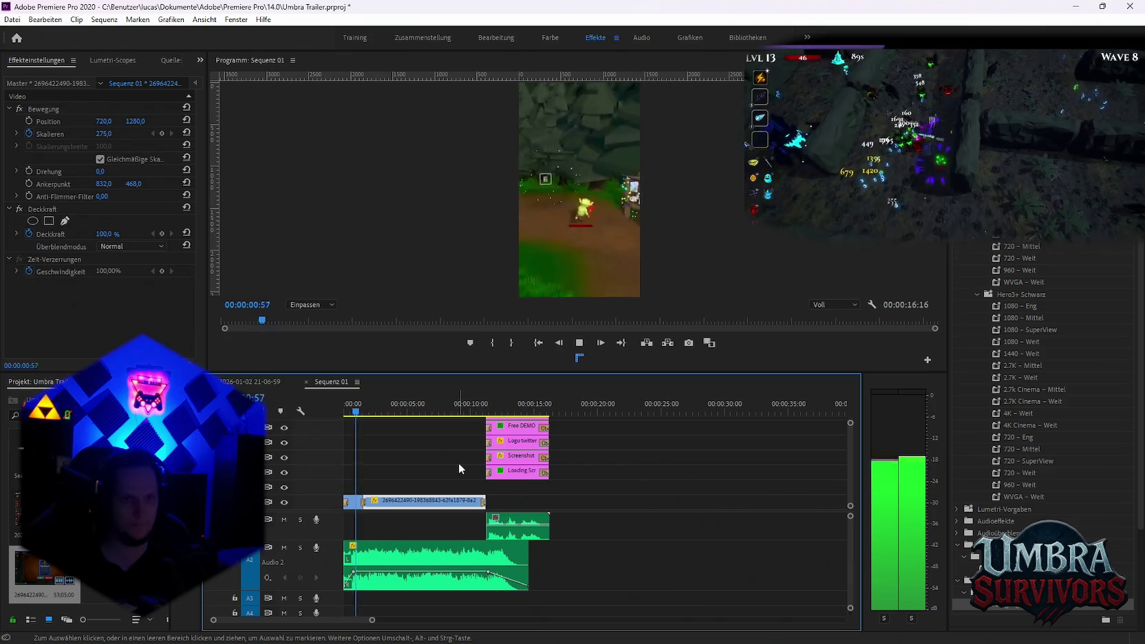
{"action": "key", "text": "space"}
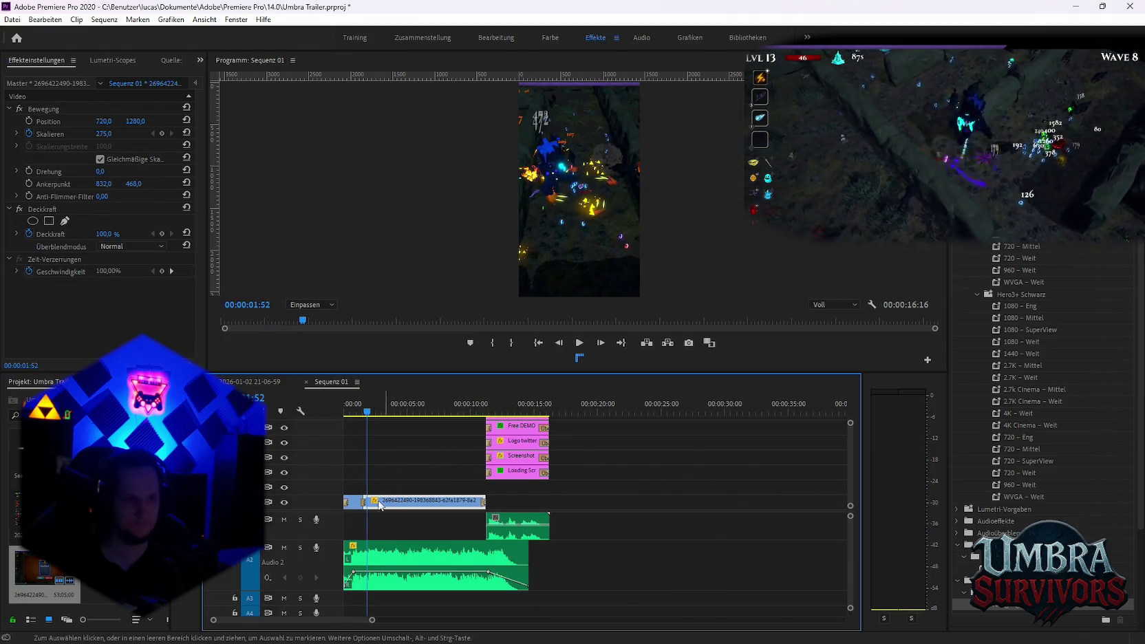
{"action": "scroll", "coordinate": [379, 508], "scroll_direction": "up", "scroll_amount": 2}
{"action": "scroll", "coordinate": [403, 513], "scroll_direction": "up", "scroll_amount": 2}
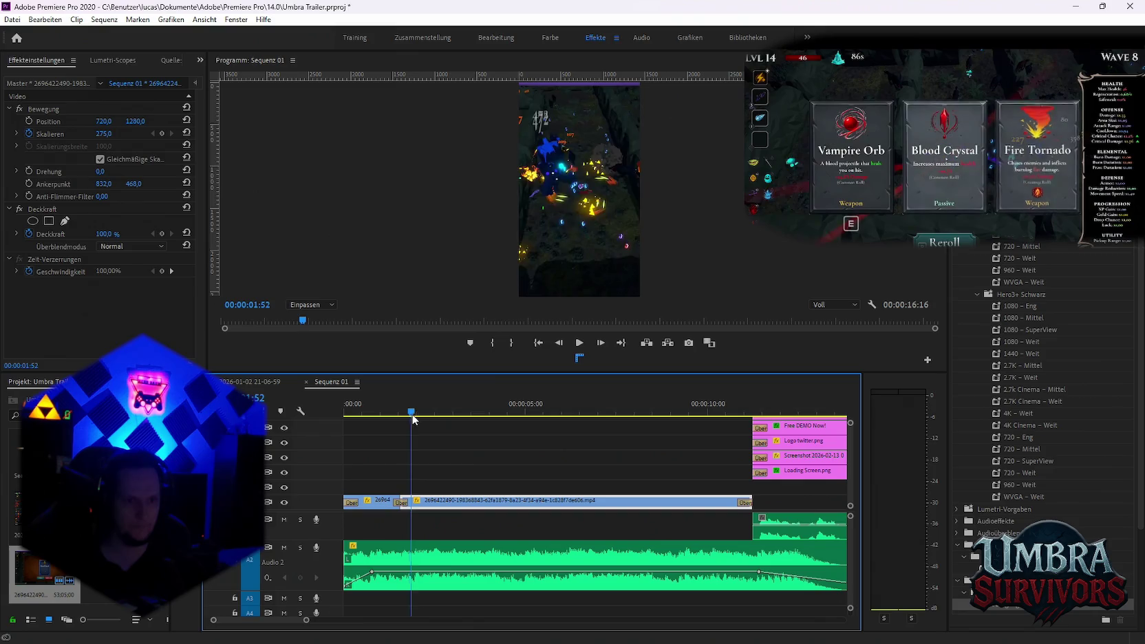
{"action": "left_click_drag", "start_coordinate": [413, 417], "coordinate": [403, 421]}
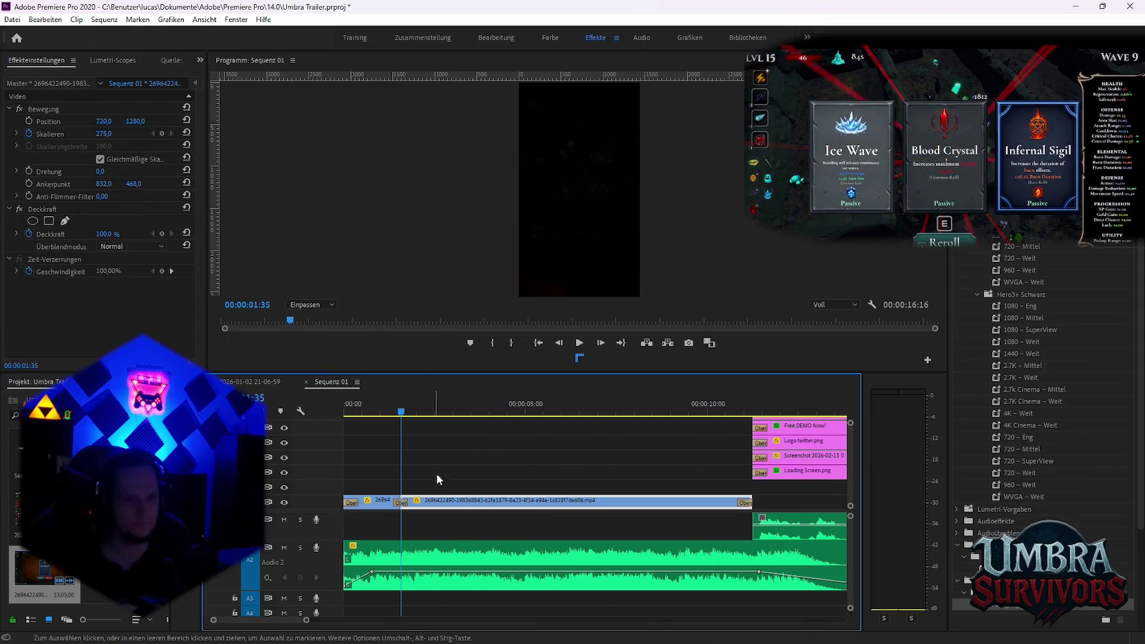
{"action": "scroll", "coordinate": [436, 488], "scroll_direction": "up", "scroll_amount": 2}
{"action": "scroll", "coordinate": [435, 506], "scroll_direction": "up", "scroll_amount": 1}
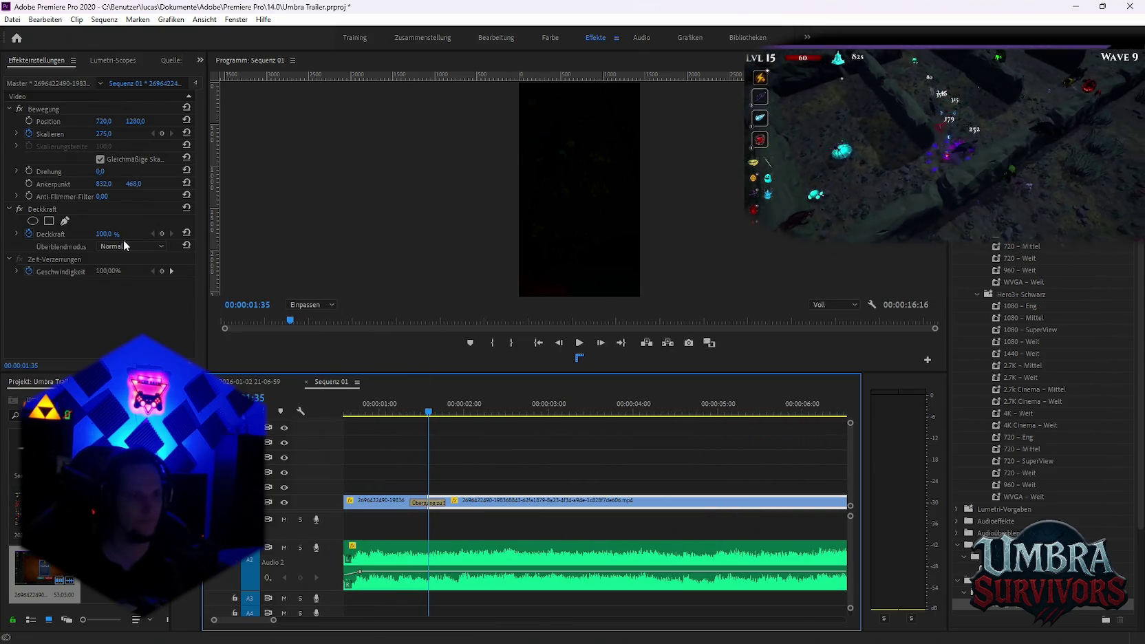
{"action": "left_click", "coordinate": [163, 132]}
Preview the sequence from the start to check the 1:35 scale keyframe
{"action": "left_click_drag", "start_coordinate": [428, 411], "coordinate": [471, 413]}
{"action": "left_click", "coordinate": [154, 134]}
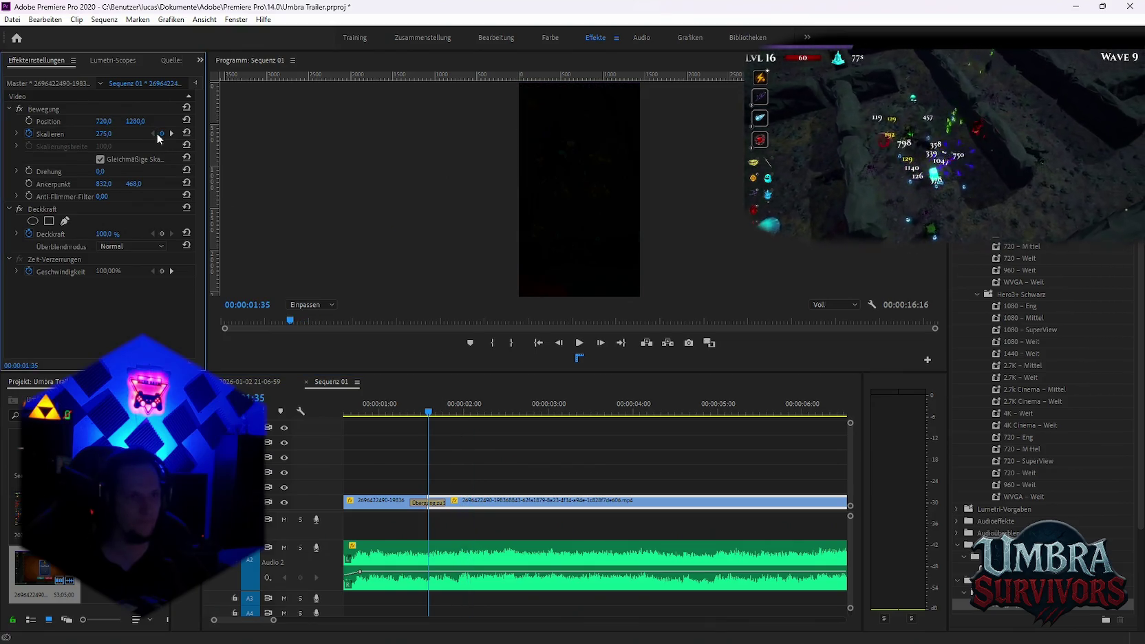
{"action": "left_click", "coordinate": [399, 433]}
{"action": "key", "text": "Home"}
{"action": "key", "text": "space"}
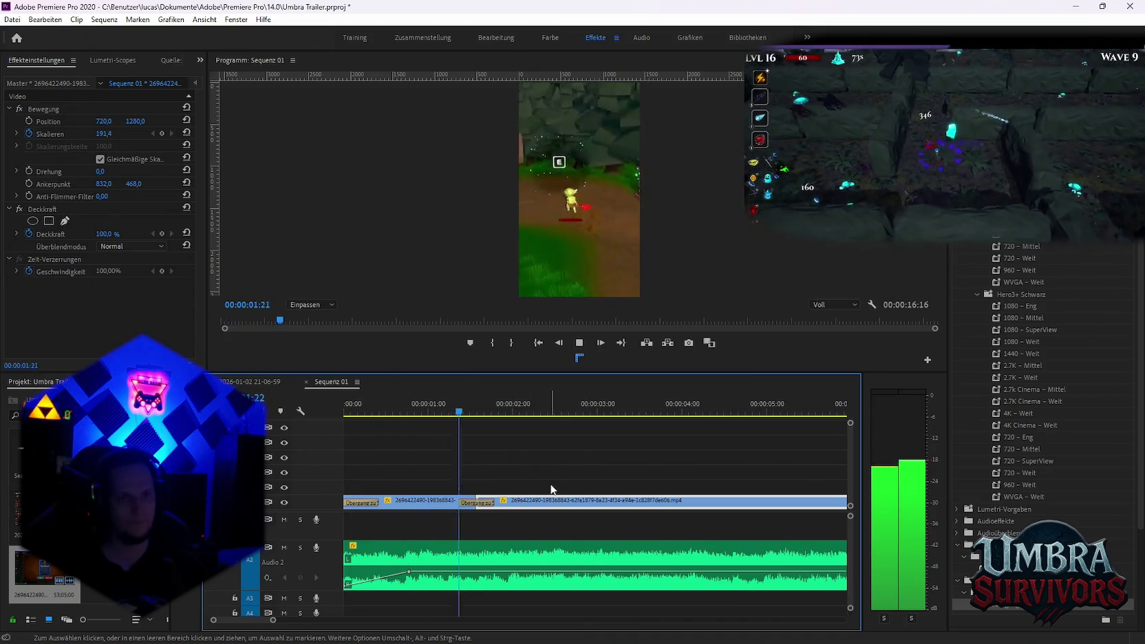
{"action": "key", "text": "space"}
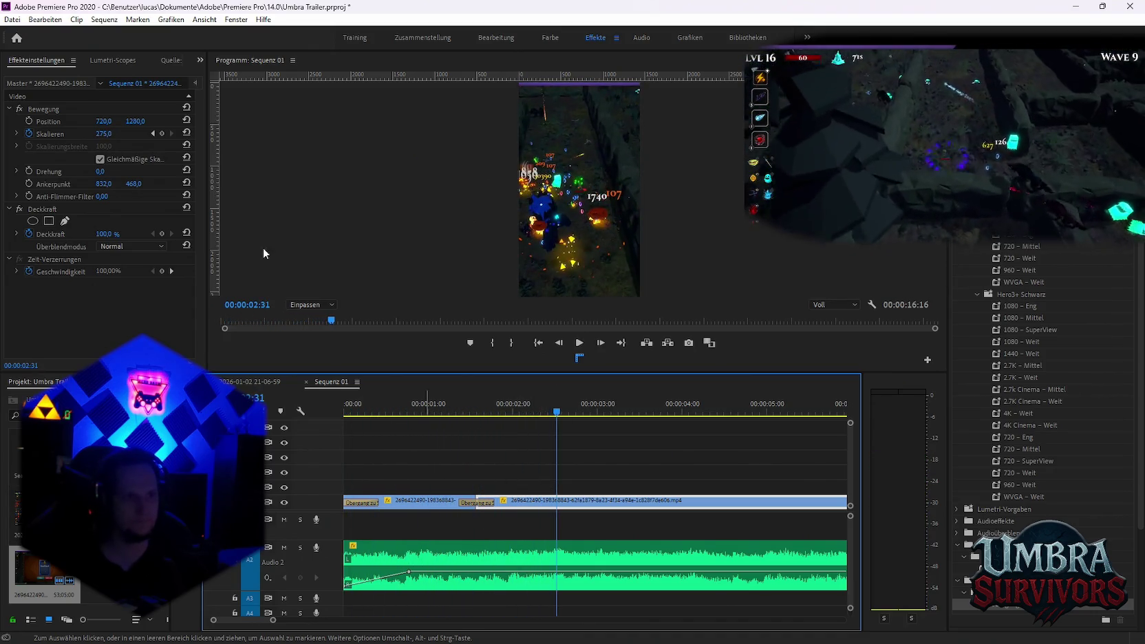
Add a scale keyframe at 3:01 and play back the zoom animation
{"action": "left_click", "coordinate": [154, 133]}
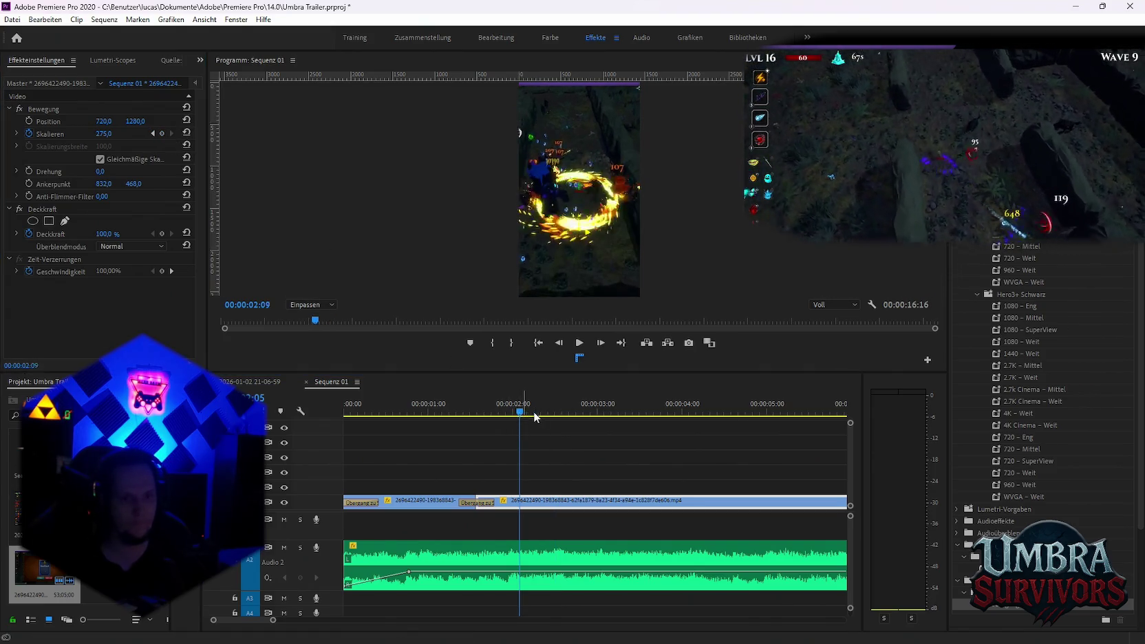
{"action": "left_click_drag", "start_coordinate": [521, 419], "coordinate": [600, 417]}
{"action": "left_click", "coordinate": [161, 133]}
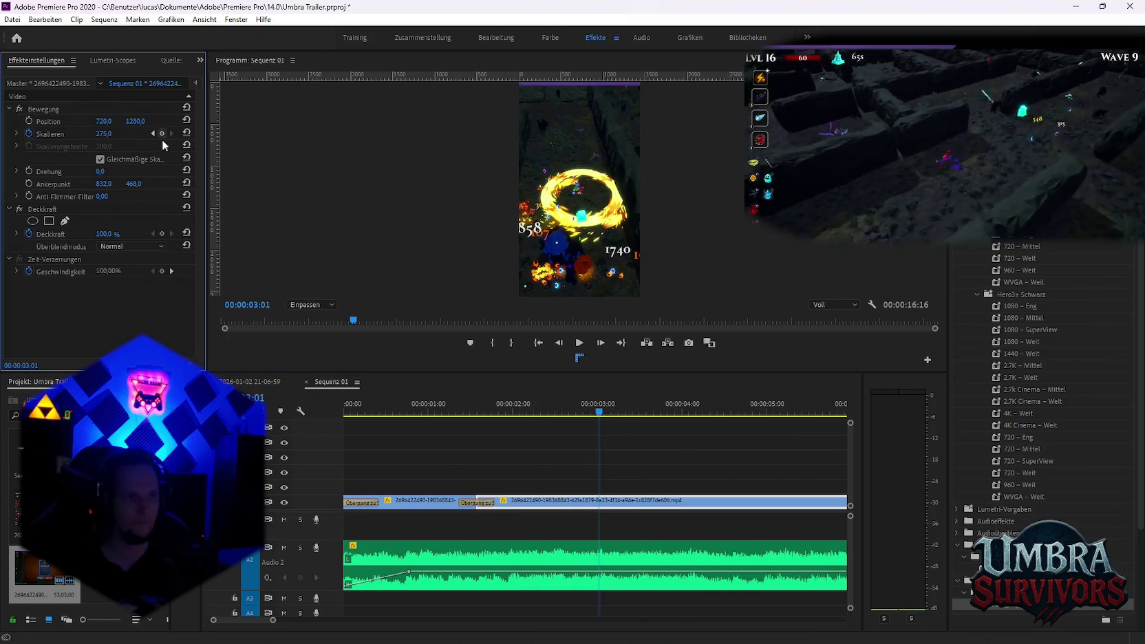
{"action": "left_click", "coordinate": [153, 133]}
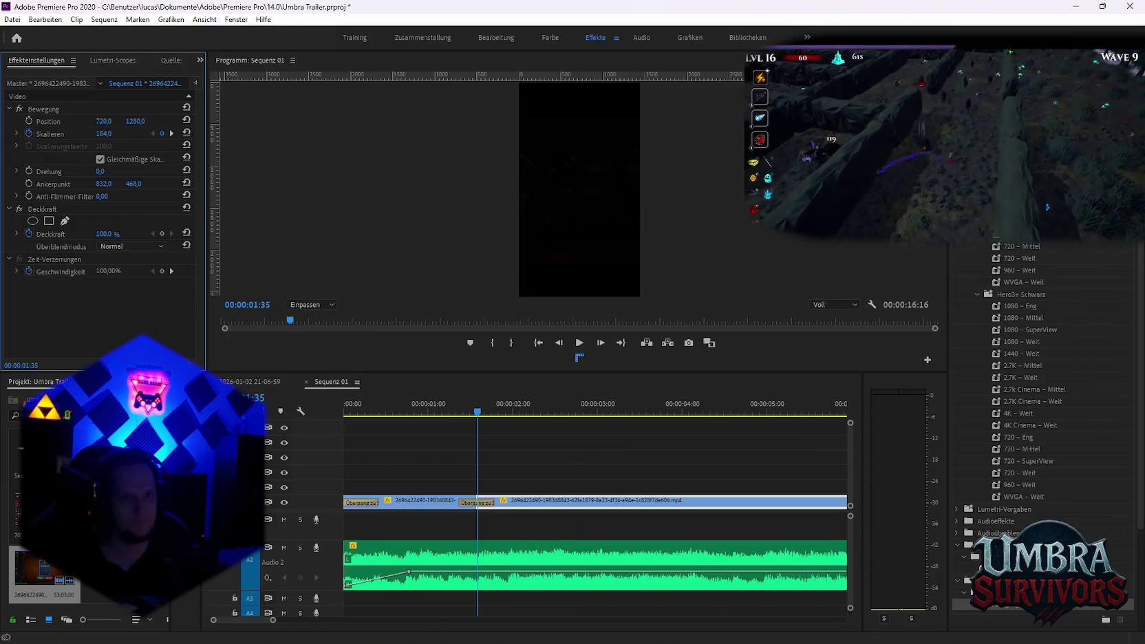
{"action": "left_click", "coordinate": [454, 461]}
{"action": "key", "text": "space"}
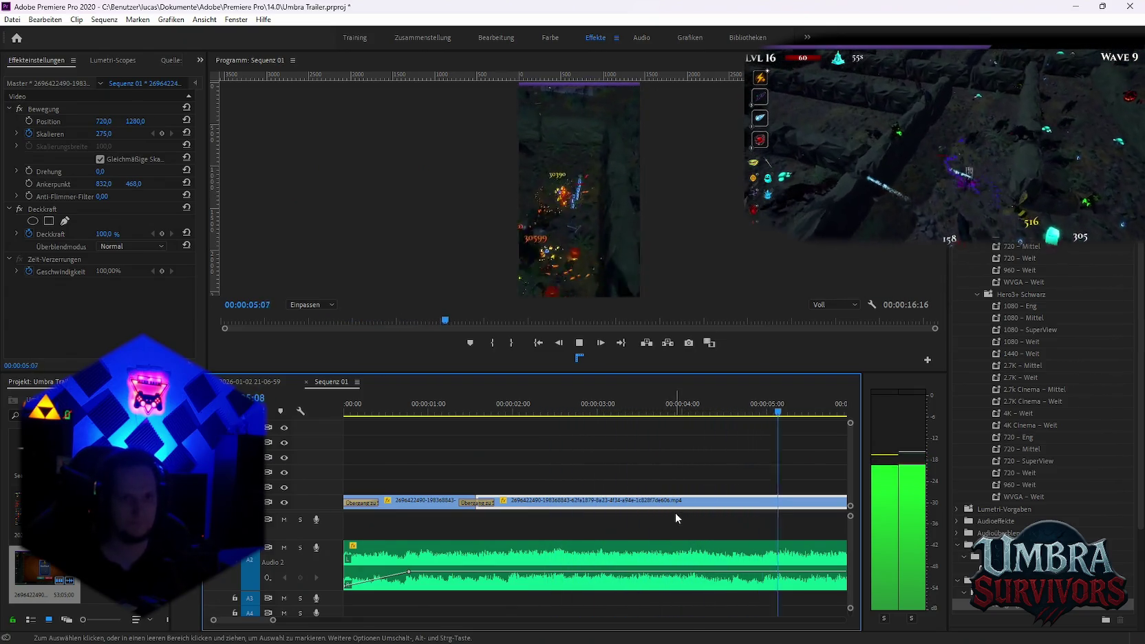
{"action": "key", "text": "space"}
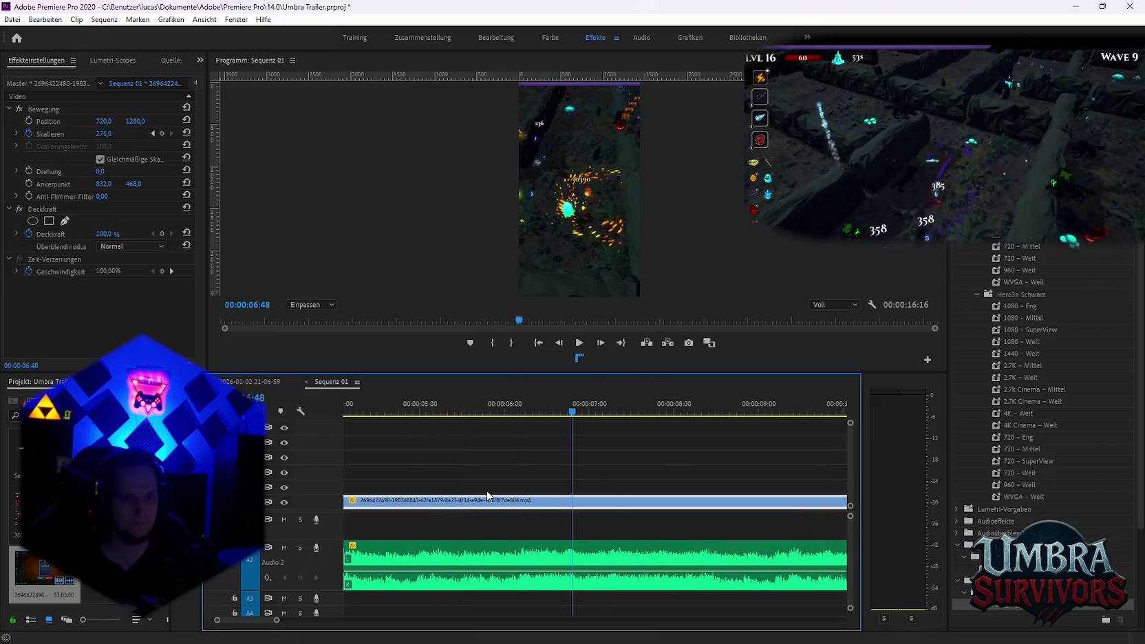
Raise the clip's scale to 672 at the 3:09 keyframe for a close zoom
{"action": "key", "text": "backslash"}
{"action": "left_click", "coordinate": [428, 412]}
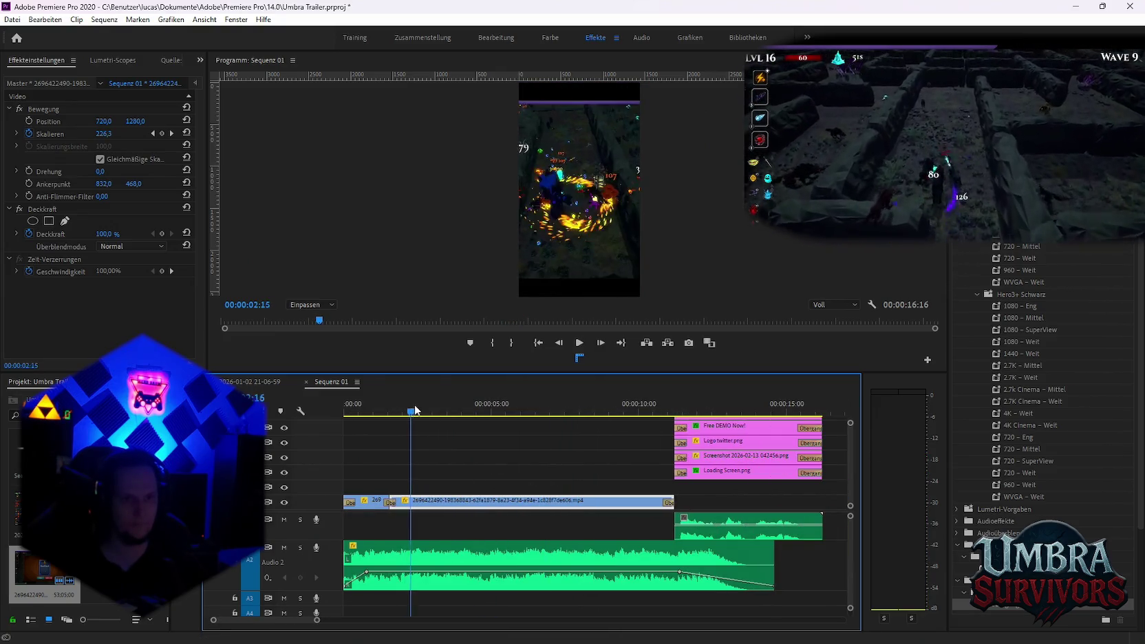
{"action": "left_click_drag", "start_coordinate": [430, 411], "coordinate": [439, 411]}
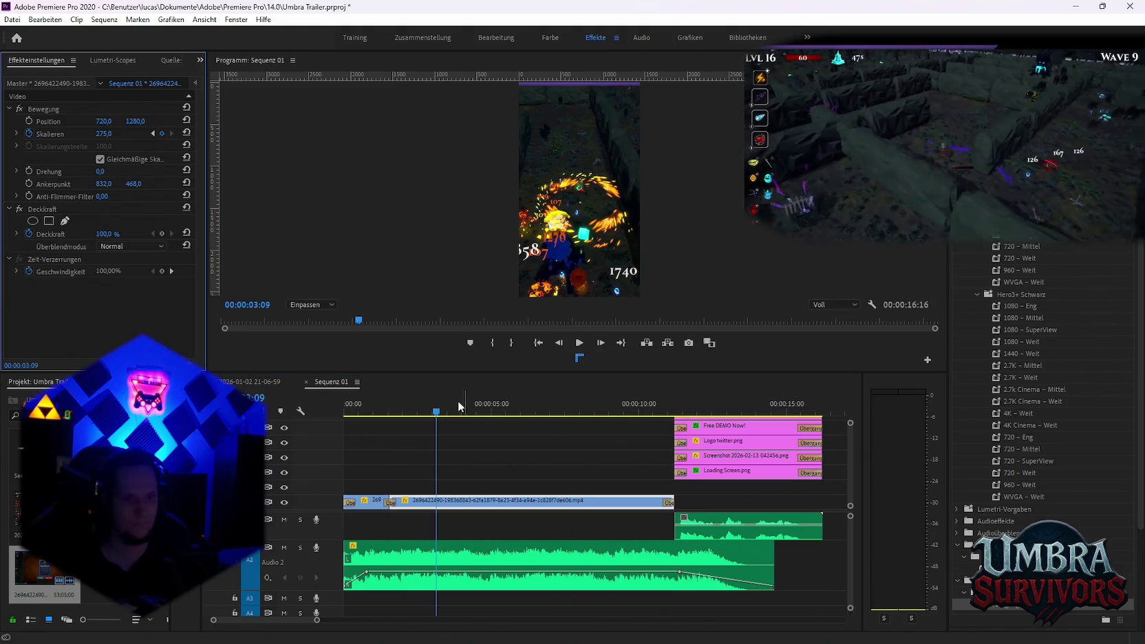
{"action": "left_click_drag", "start_coordinate": [437, 419], "coordinate": [447, 413]}
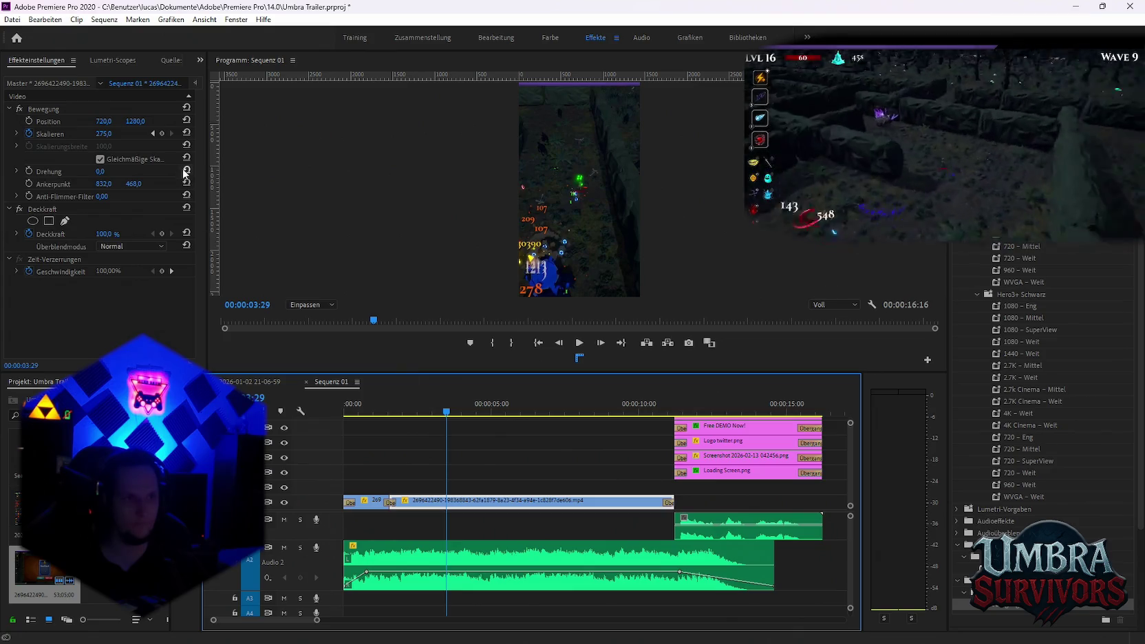
{"action": "left_click", "coordinate": [153, 134]}
{"action": "left_click_drag", "start_coordinate": [127, 137], "coordinate": [140, 170]}
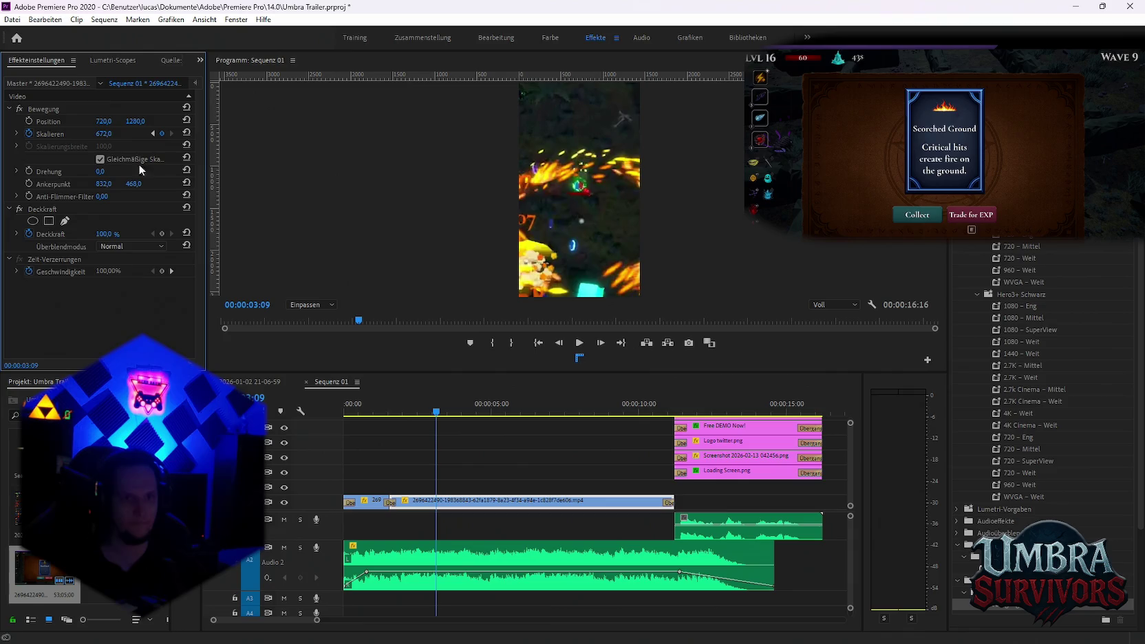
Lower the scale at 5:37 to about 277 and preview the zooms
{"action": "left_click_drag", "start_coordinate": [435, 413], "coordinate": [508, 411]}
{"action": "left_click", "coordinate": [162, 135]}
{"action": "left_click_drag", "start_coordinate": [103, 134], "coordinate": [69, 133]}
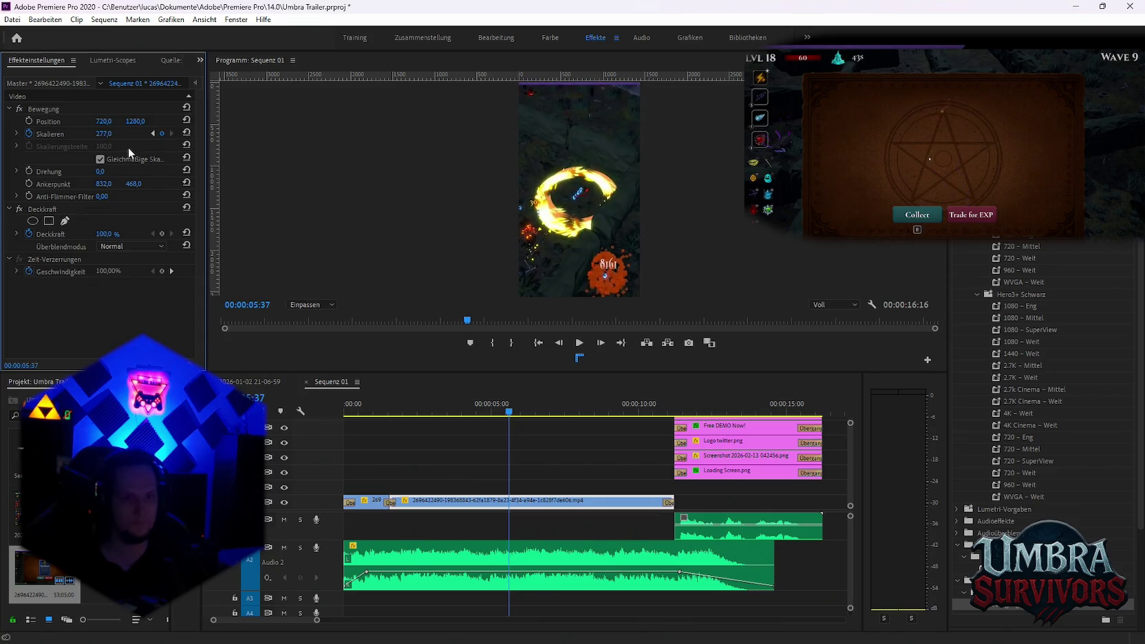
{"action": "key", "text": "space"}
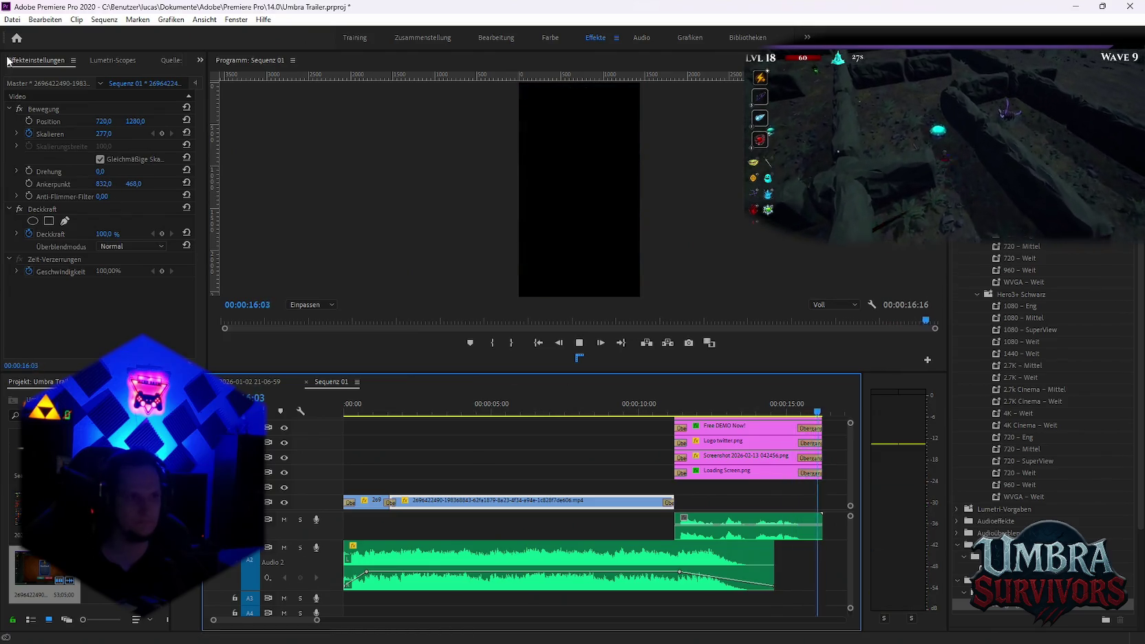
Save the export as Goblin aktion 3.mp4 in Neuer Ordner and send it to the Media Encoder queue
{"action": "left_click", "coordinate": [13, 20]}
{"action": "mouse_move", "coordinate": [40, 372]}
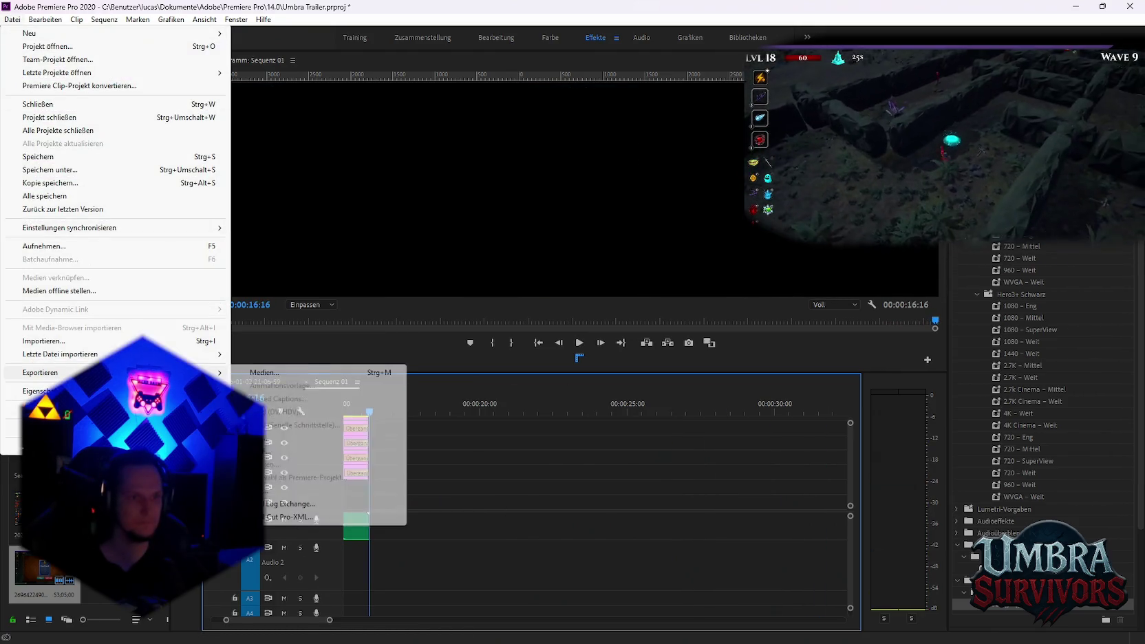
{"action": "left_click", "coordinate": [256, 372]}
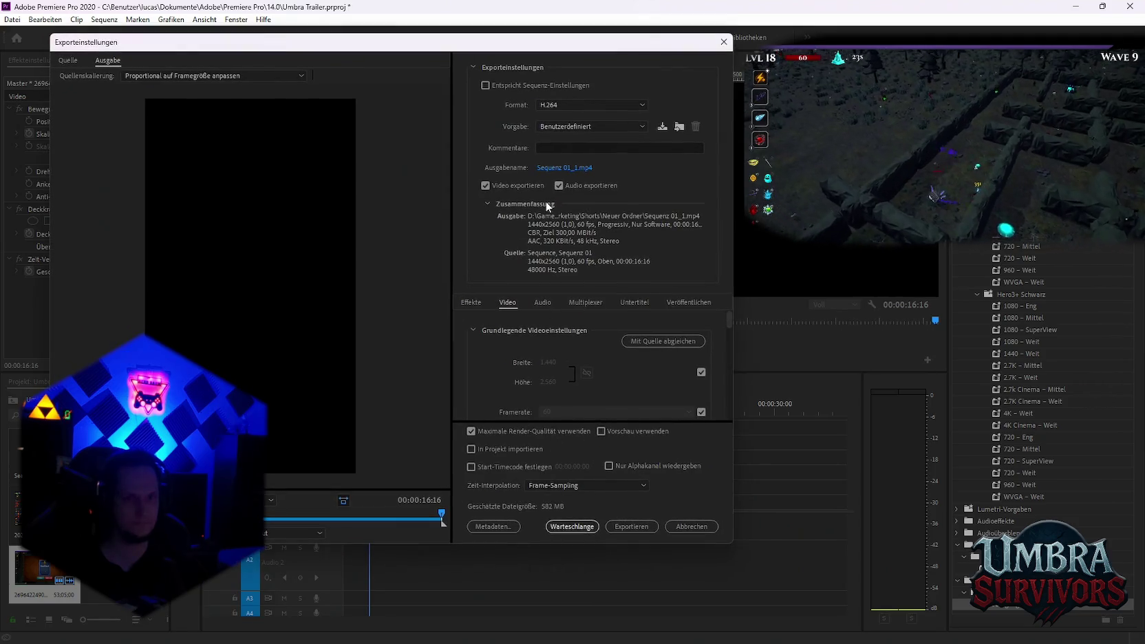
{"action": "left_click", "coordinate": [564, 167]}
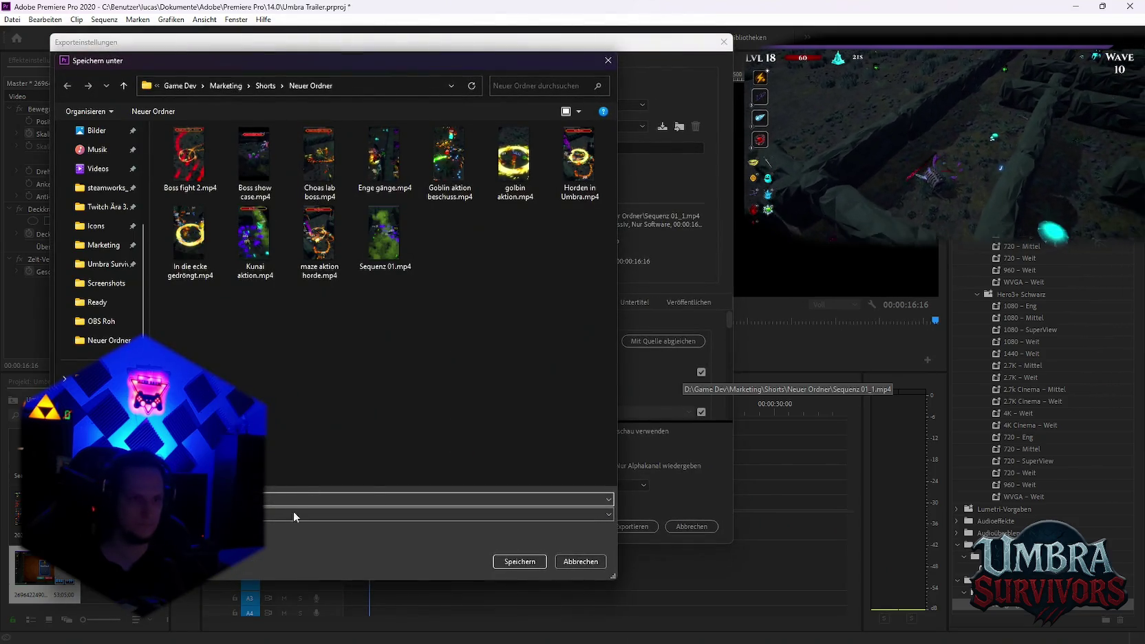
{"action": "left_click", "coordinate": [348, 507]}
{"action": "left_click", "coordinate": [348, 510]}
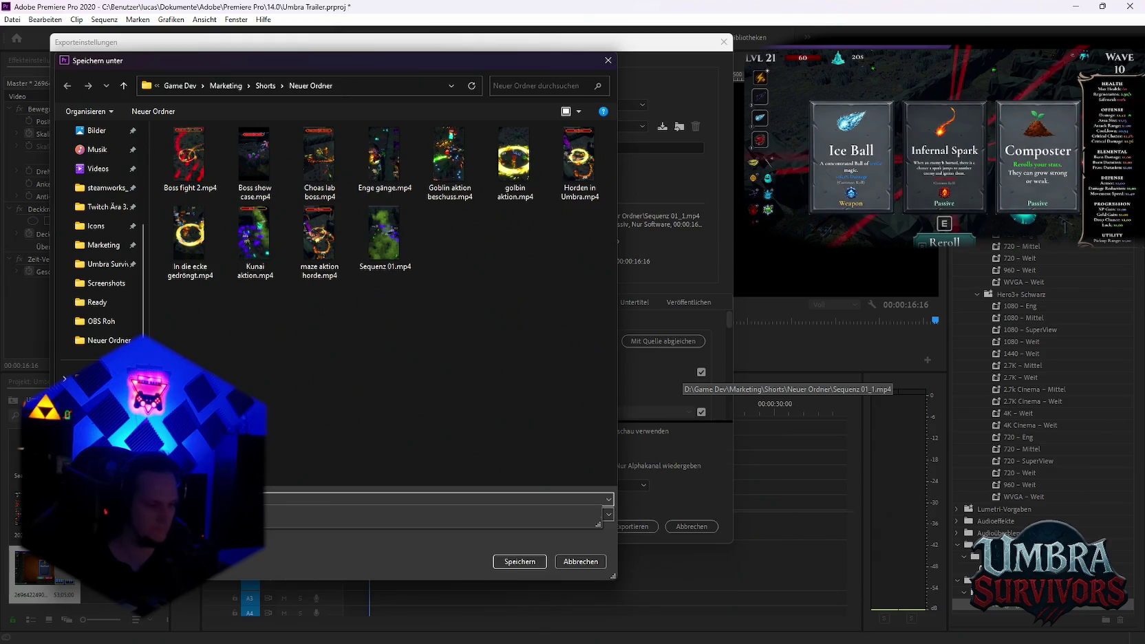
{"action": "left_click", "coordinate": [519, 561]}
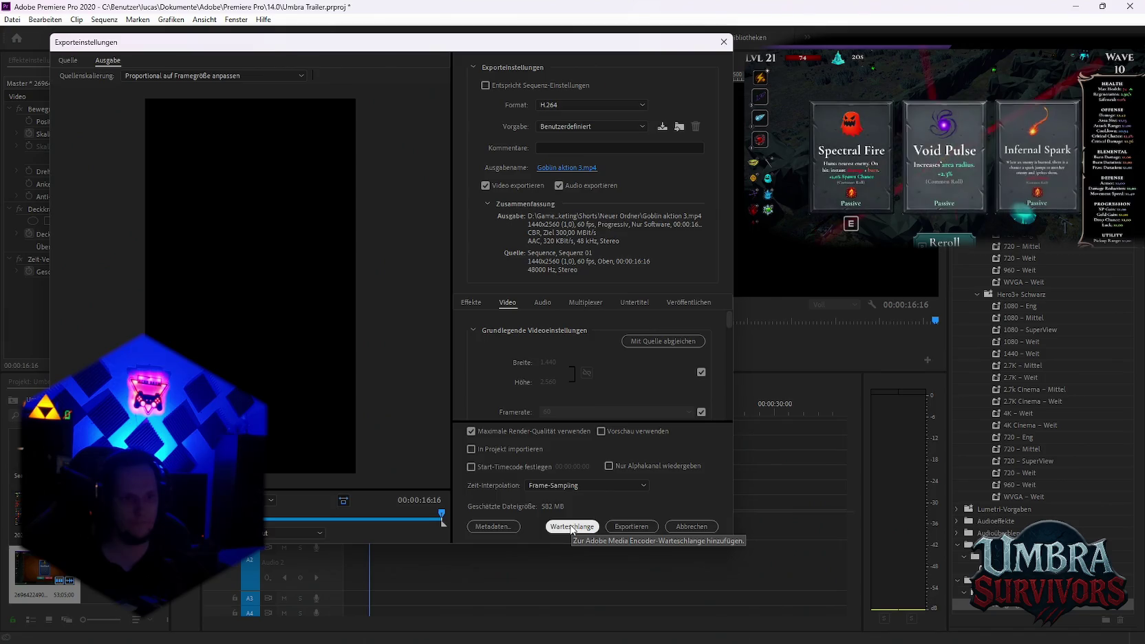
{"action": "left_click", "coordinate": [571, 527]}
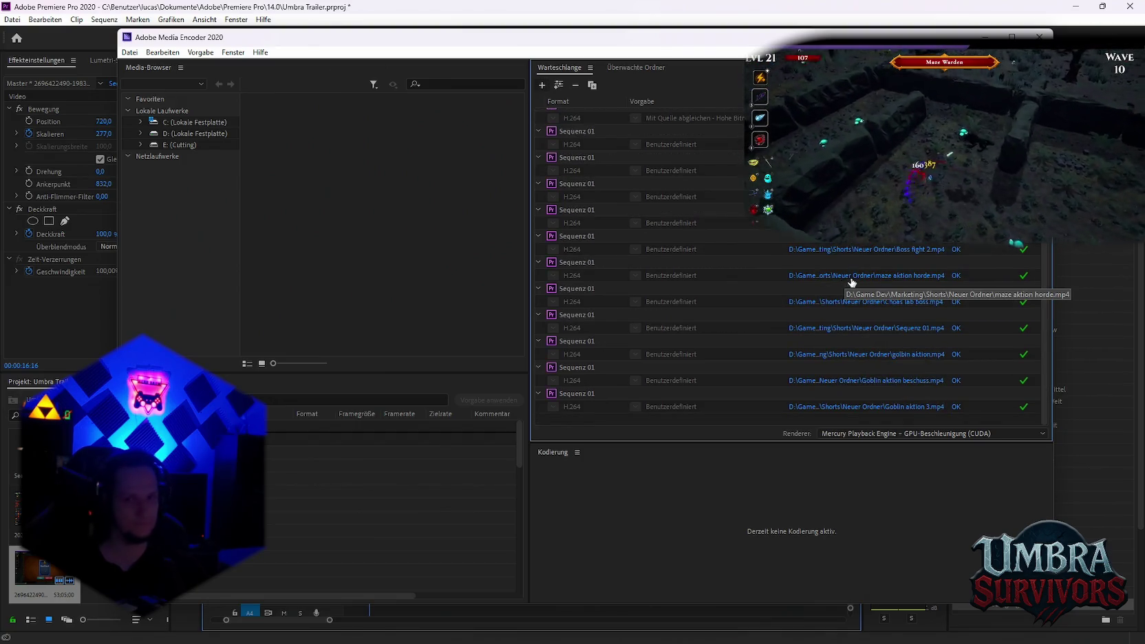
Check the Sequenz 01 job for Goblin aktion 3.mp4 in the queue, then minimize Media Encoder
{"action": "scroll", "coordinate": [884, 300], "scroll_direction": "up", "scroll_amount": 10}
{"action": "scroll", "coordinate": [883, 300], "scroll_direction": "down", "scroll_amount": 10}
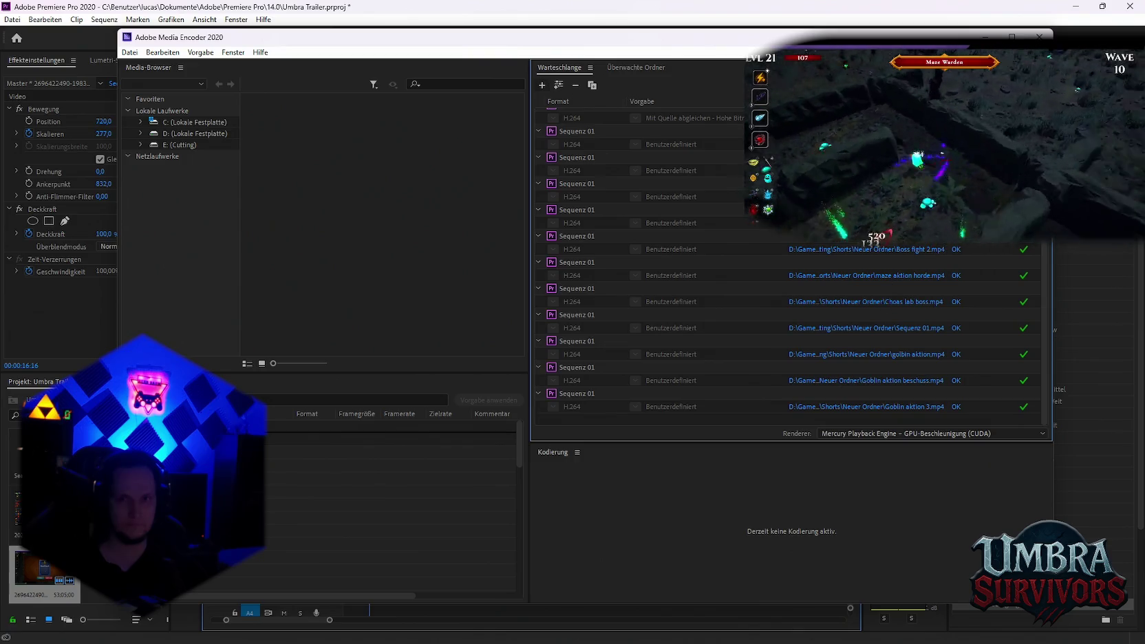
{"action": "left_click", "coordinate": [984, 36]}
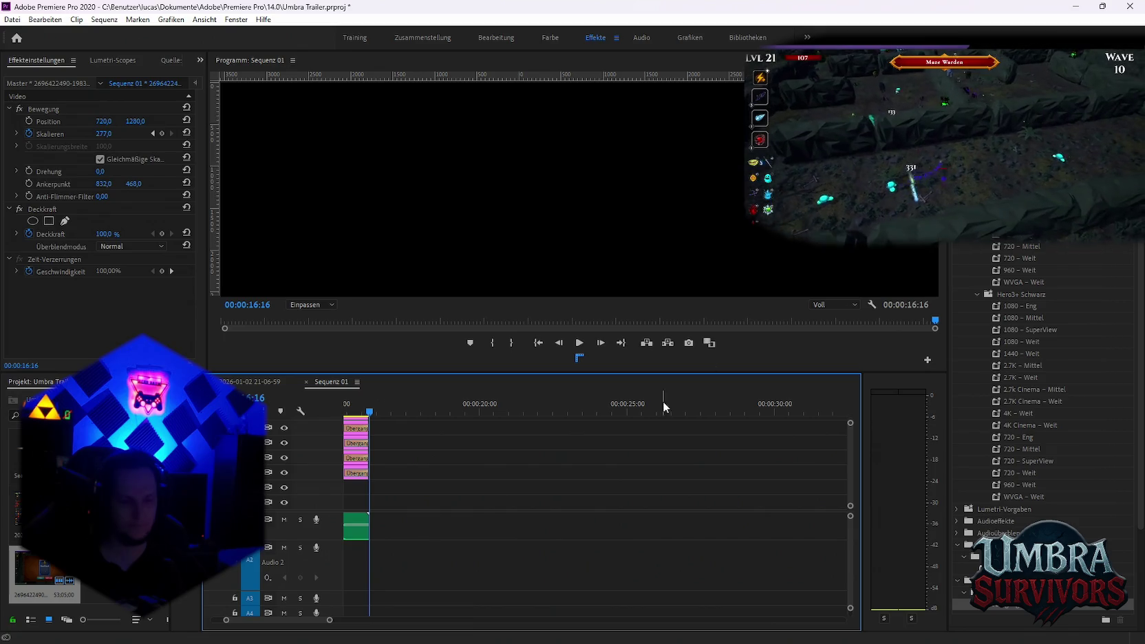
{"action": "scroll", "coordinate": [550, 506], "scroll_direction": "up", "scroll_amount": 3}
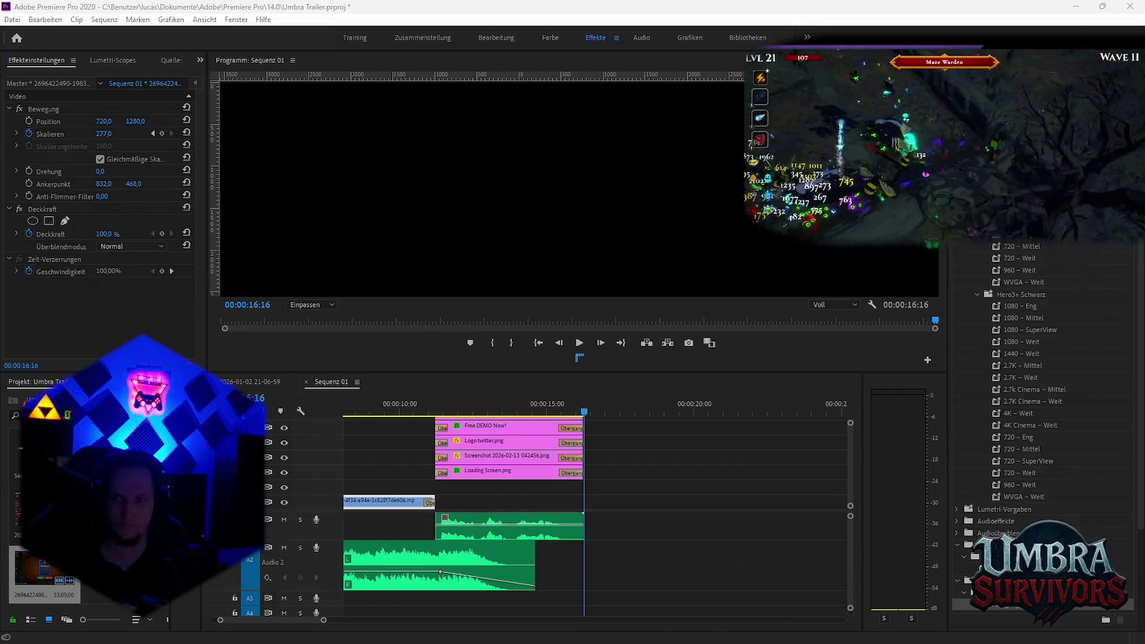
{"action": "left_click", "coordinate": [1130, 359]}
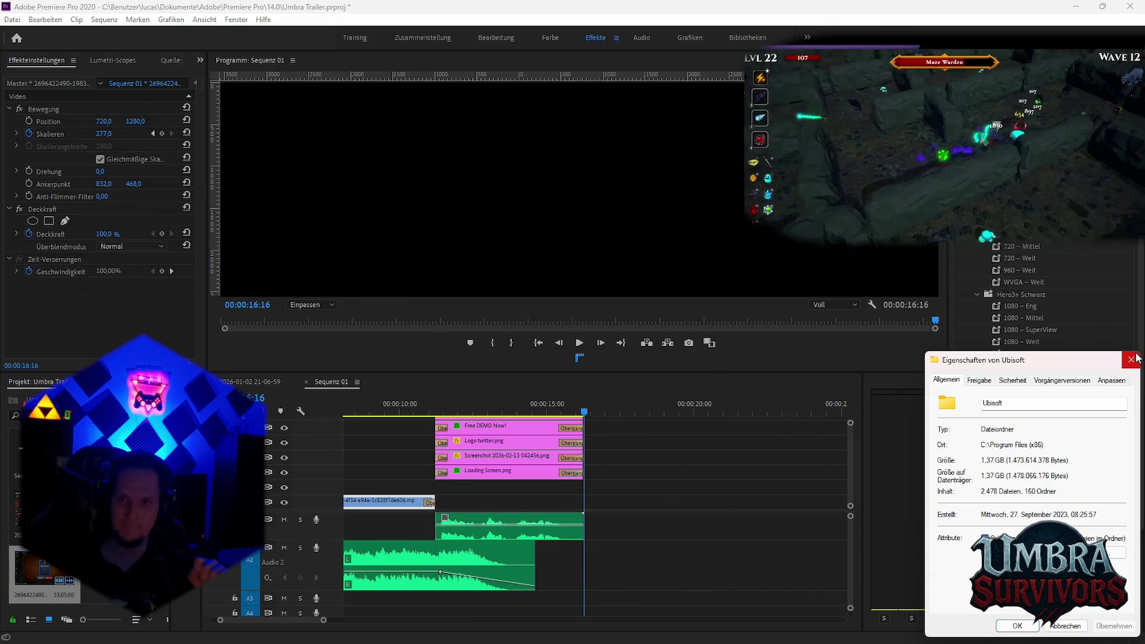
{"action": "left_click", "coordinate": [1036, 623]}
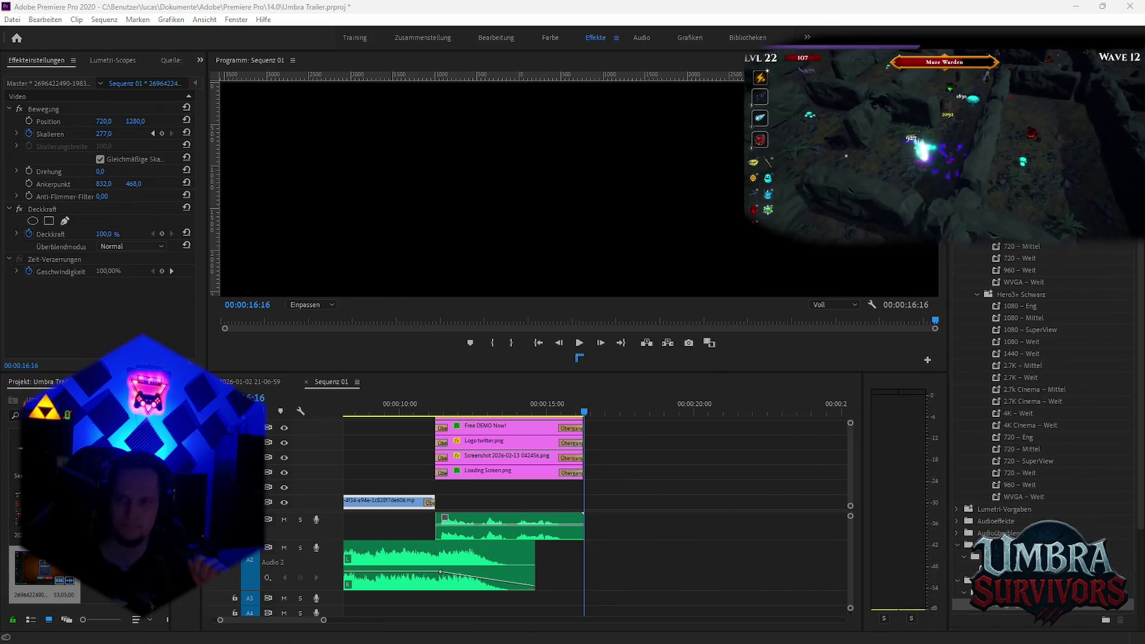
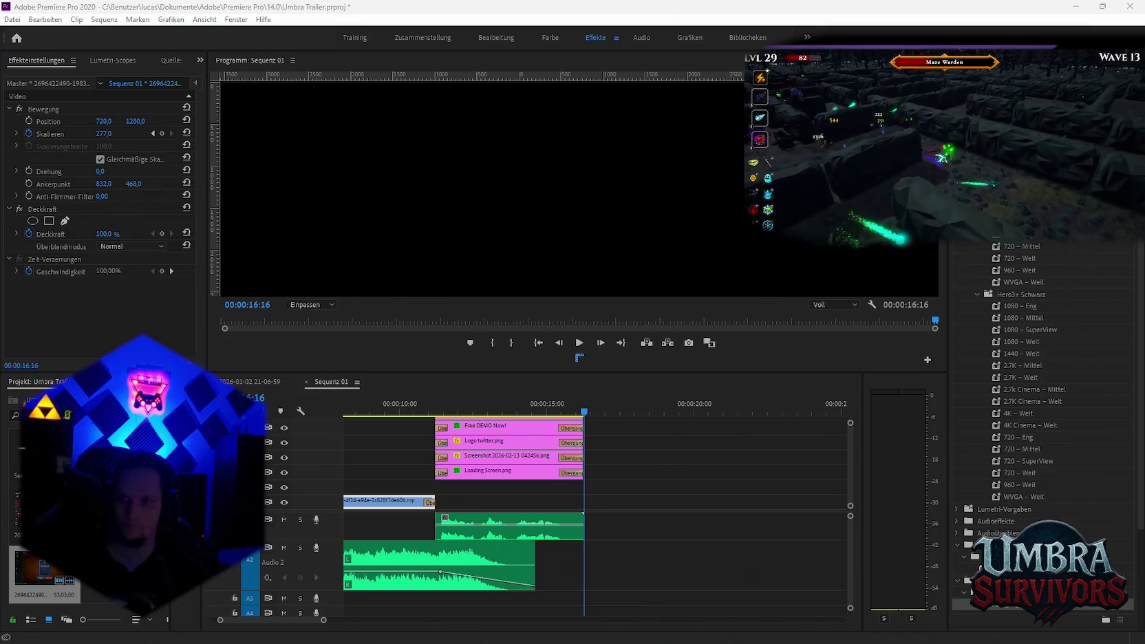
Confirm Chrome's Speichern unter dialog to save the gameplay clip as MP4 in Downloads
{"action": "left_click", "coordinate": [688, 488]}
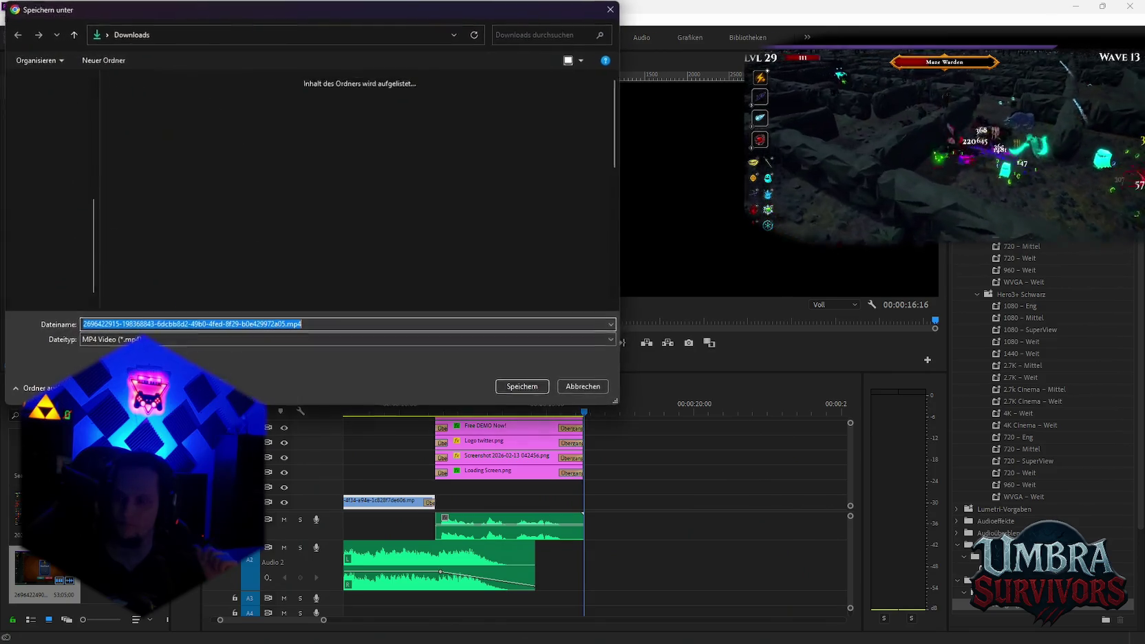
{"action": "left_click", "coordinate": [522, 388]}
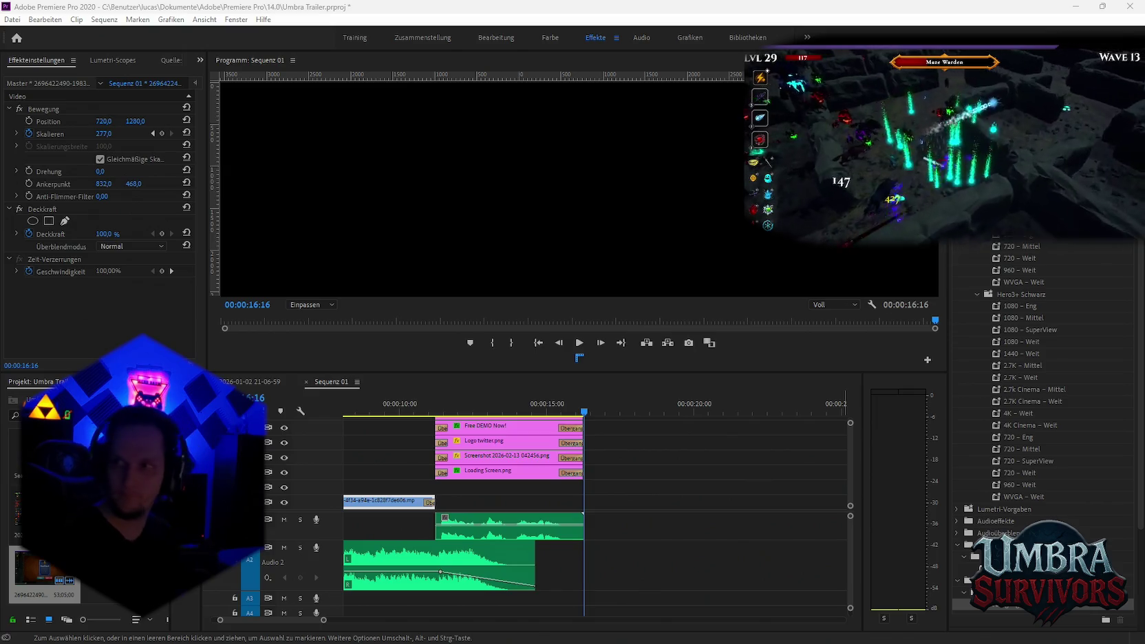
{"action": "scroll", "coordinate": [550, 505], "scroll_direction": "left", "scroll_amount": 2}
{"action": "scroll", "coordinate": [514, 514], "scroll_direction": "left", "scroll_amount": 3}
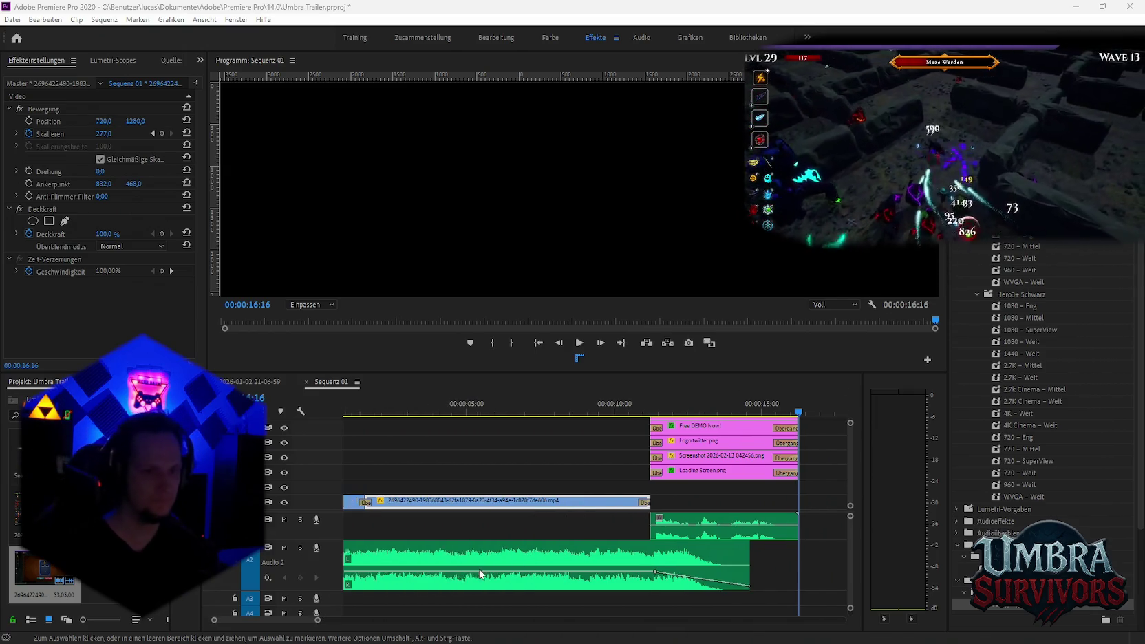
{"action": "scroll", "coordinate": [502, 522], "scroll_direction": "left", "scroll_amount": 1}
{"action": "key", "text": "minus"}
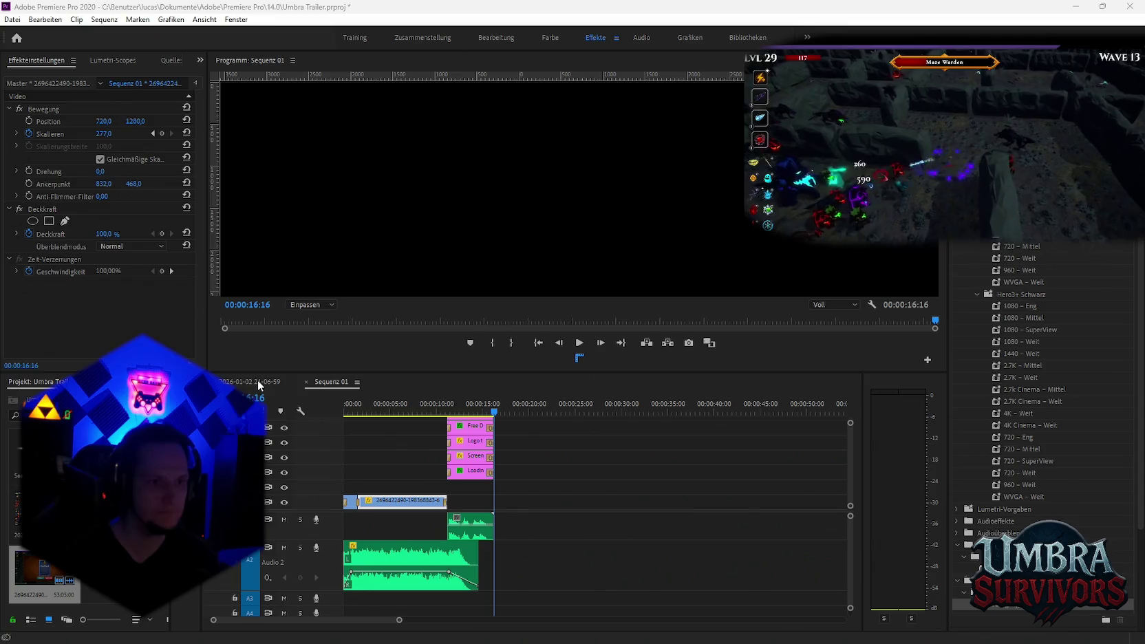
{"action": "left_click", "coordinate": [254, 381]}
Scrub the recording around 47–49 minutes and play the footage there
{"action": "scroll", "coordinate": [582, 527], "scroll_direction": "left", "scroll_amount": 1}
{"action": "left_click", "coordinate": [454, 412]}
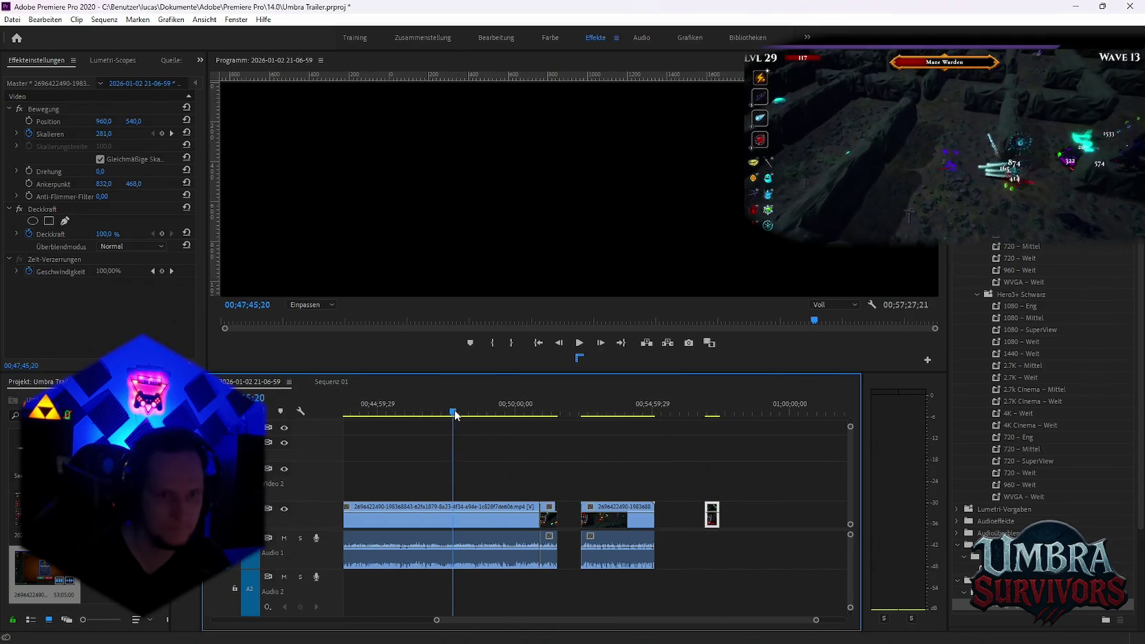
{"action": "left_click_drag", "start_coordinate": [465, 414], "coordinate": [466, 415]}
{"action": "scroll", "coordinate": [518, 477], "scroll_direction": "left", "scroll_amount": 3}
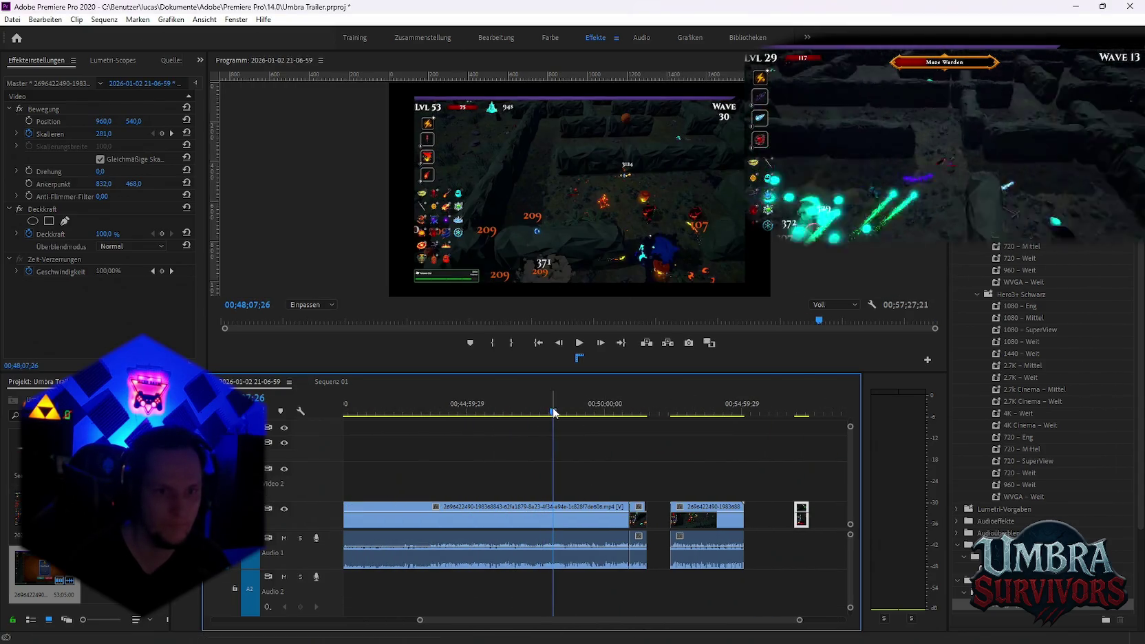
{"action": "left_click", "coordinate": [564, 413]}
{"action": "left_click_drag", "start_coordinate": [567, 413], "coordinate": [582, 415]}
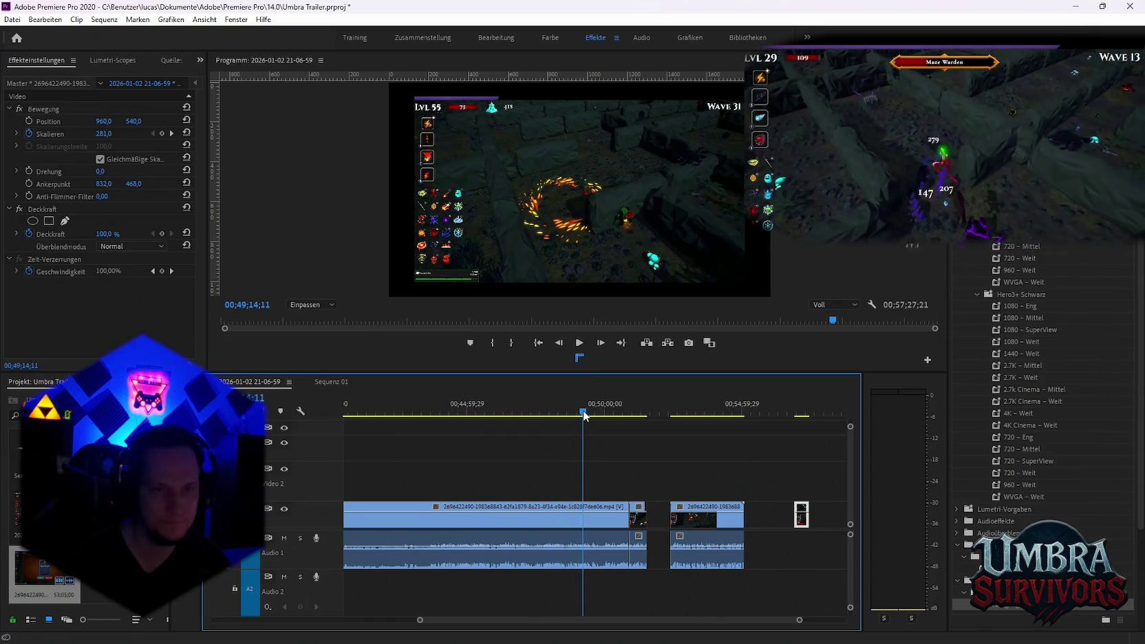
{"action": "left_click_drag", "start_coordinate": [584, 415], "coordinate": [577, 415]}
{"action": "key", "text": "space"}
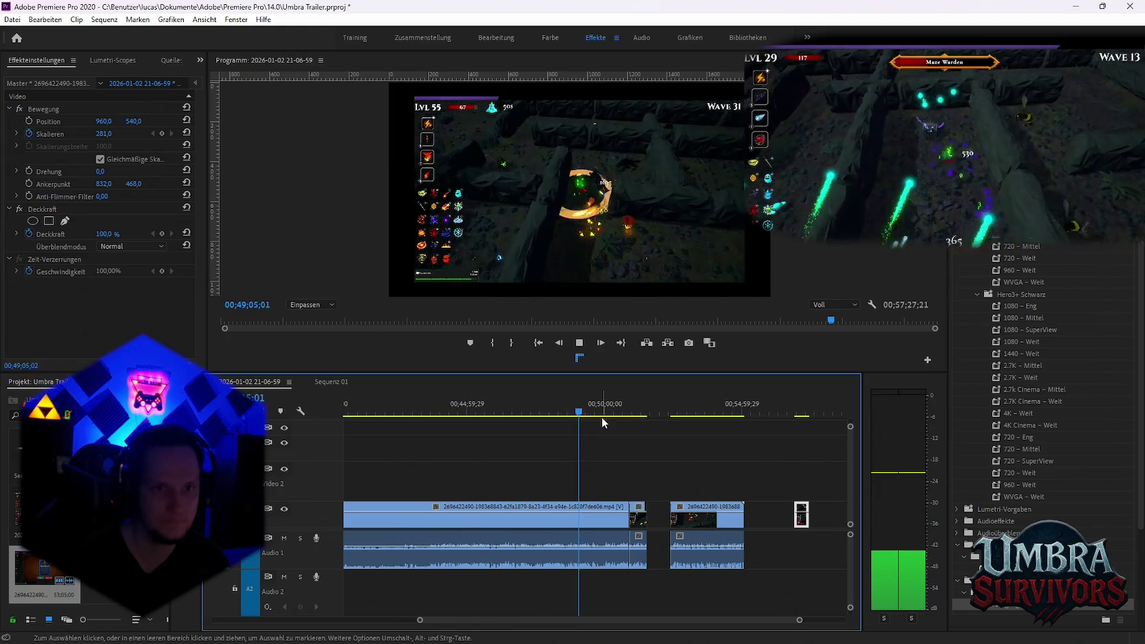
Jump back to around 43 minutes and briefly play the footage
{"action": "left_click", "coordinate": [434, 413]}
{"action": "scroll", "coordinate": [505, 443], "scroll_direction": "up", "scroll_amount": 2}
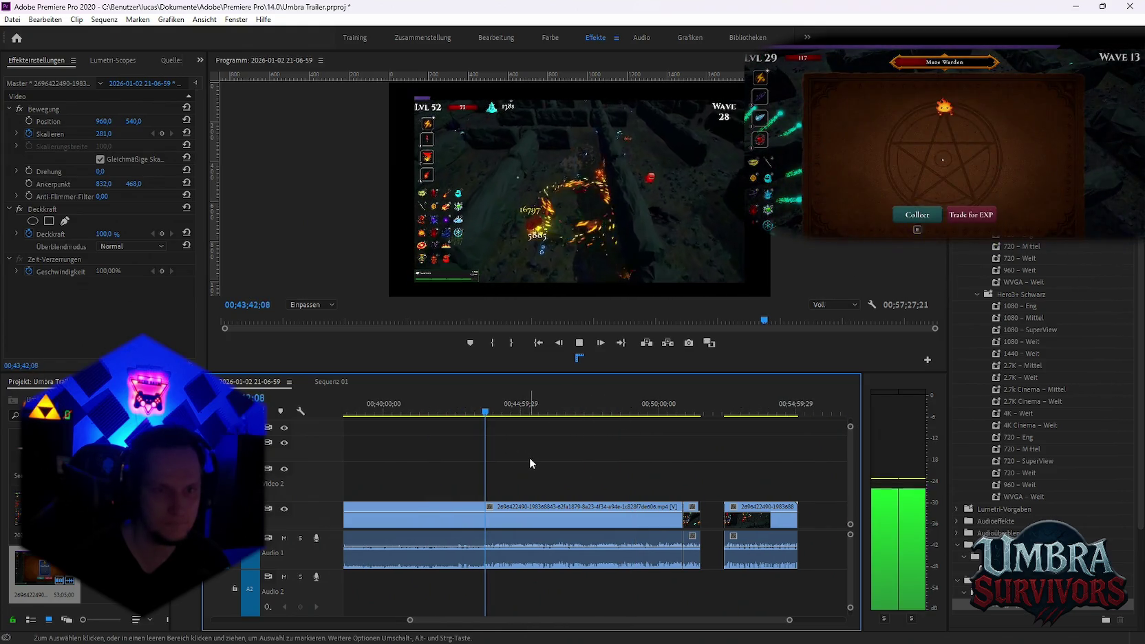
{"action": "scroll", "coordinate": [536, 481], "scroll_direction": "up", "scroll_amount": 3}
{"action": "scroll", "coordinate": [586, 485], "scroll_direction": "up", "scroll_amount": 4}
{"action": "key", "text": "space"}
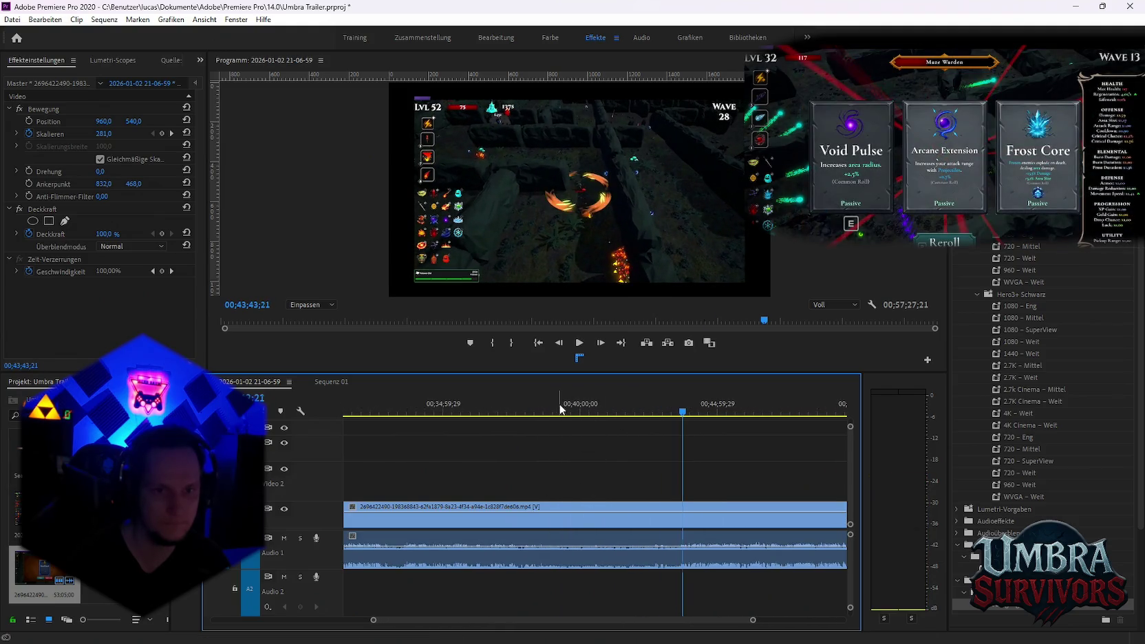
{"action": "key", "text": "space"}
{"action": "key", "text": "minus"}
{"action": "key", "text": "space"}
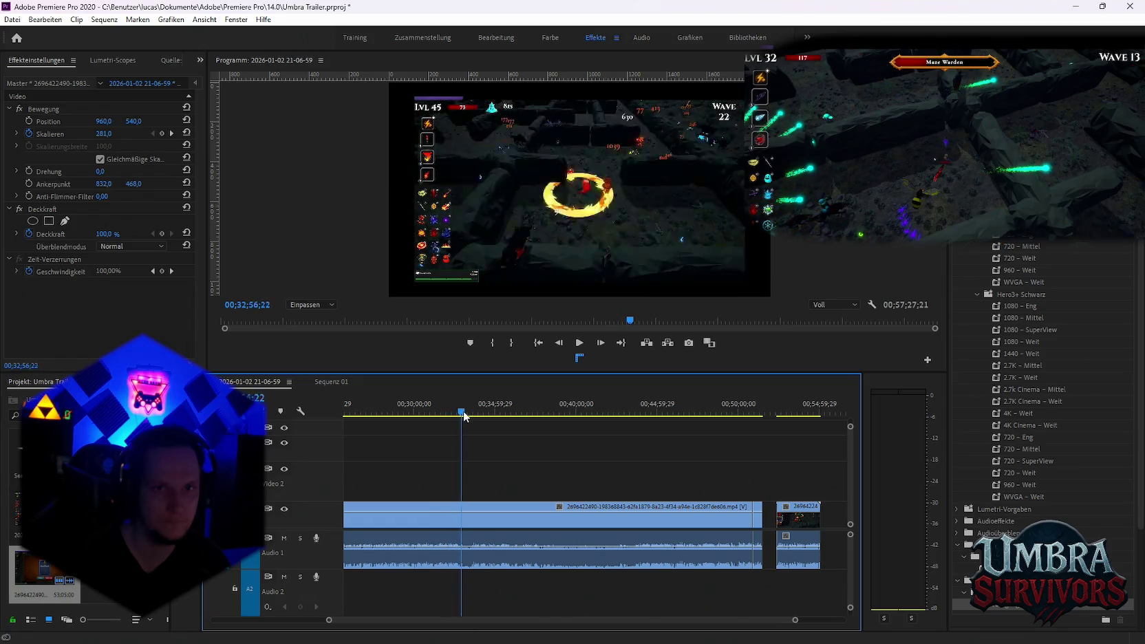
Play from about 24 minutes and stop at the wanted moment near 00;25;02
{"action": "left_click", "coordinate": [474, 412]}
{"action": "scroll", "coordinate": [502, 423], "scroll_direction": "up", "scroll_amount": 4}
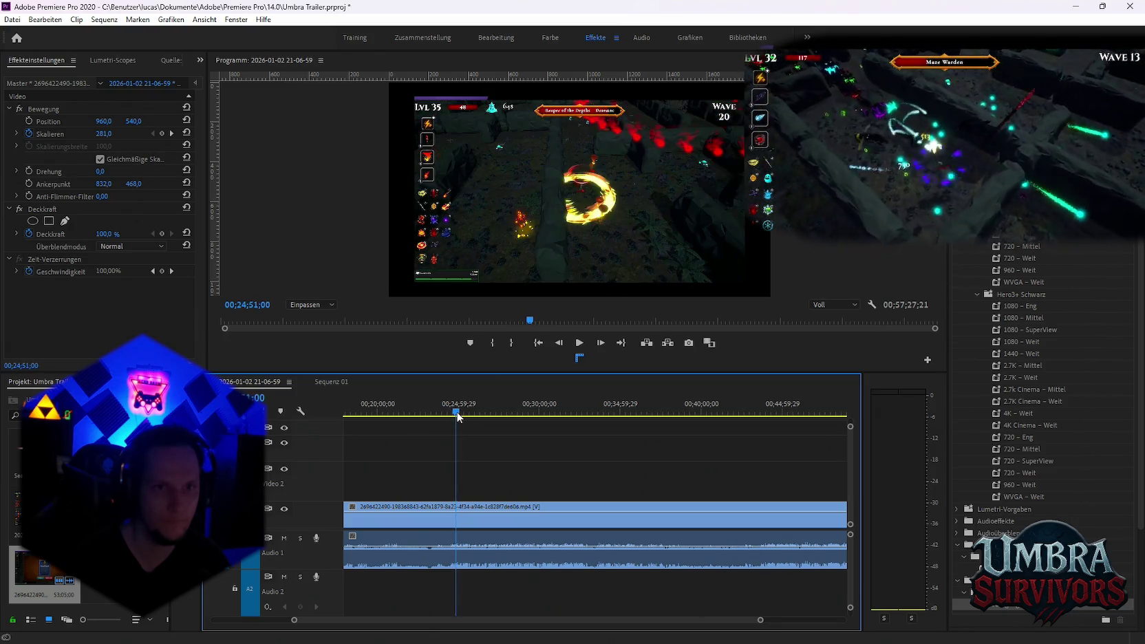
{"action": "key", "text": "space"}
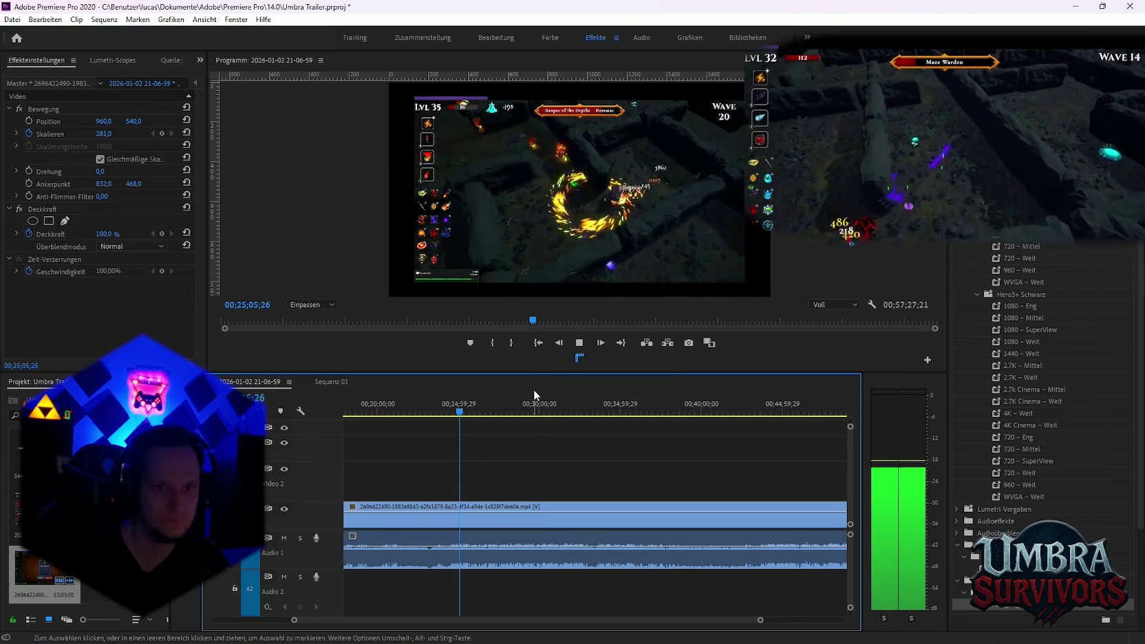
{"action": "key", "text": "space"}
{"action": "left_click_drag", "start_coordinate": [461, 415], "coordinate": [458, 415]}
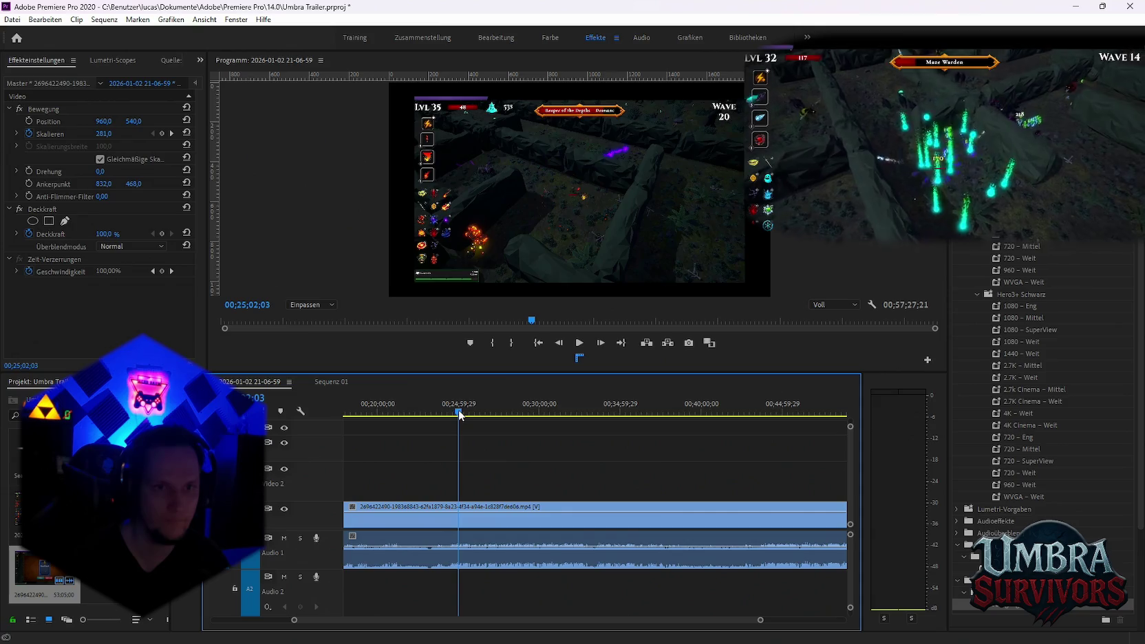
Razor-cut the recording twice and select the gameplay section between the cuts
{"action": "key", "text": "c"}
{"action": "left_click", "coordinate": [459, 517]}
{"action": "left_click", "coordinate": [555, 530]}
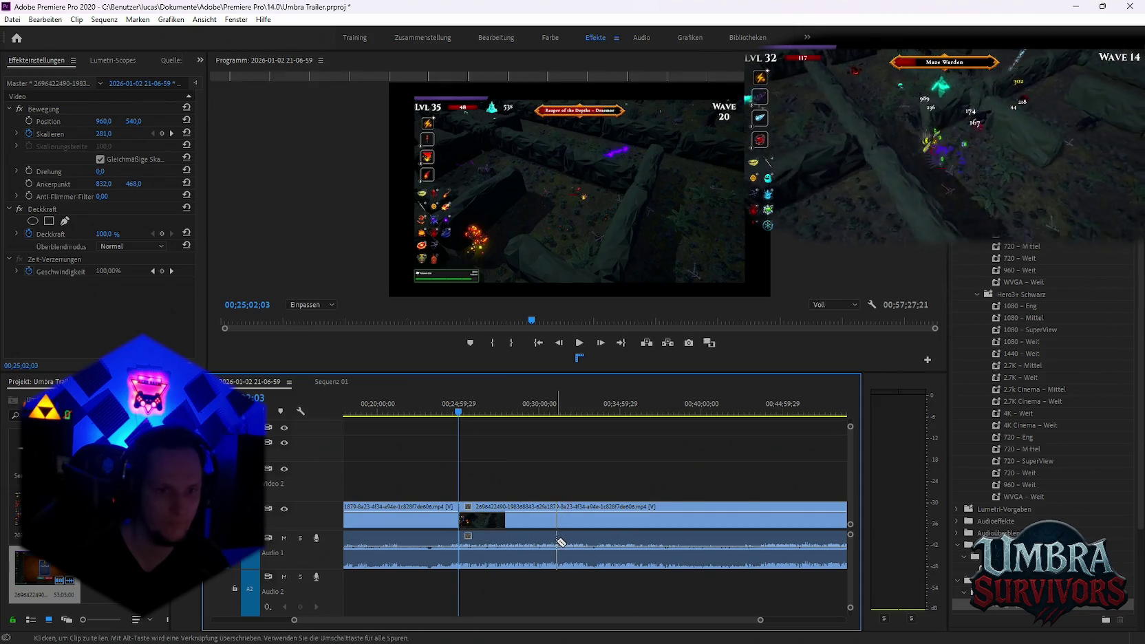
{"action": "key", "text": "v"}
{"action": "left_click", "coordinate": [509, 523]}
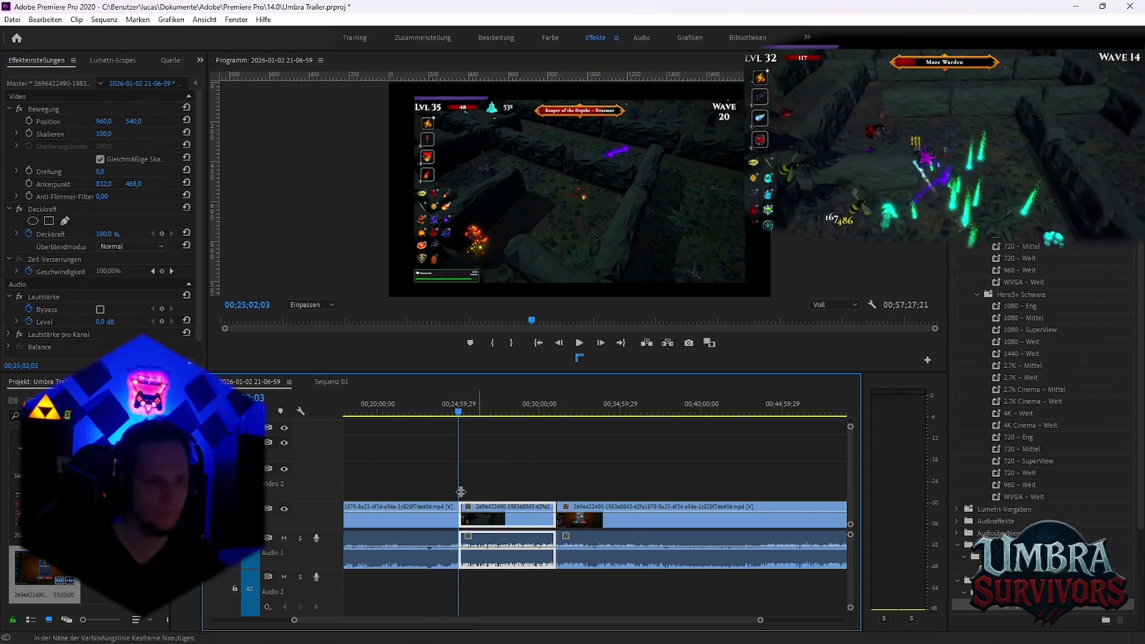
Paste the gameplay section into Sequenz 01 and scrub through it
{"action": "left_click", "coordinate": [332, 382]}
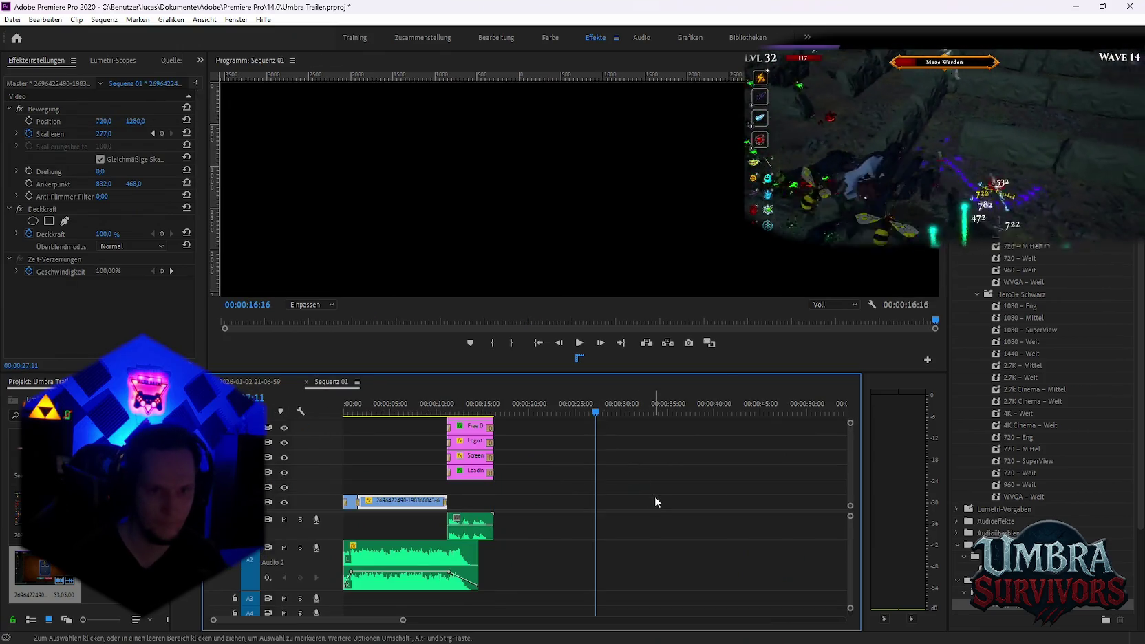
{"action": "key", "text": "ctrl+v"}
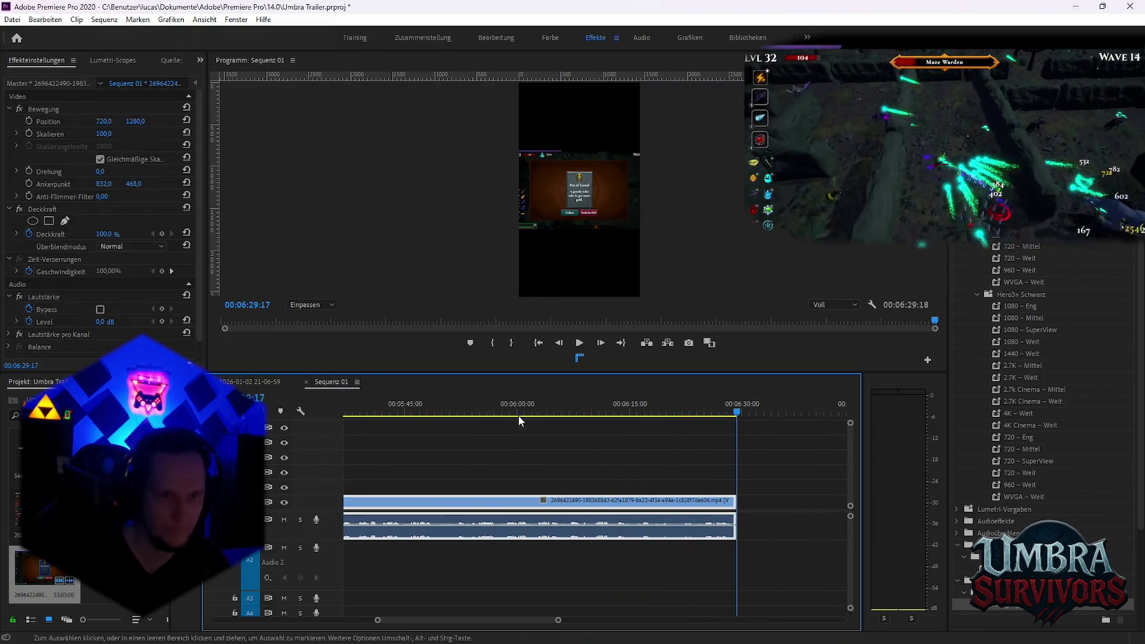
{"action": "left_click_drag", "start_coordinate": [477, 409], "coordinate": [511, 416]}
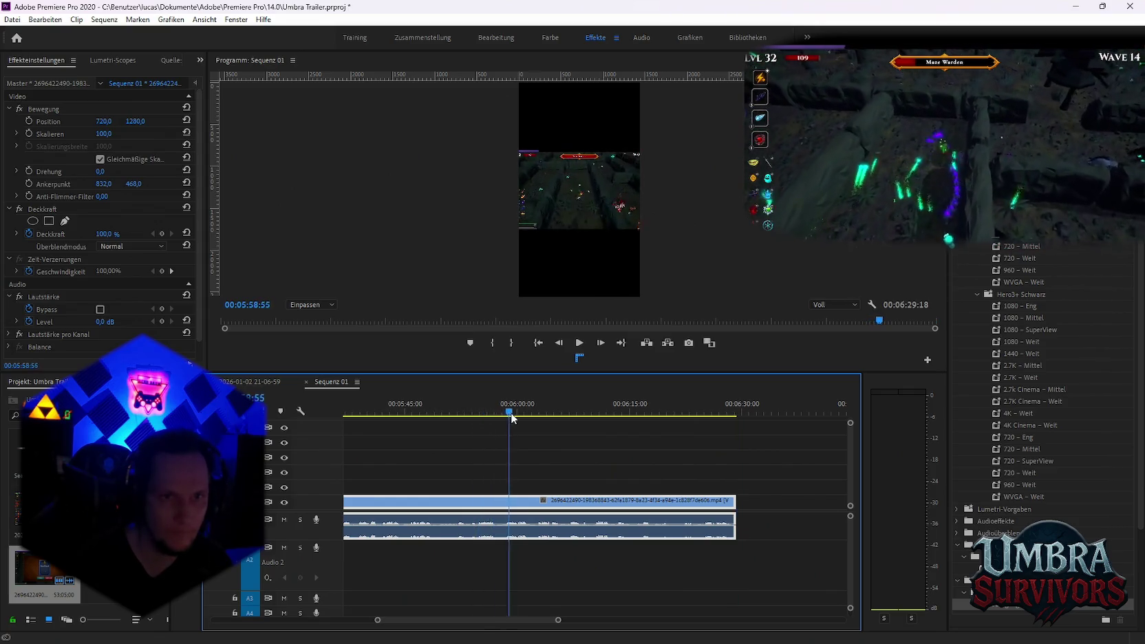
{"action": "left_click_drag", "start_coordinate": [511, 416], "coordinate": [661, 442]}
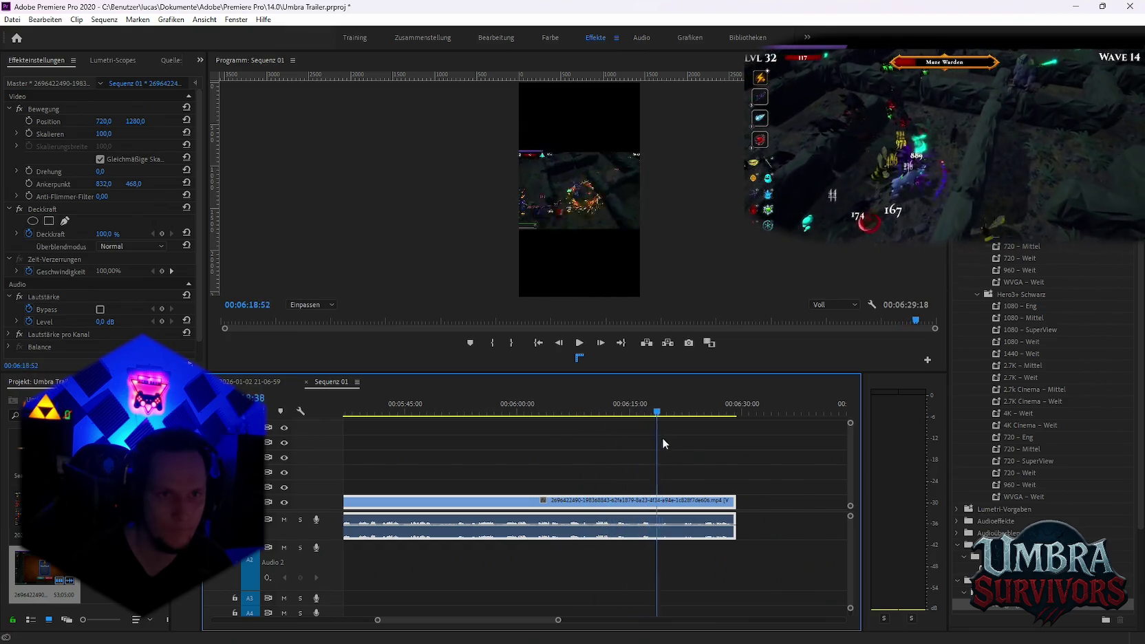
{"action": "left_click_drag", "start_coordinate": [663, 443], "coordinate": [718, 443]}
Split the pasted clip at 00:01:14:30 and delete the unwanted part
{"action": "key", "text": "minus"}
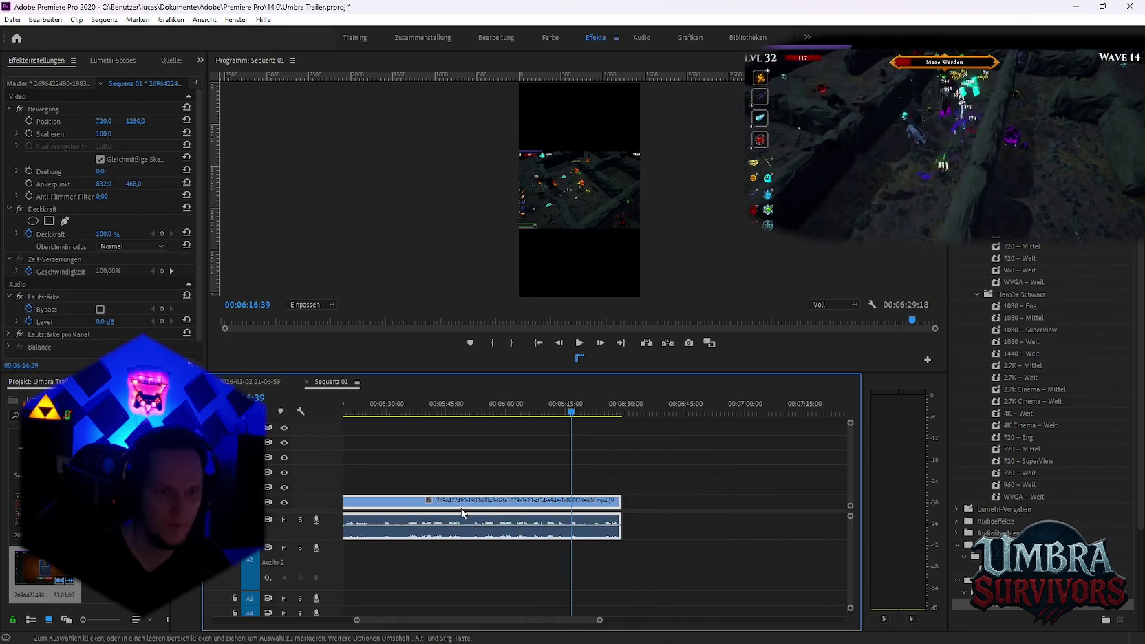
{"action": "key", "text": "minus"}
{"action": "key", "text": "minus"}
{"action": "key", "text": "minus"}
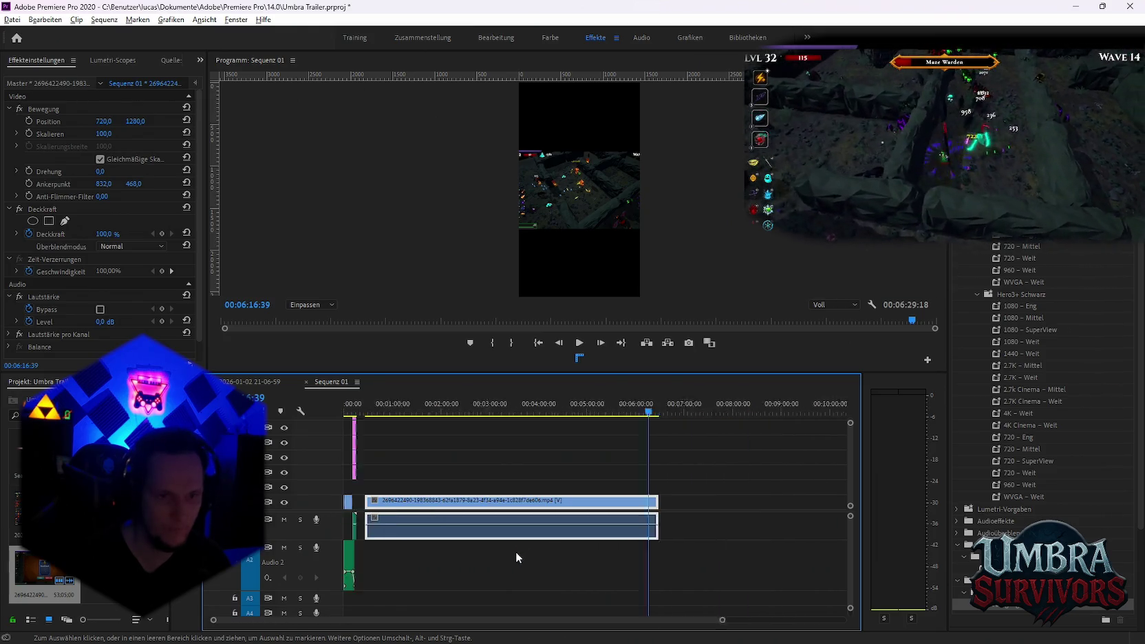
{"action": "key", "text": "minus"}
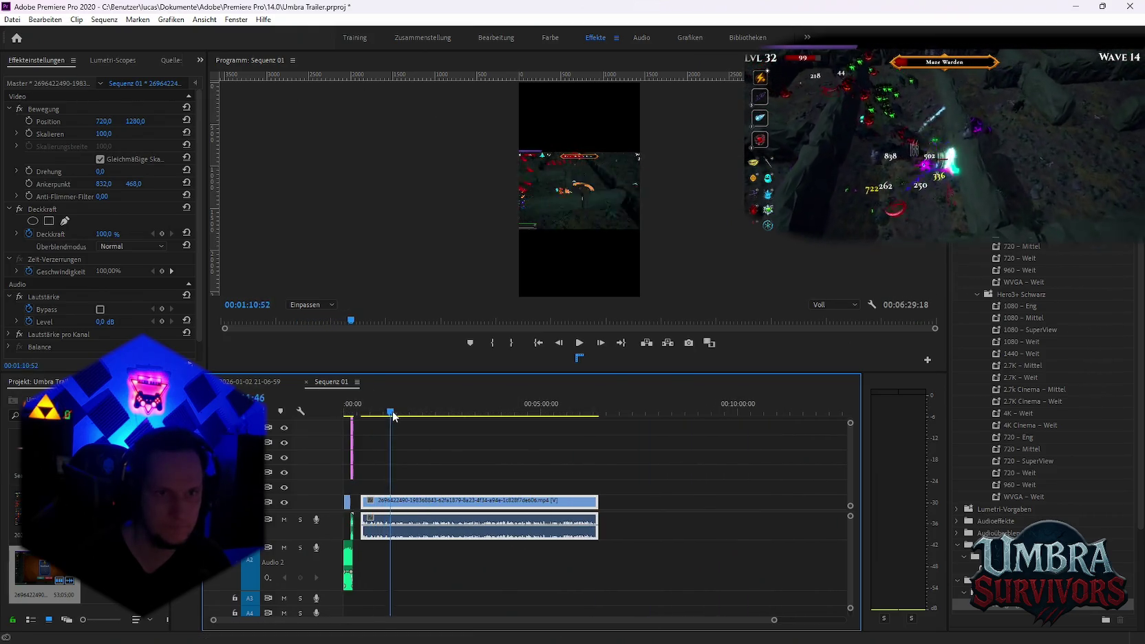
{"action": "left_click", "coordinate": [393, 415]}
{"action": "left_click", "coordinate": [444, 509]}
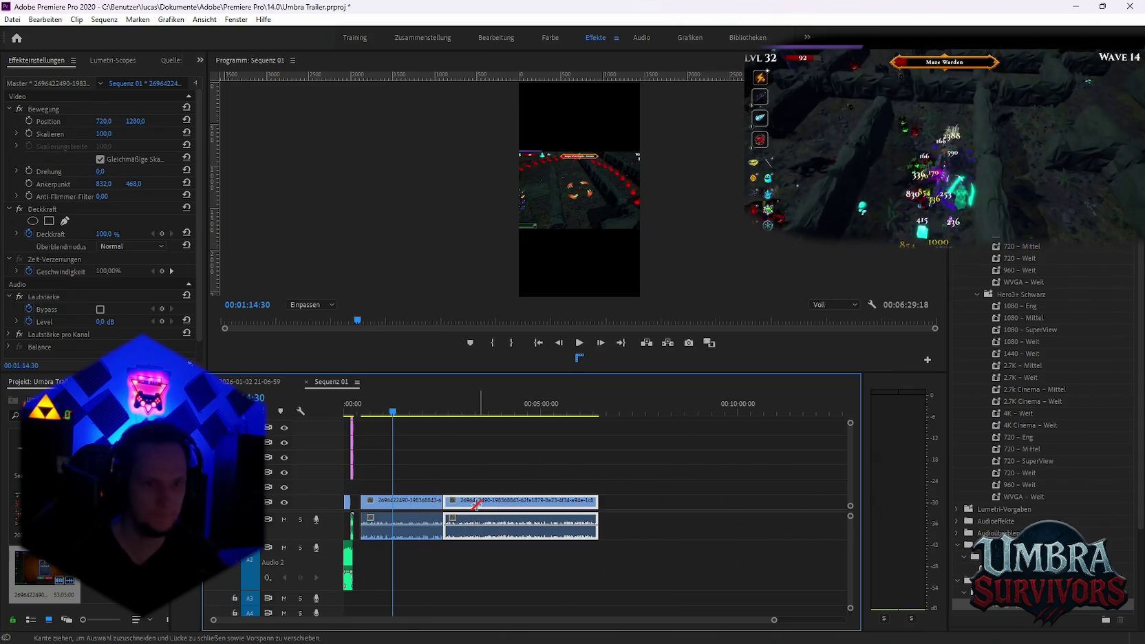
{"action": "key", "text": "Delete"}
{"action": "key", "text": "equal"}
{"action": "key", "text": "equal"}
{"action": "key", "text": "equal"}
{"action": "key", "text": "equal"}
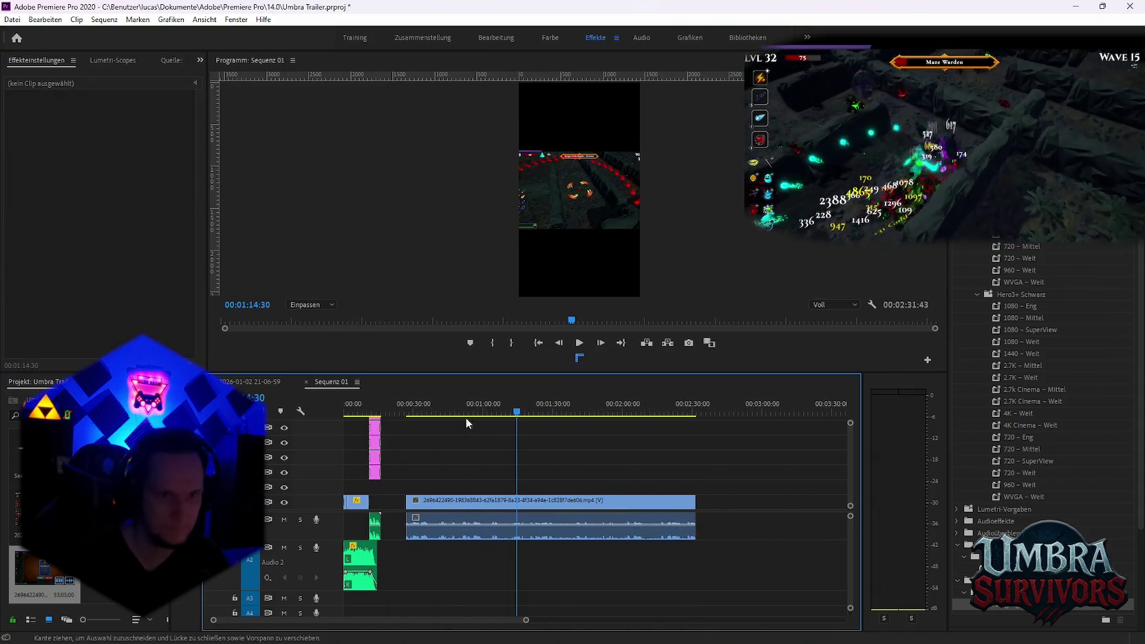
Split the gameplay clip at 00:00:32:04 and delete the piece after the cut
{"action": "left_click_drag", "start_coordinate": [445, 411], "coordinate": [453, 411]}
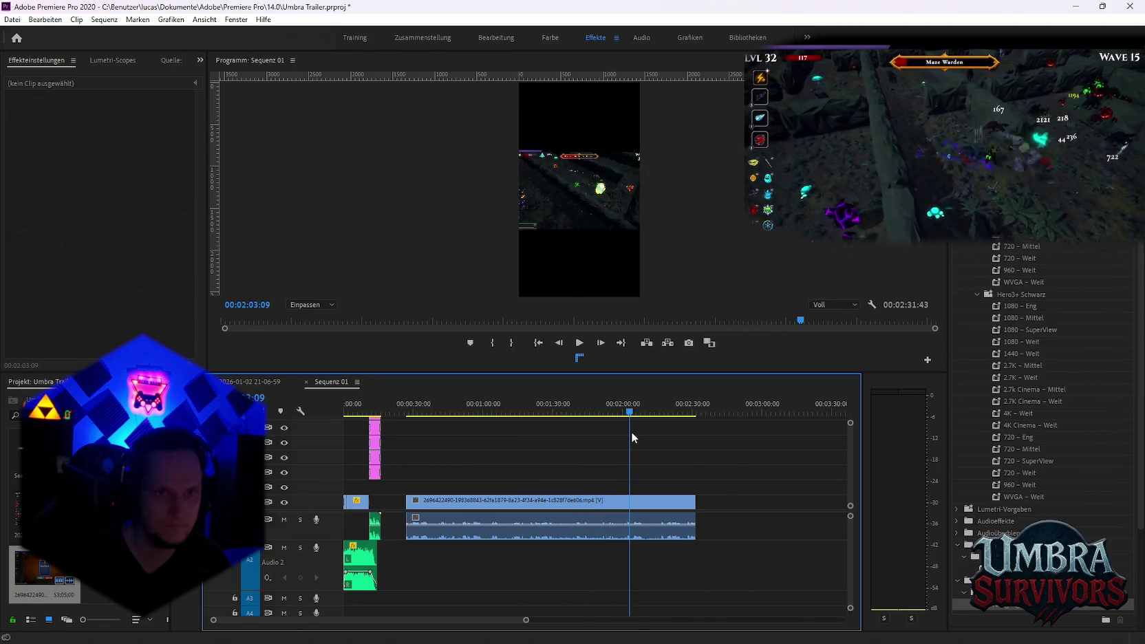
{"action": "mouse_move", "coordinate": [630, 432]}
{"action": "left_mouse_down"}
{"action": "mouse_move", "coordinate": [639, 433]}
{"action": "mouse_move", "coordinate": [406, 439]}
{"action": "mouse_move", "coordinate": [419, 433]}
{"action": "left_mouse_up"}
{"action": "key", "text": "c"}
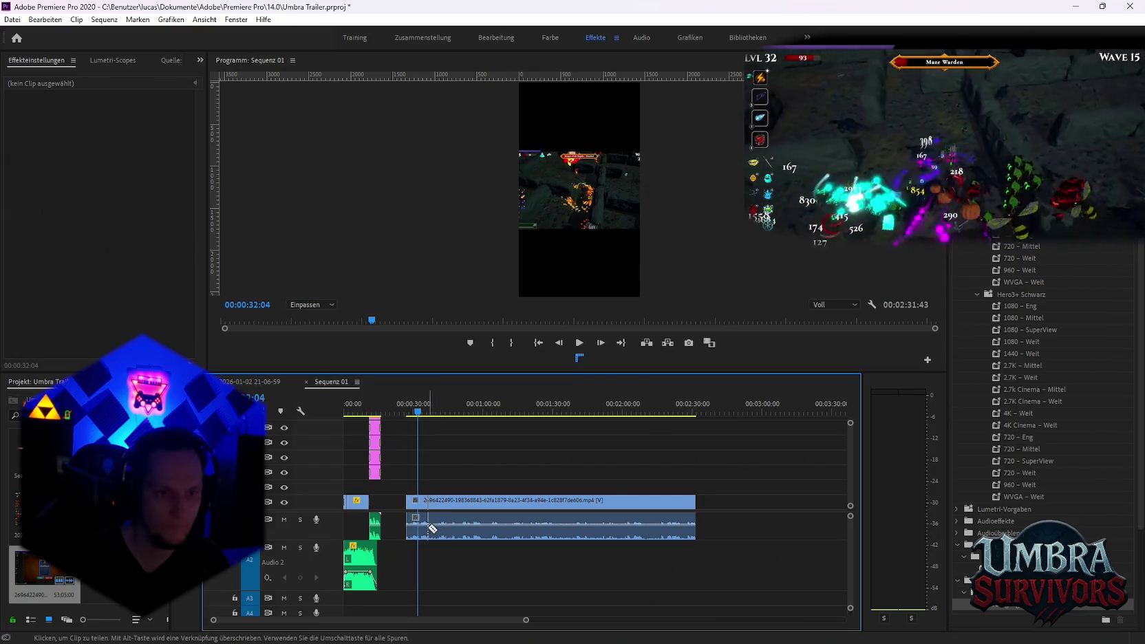
{"action": "key", "text": "v"}
{"action": "left_click", "coordinate": [429, 526]}
{"action": "key", "text": "Delete"}
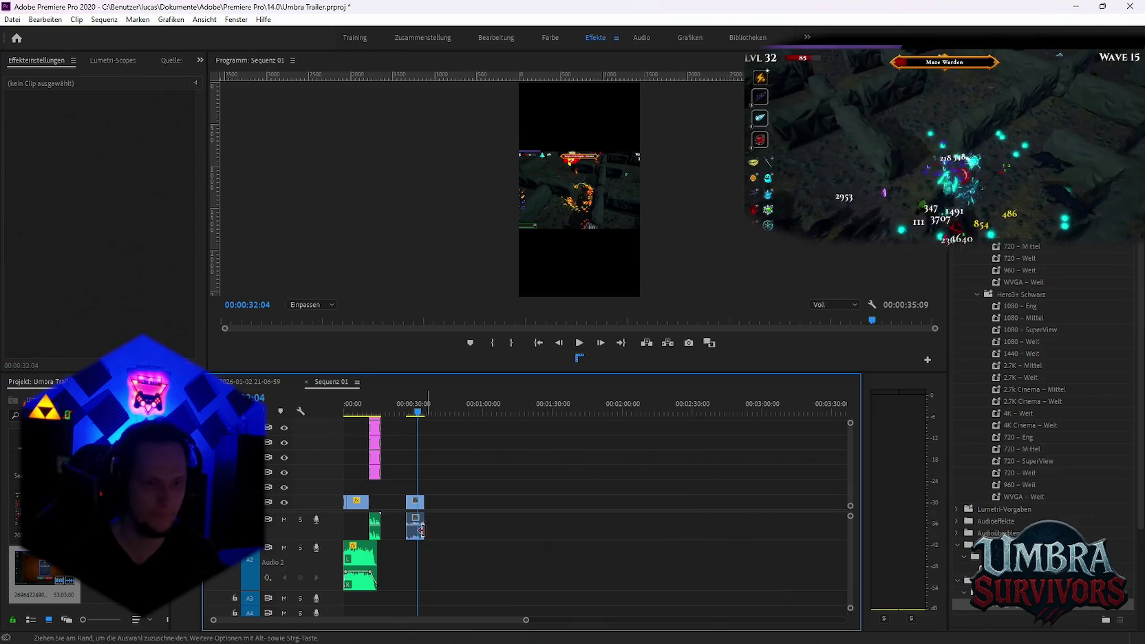
{"action": "key", "text": "="}
{"action": "key", "text": "="}
{"action": "key", "text": "="}
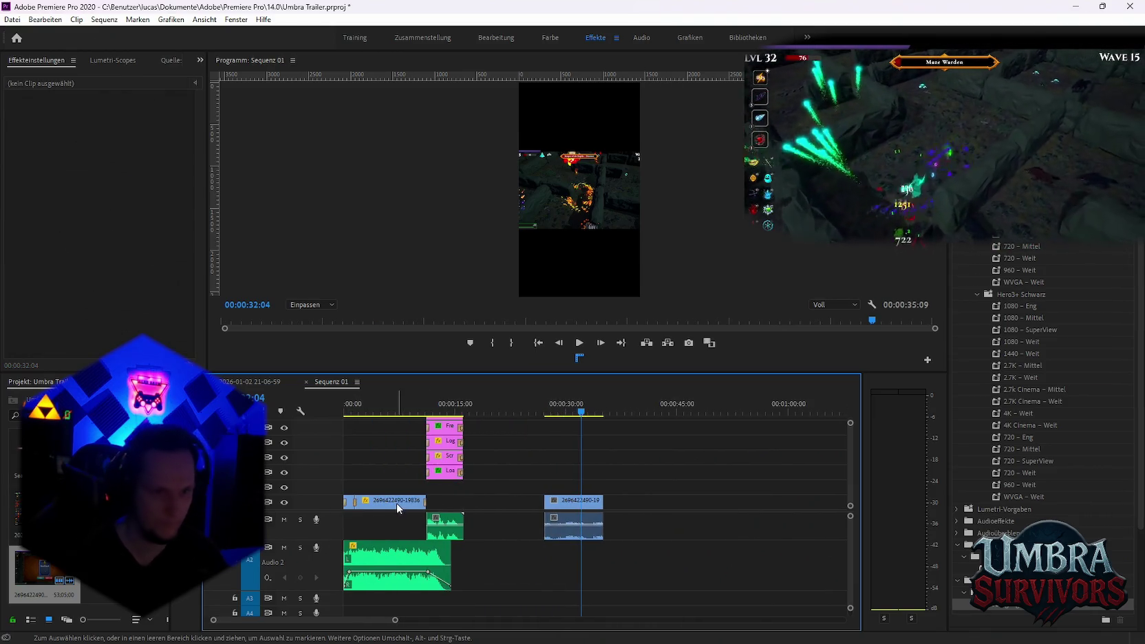
Cut the clip near 25 seconds, delete the first piece, and trim its end shorter
{"action": "left_click", "coordinate": [396, 502]}
{"action": "left_click_drag", "start_coordinate": [408, 507], "coordinate": [555, 508]}
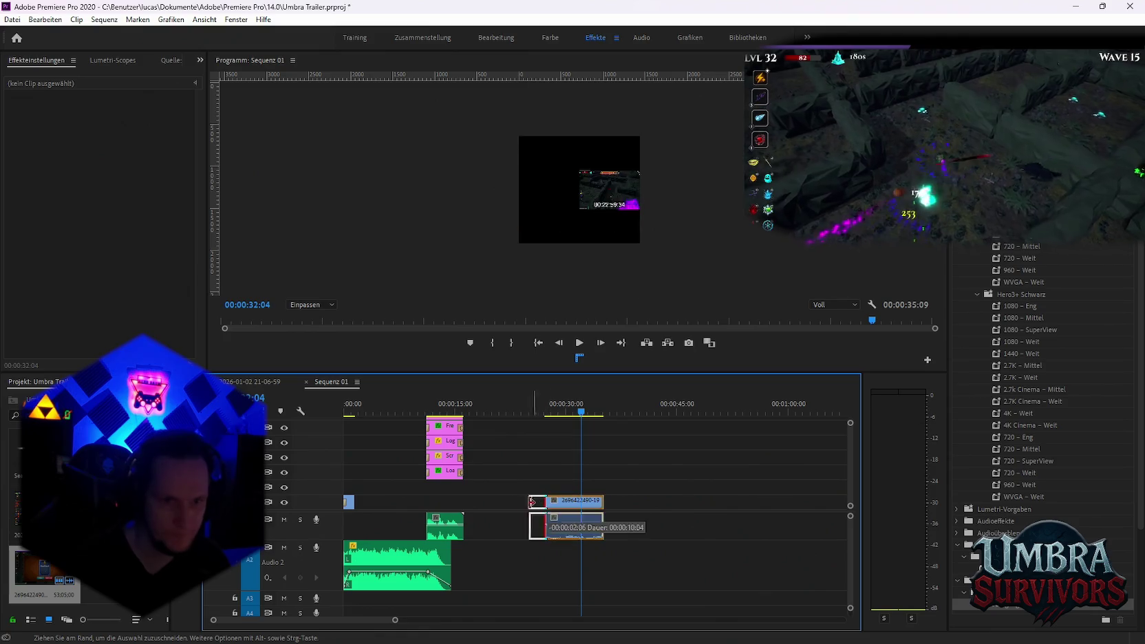
{"action": "mouse_move", "coordinate": [512, 412]}
{"action": "left_mouse_down"}
{"action": "mouse_move", "coordinate": [536, 412]}
{"action": "mouse_move", "coordinate": [521, 412]}
{"action": "left_mouse_up"}
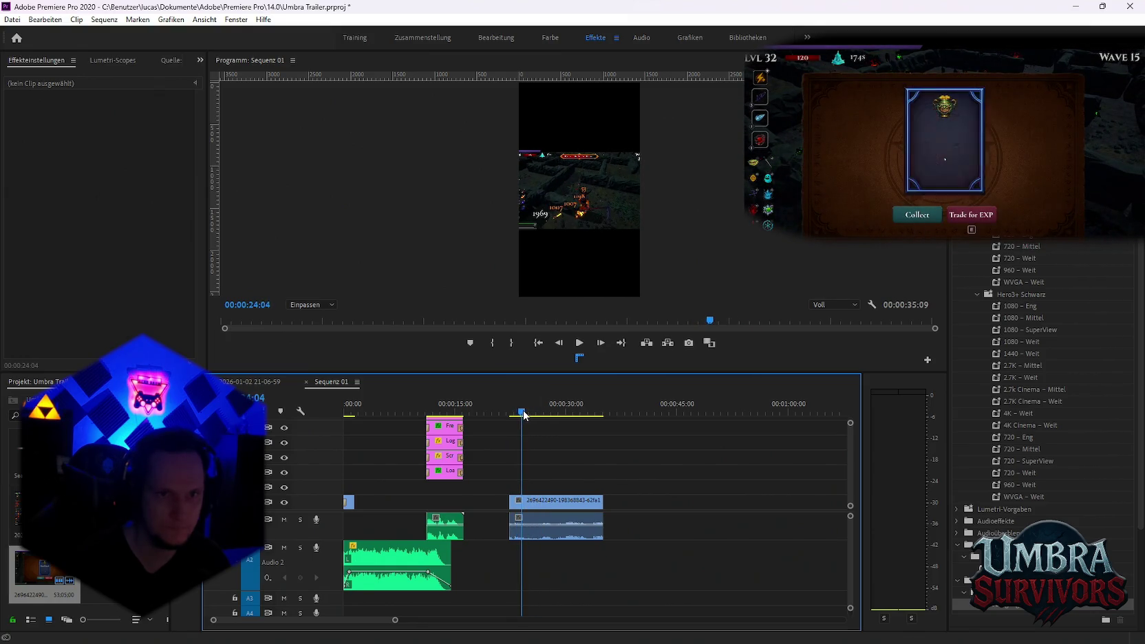
{"action": "left_click", "coordinate": [524, 511]}
{"action": "key", "text": "v"}
{"action": "left_click", "coordinate": [515, 527]}
{"action": "key", "text": "Delete"}
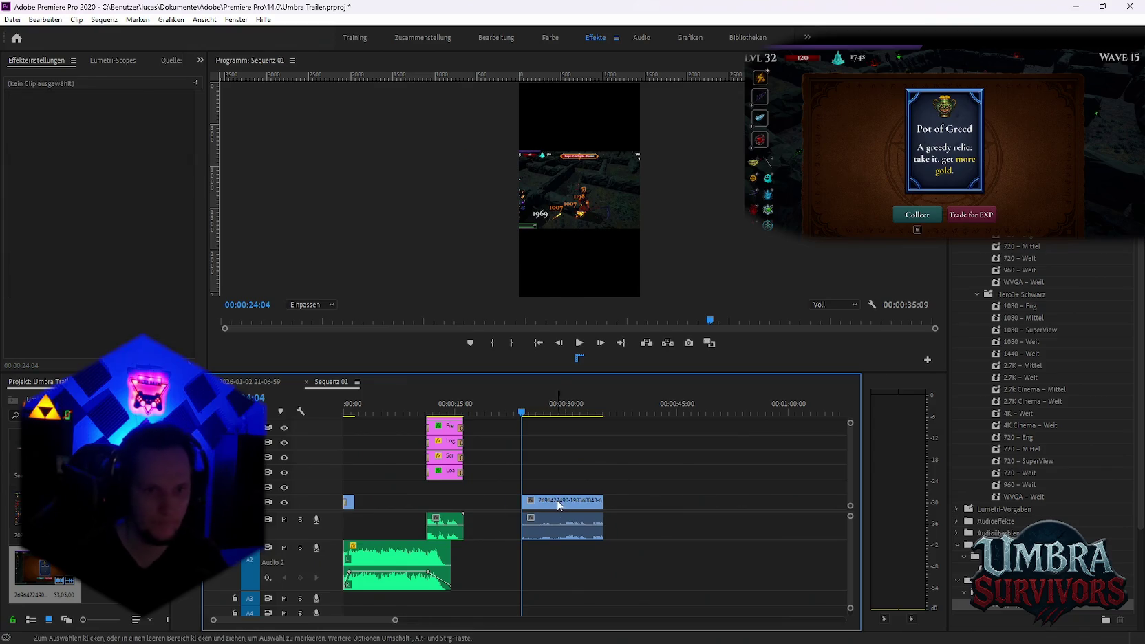
{"action": "left_click_drag", "start_coordinate": [602, 506], "coordinate": [405, 492]}
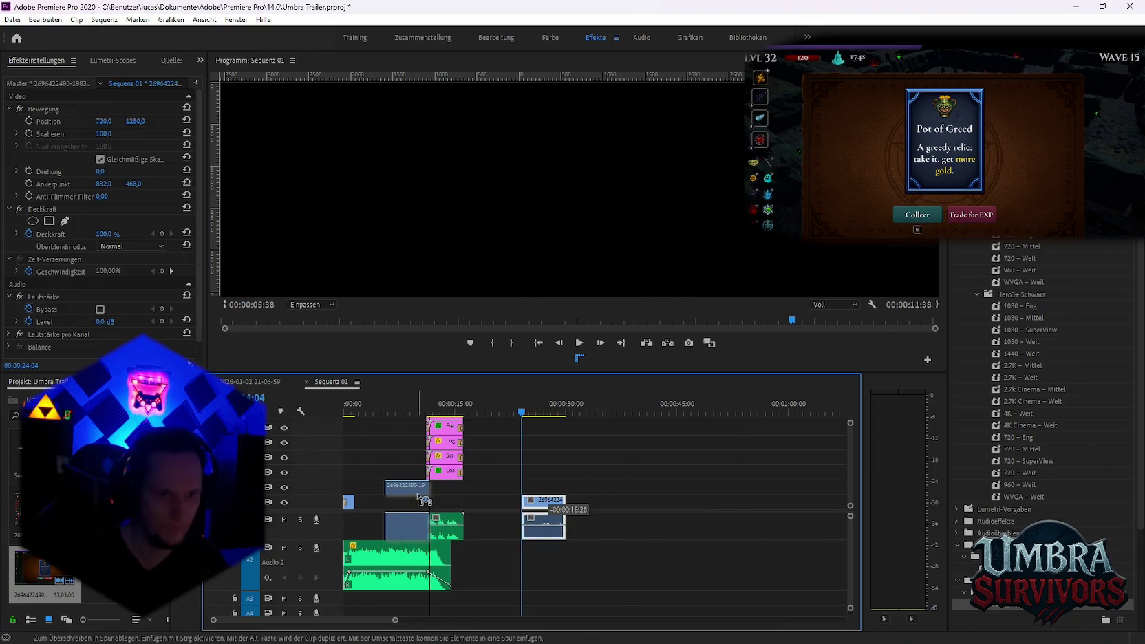
Delete the gameplay clip's linked audio and move the video toward the sequence start
{"action": "left_click", "coordinate": [402, 502]}
{"action": "left_click", "coordinate": [402, 526], "text": "alt"}
{"action": "key", "text": "Delete"}
{"action": "left_click_drag", "start_coordinate": [402, 487], "coordinate": [398, 502]}
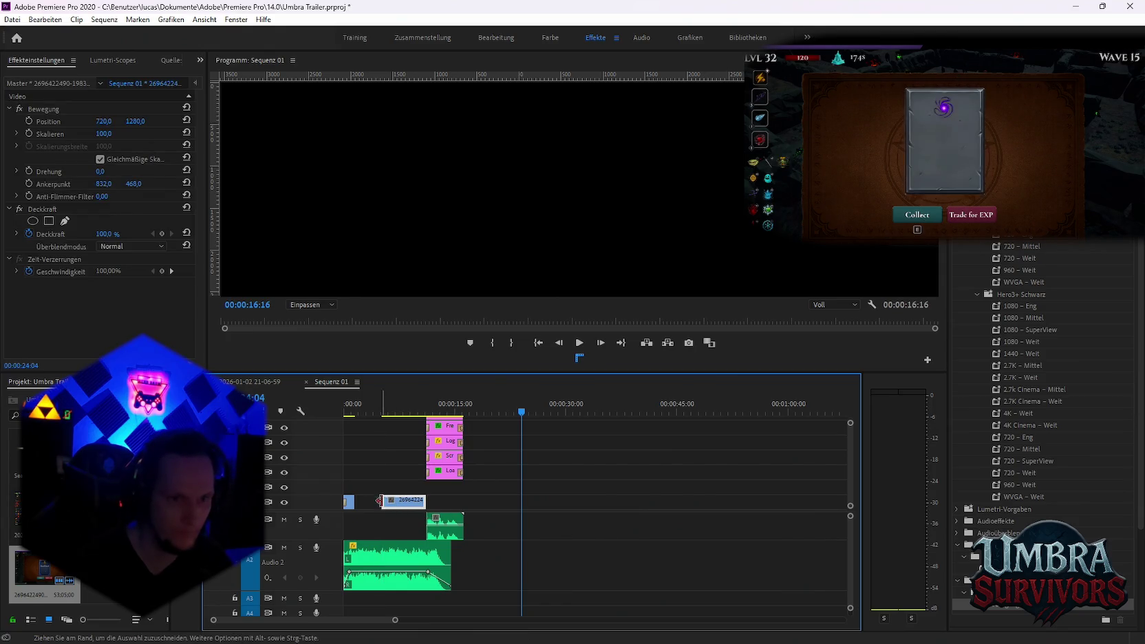
{"action": "key", "text": "="}
{"action": "key", "text": "="}
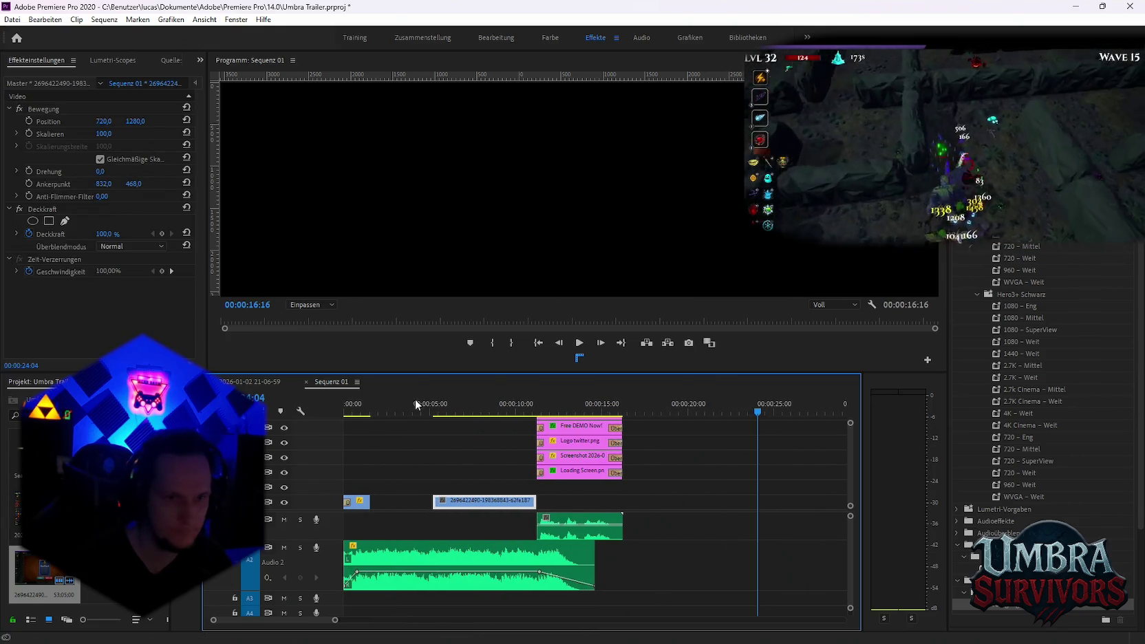
Extend the gameplay clip to meet the opening clip and reach the end card
{"action": "left_click_drag", "start_coordinate": [413, 413], "coordinate": [480, 423]}
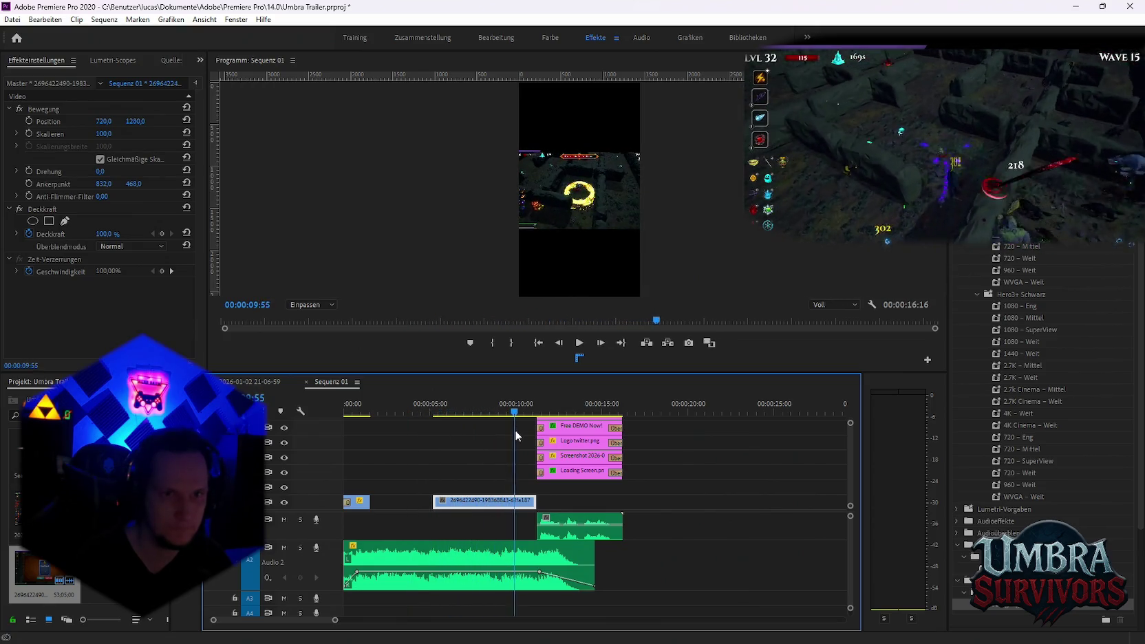
{"action": "left_click_drag", "start_coordinate": [480, 423], "coordinate": [521, 431]}
{"action": "left_click_drag", "start_coordinate": [465, 502], "coordinate": [423, 502]}
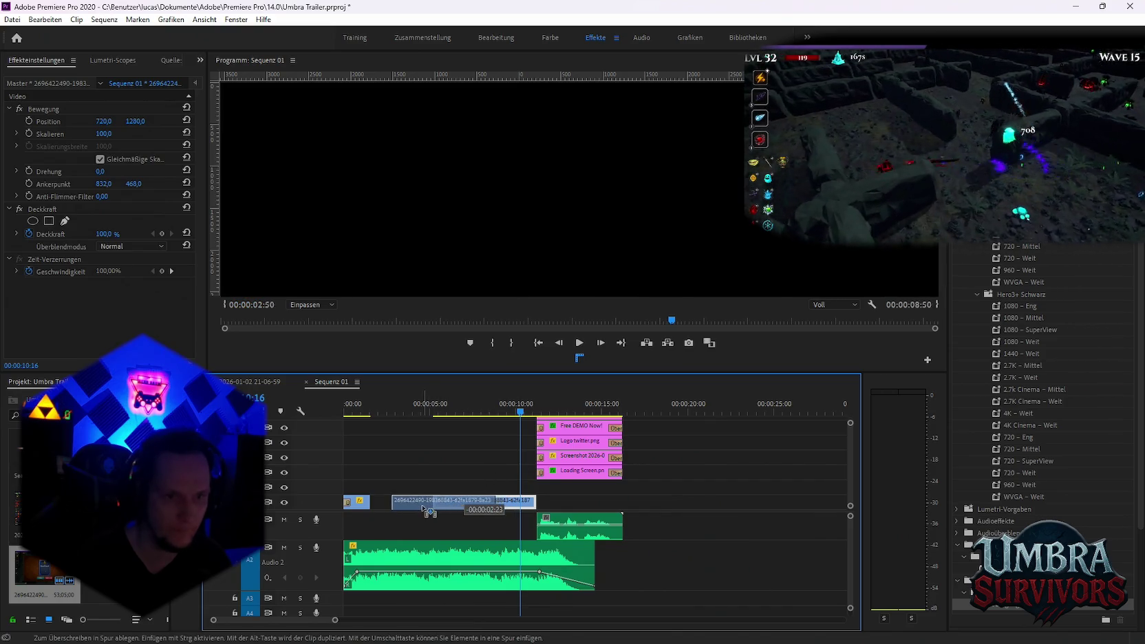
{"action": "left_click_drag", "start_coordinate": [493, 501], "coordinate": [534, 502]}
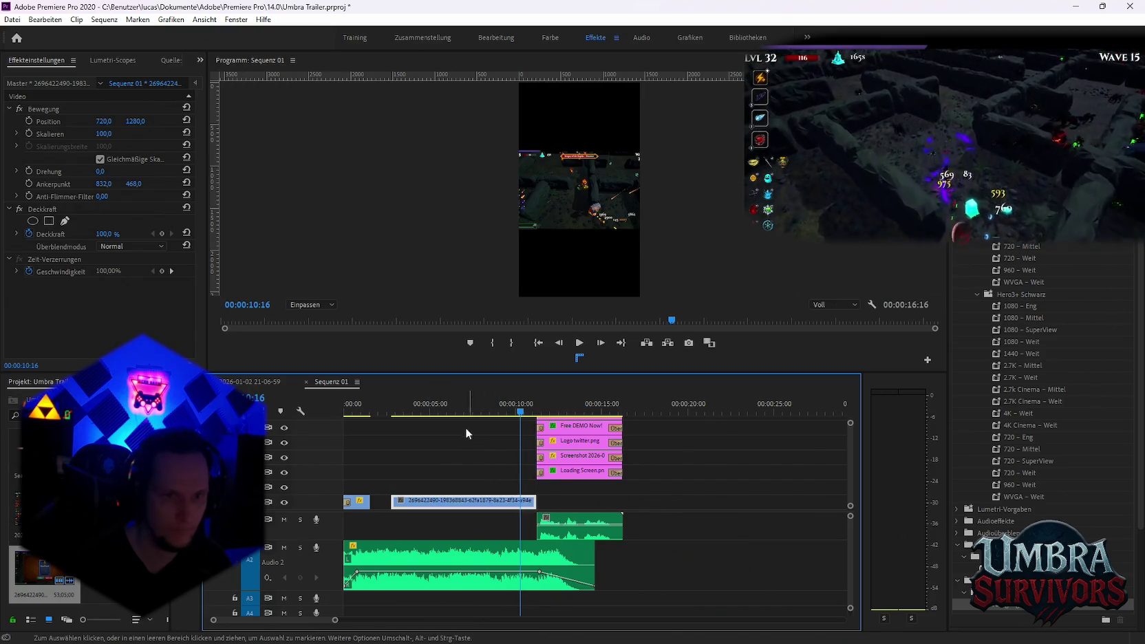
{"action": "left_click_drag", "start_coordinate": [415, 503], "coordinate": [394, 503]}
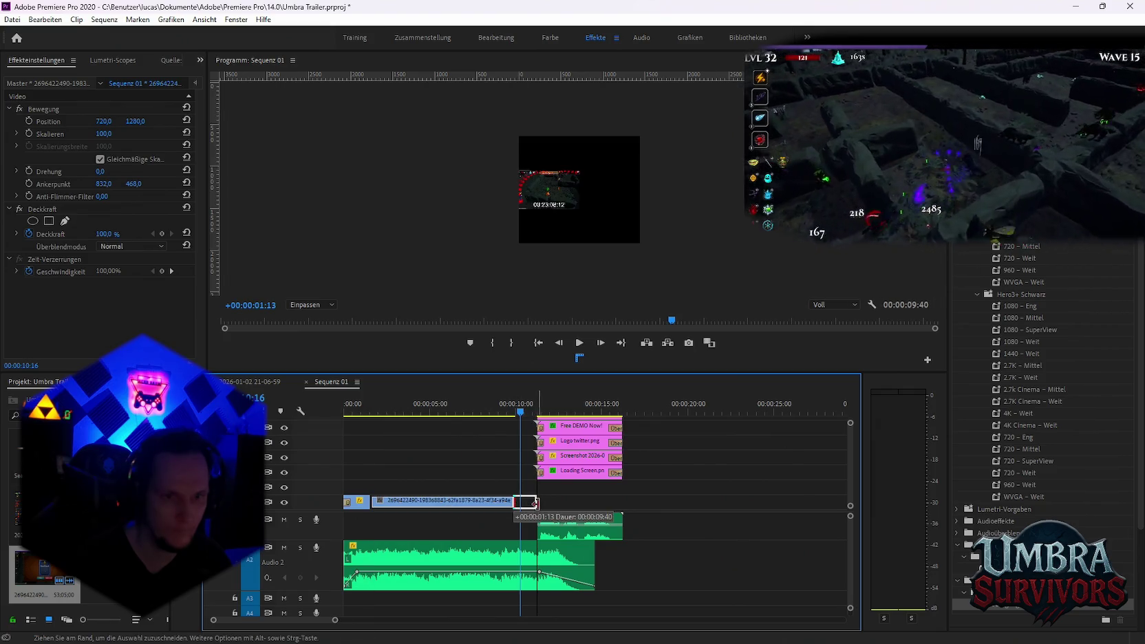
Set a first Skalieren keyframe at 00:00:01:40
{"action": "left_click", "coordinate": [356, 404]}
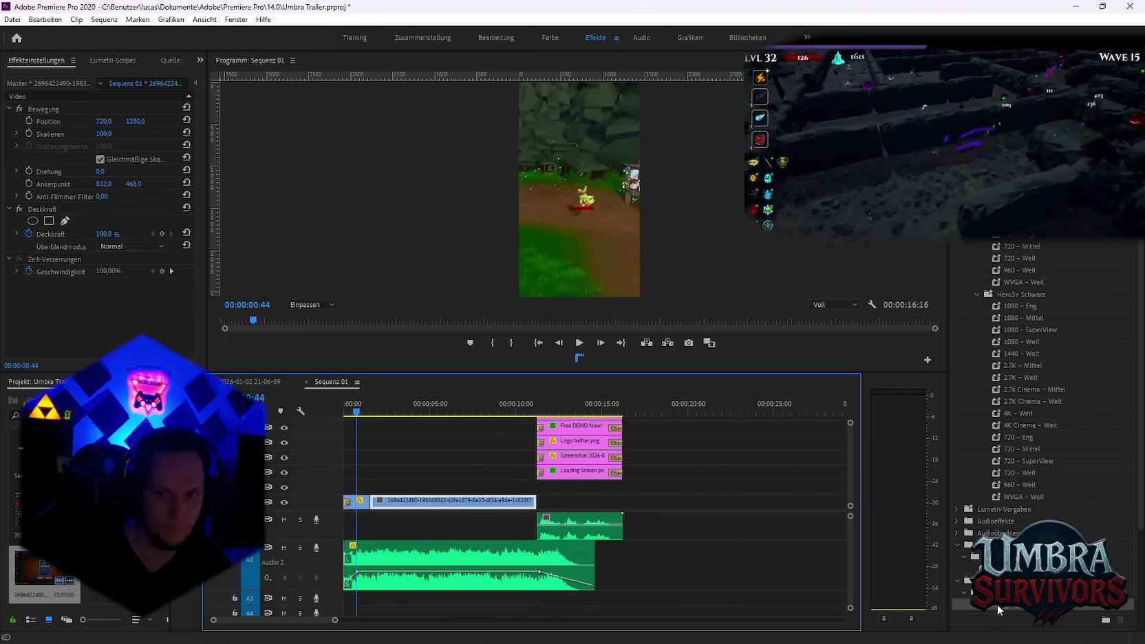
{"action": "left_click", "coordinate": [372, 411]}
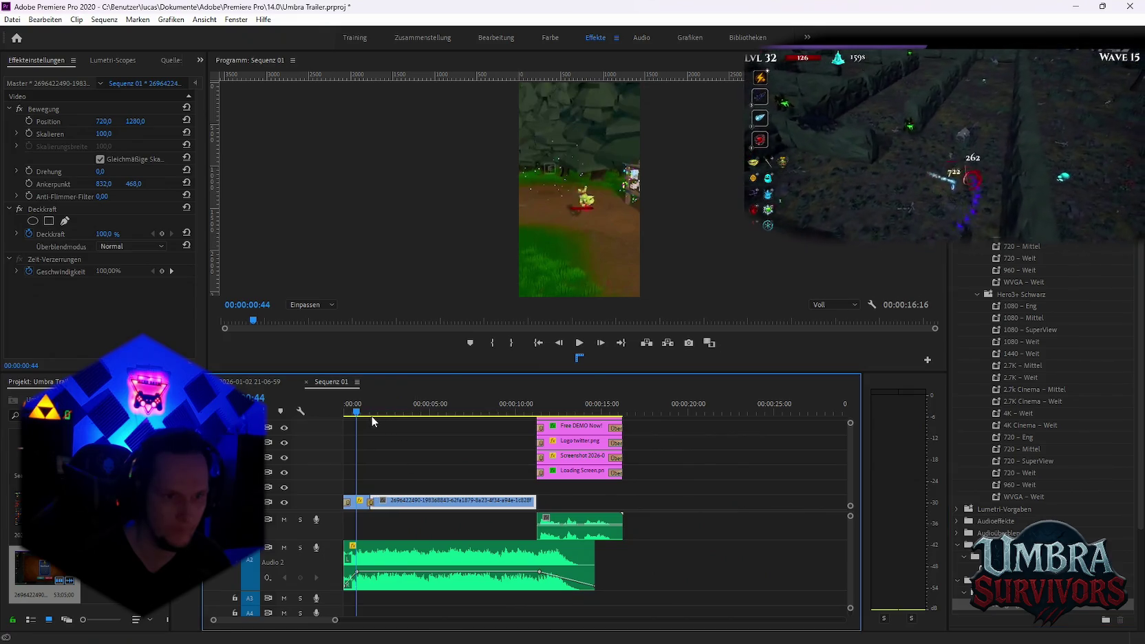
{"action": "left_click_drag", "start_coordinate": [373, 412], "coordinate": [374, 412]}
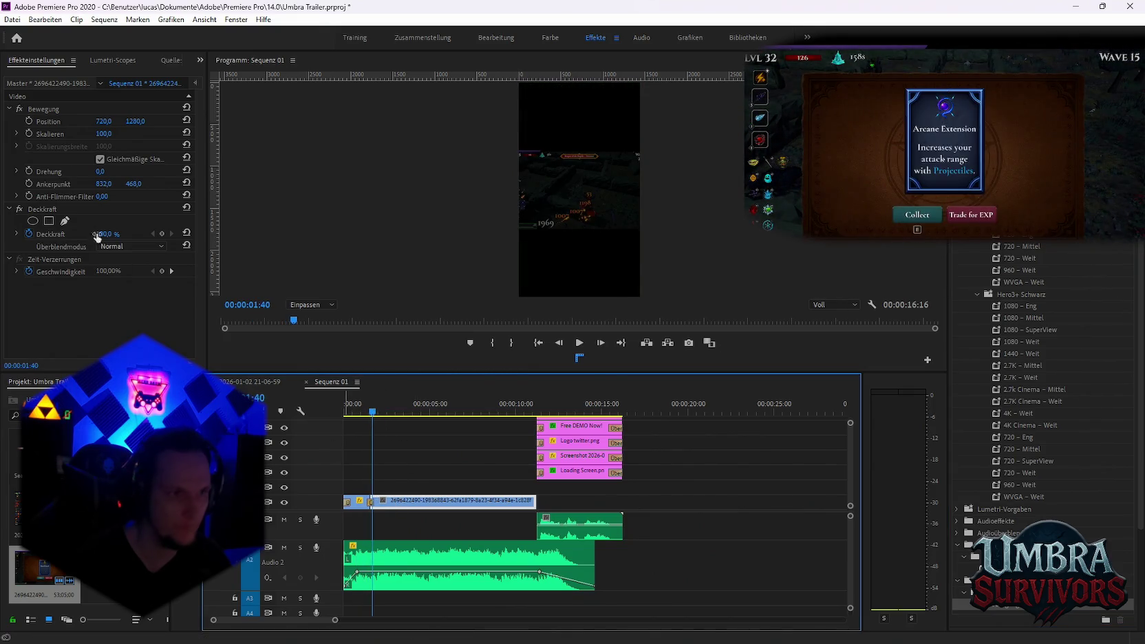
{"action": "left_click", "coordinate": [29, 133]}
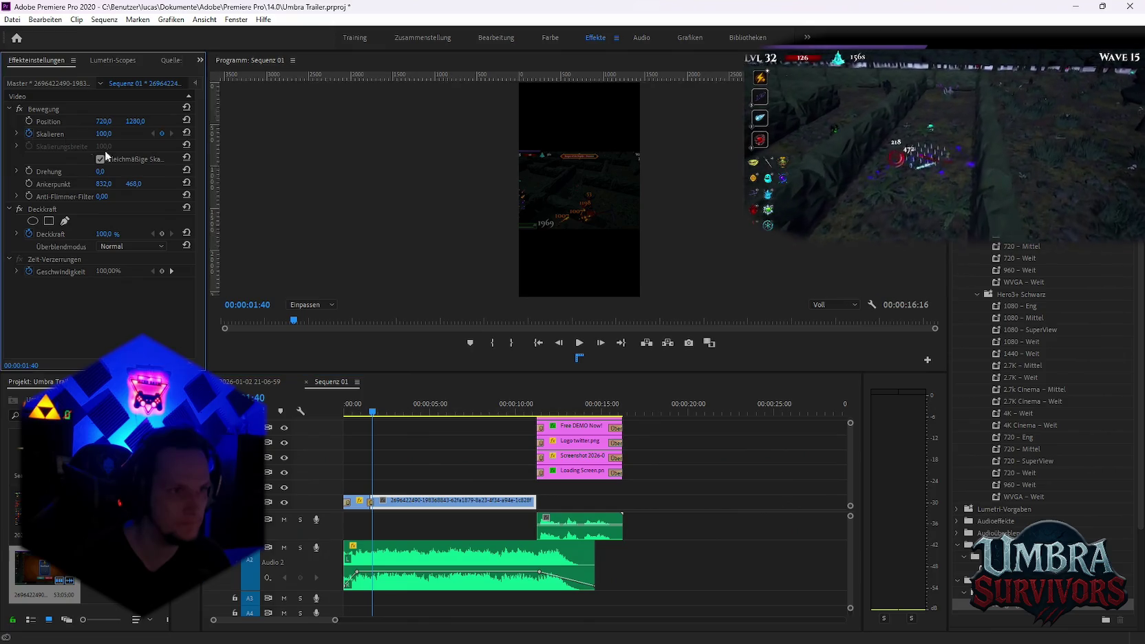
At 00:00:05:58 set Skalieren to 495, raise it to 555, then play from the start
{"action": "left_click_drag", "start_coordinate": [372, 413], "coordinate": [454, 418]}
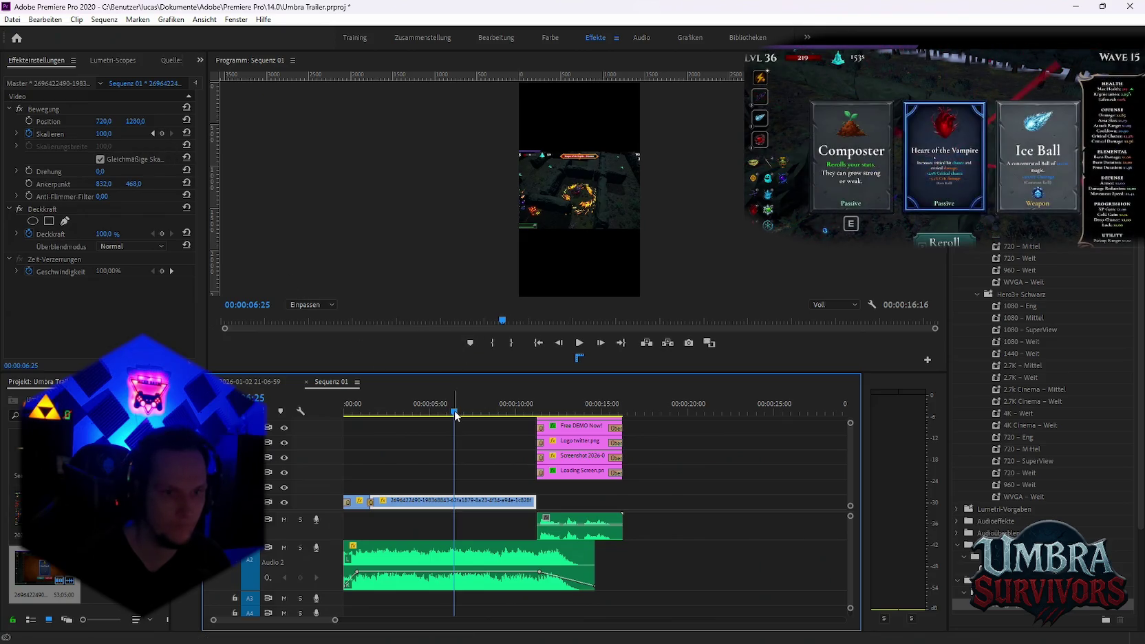
{"action": "left_click_drag", "start_coordinate": [456, 415], "coordinate": [445, 416]}
{"action": "left_click", "coordinate": [103, 134]}
{"action": "type", "text": "495"}
{"action": "key", "text": "Return"}
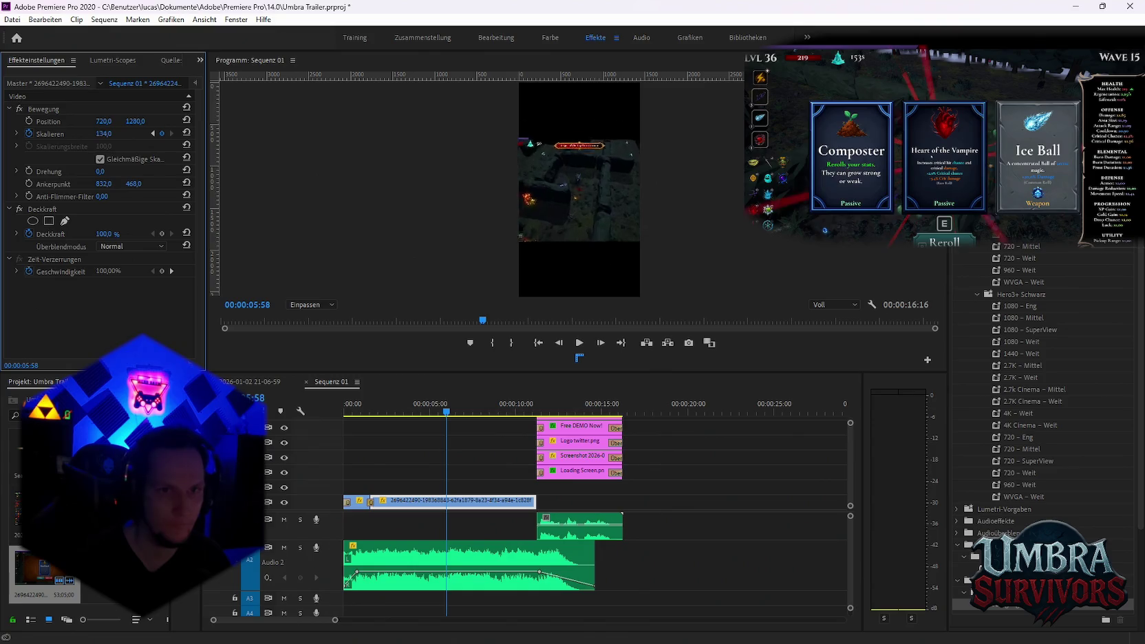
{"action": "left_click_drag", "start_coordinate": [103, 134], "coordinate": [124, 134]}
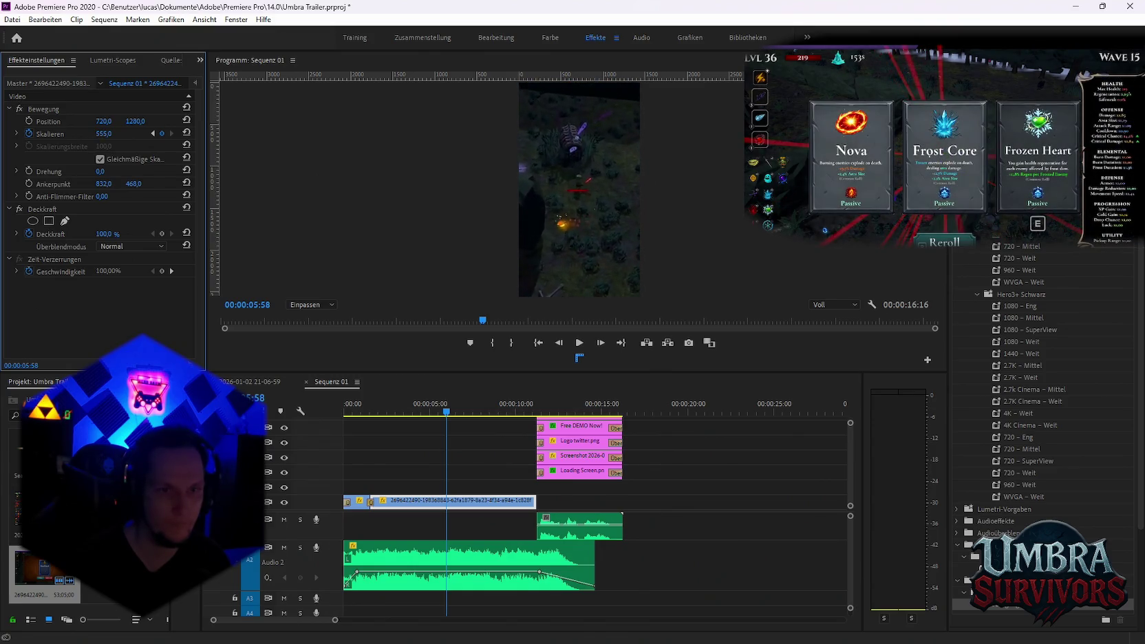
{"action": "left_click", "coordinate": [339, 409]}
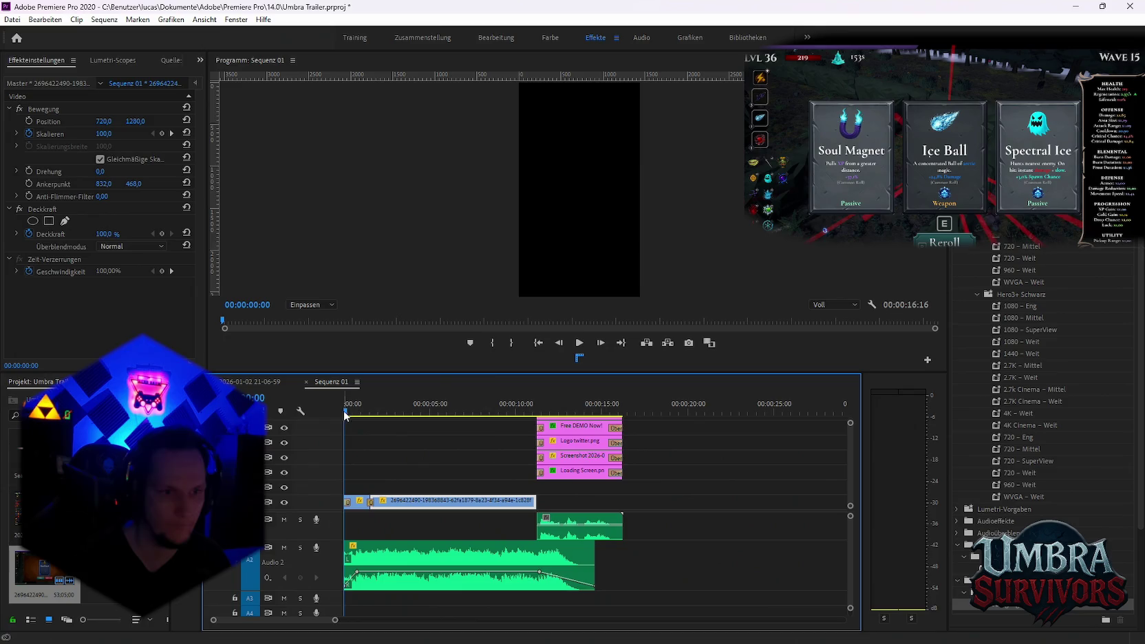
{"action": "key", "text": "space"}
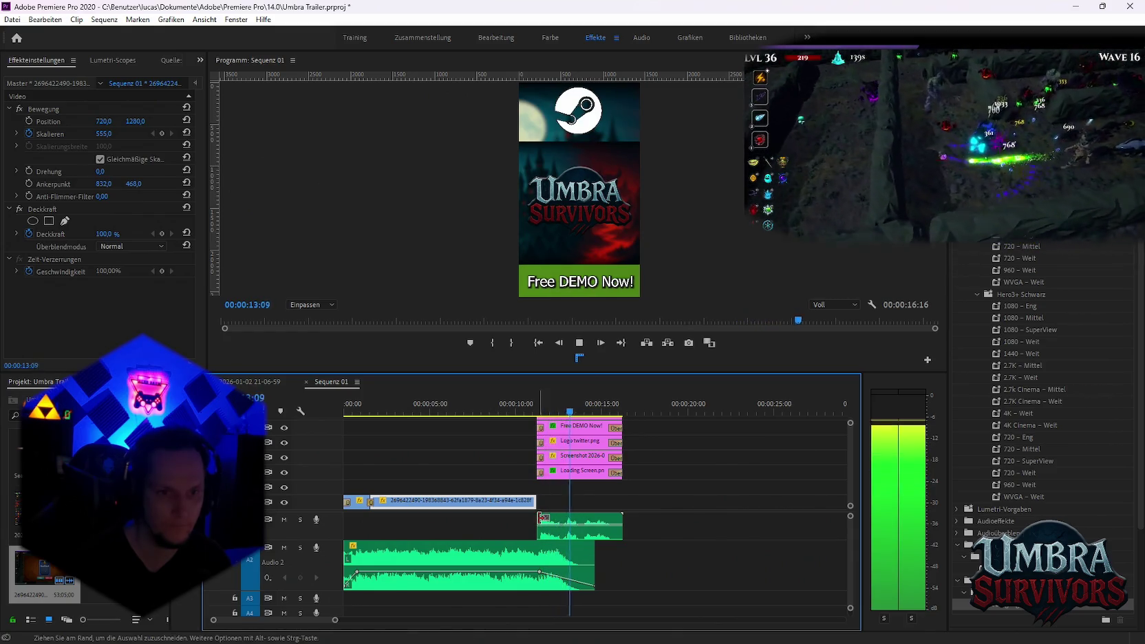
Add Skalieren keyframes at 00:00:08:19 holding 555 and at 00:00:08:46 set to 275
{"action": "key", "text": "space"}
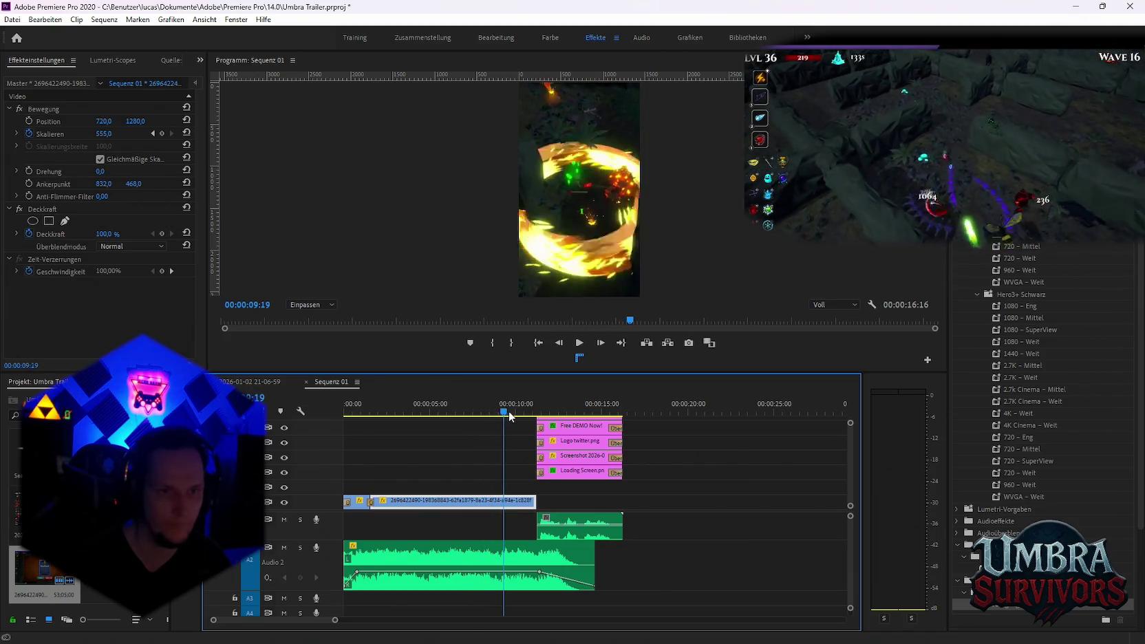
{"action": "left_click", "coordinate": [449, 411]}
{"action": "left_click_drag", "start_coordinate": [471, 415], "coordinate": [487, 417]}
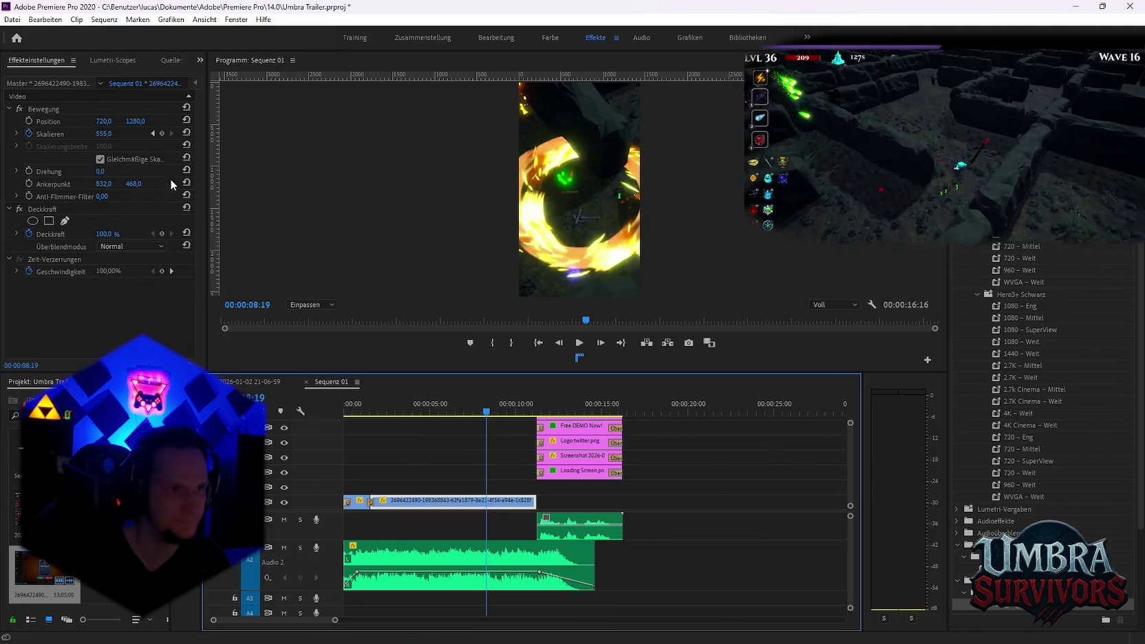
{"action": "left_click", "coordinate": [161, 133]}
{"action": "left_click_drag", "start_coordinate": [490, 416], "coordinate": [496, 417]}
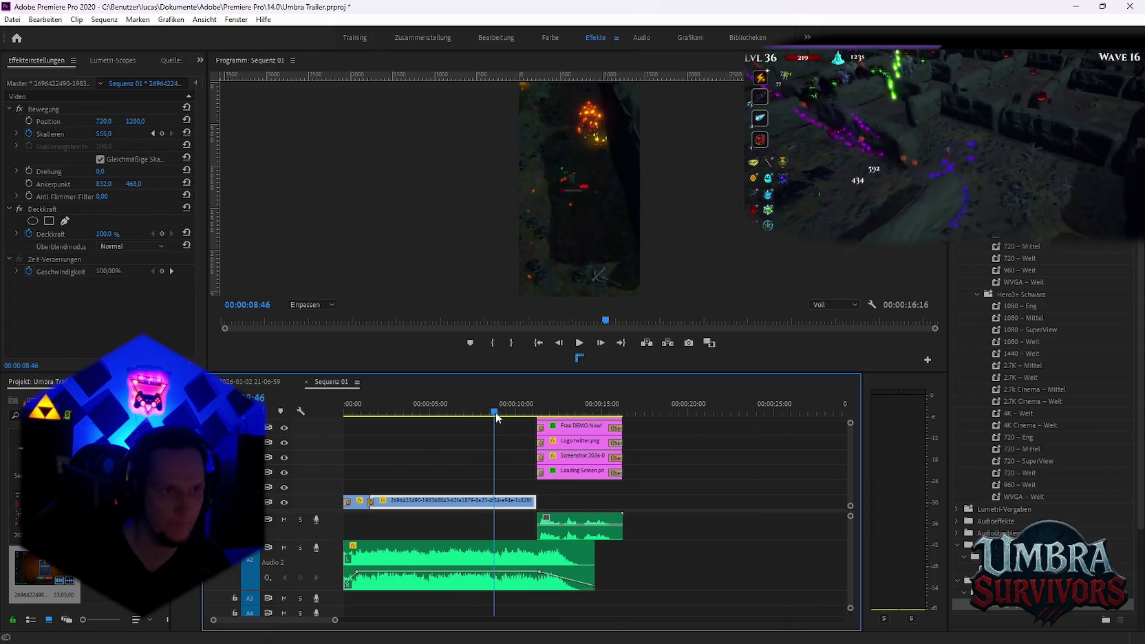
{"action": "left_click", "coordinate": [159, 133]}
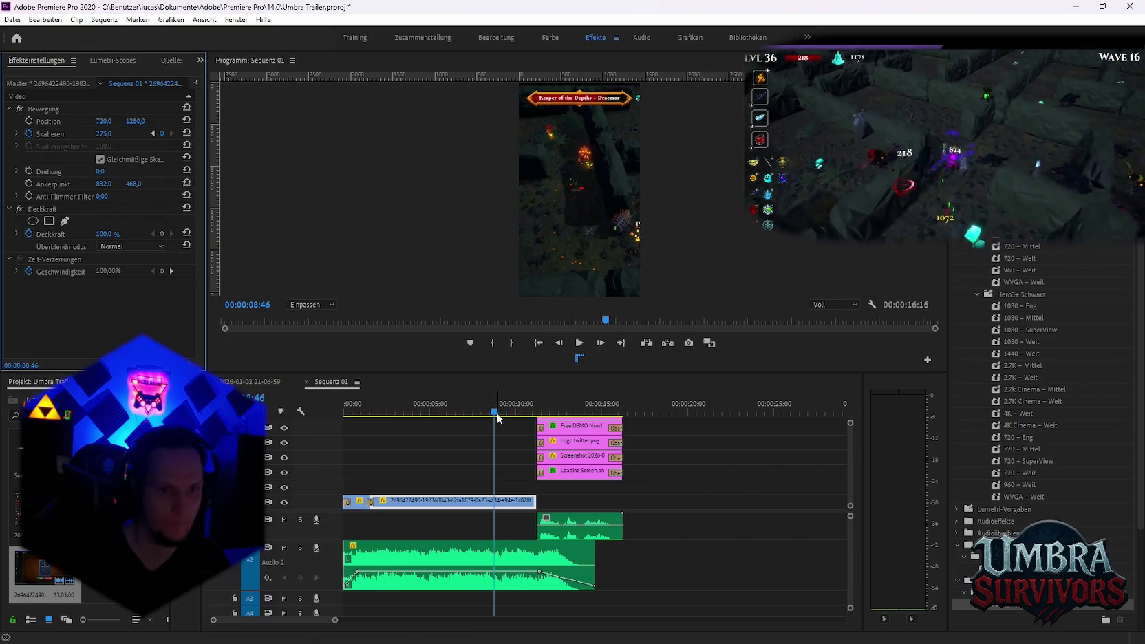
Play the short from the start to review the zoom animation
{"action": "left_click", "coordinate": [428, 445]}
{"action": "key", "text": "Home"}
{"action": "key", "text": "space"}
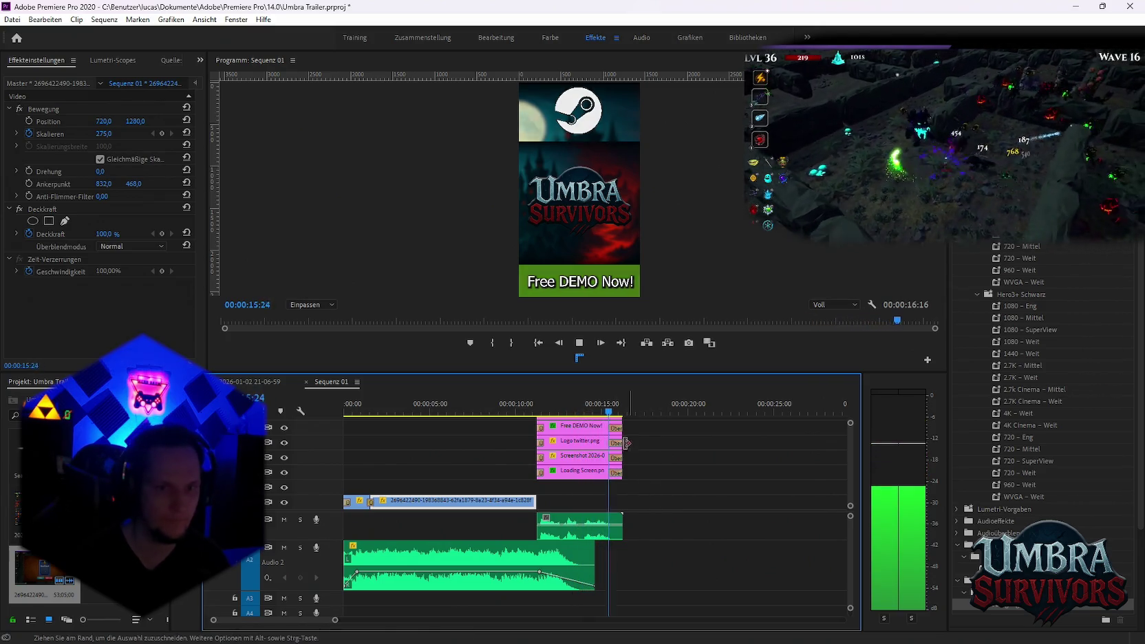
{"action": "left_click", "coordinate": [19, 20]}
{"action": "mouse_move", "coordinate": [40, 372]}
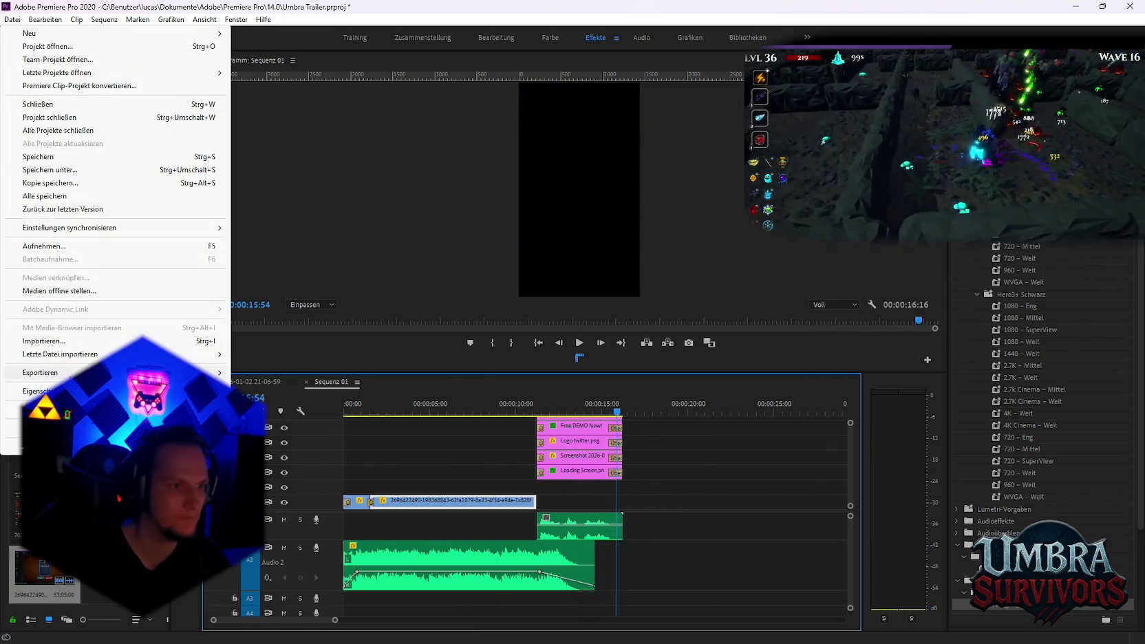
Open Export Settings for Sequenz 01 and cancel changing the Sequenz 01_1.mp4 output location
{"action": "left_click", "coordinate": [291, 374]}
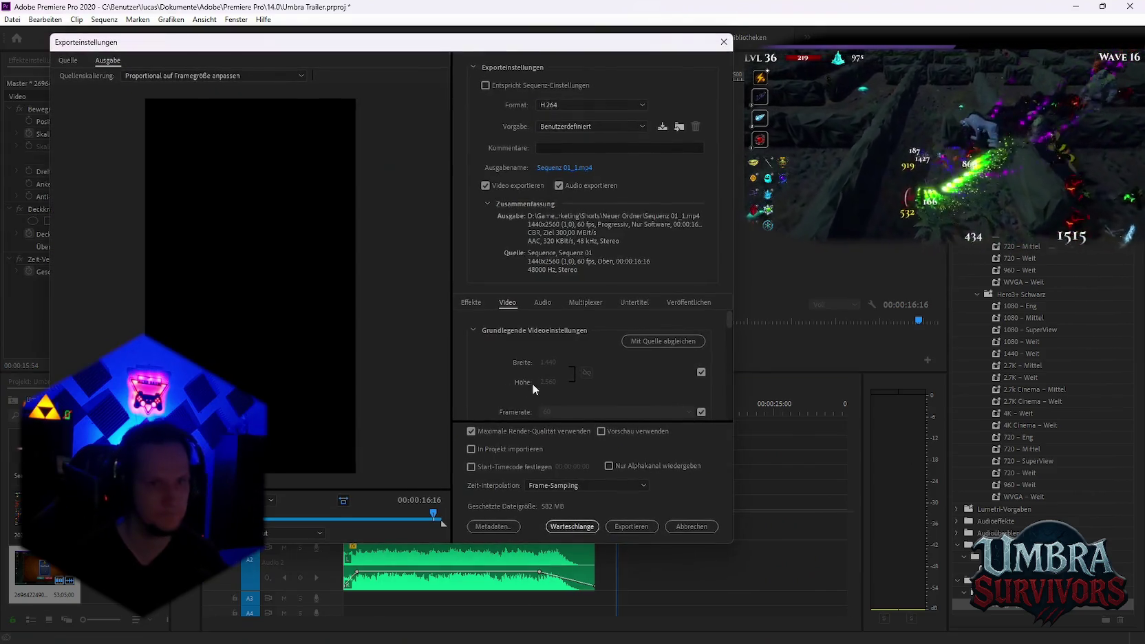
{"action": "left_click", "coordinate": [564, 170]}
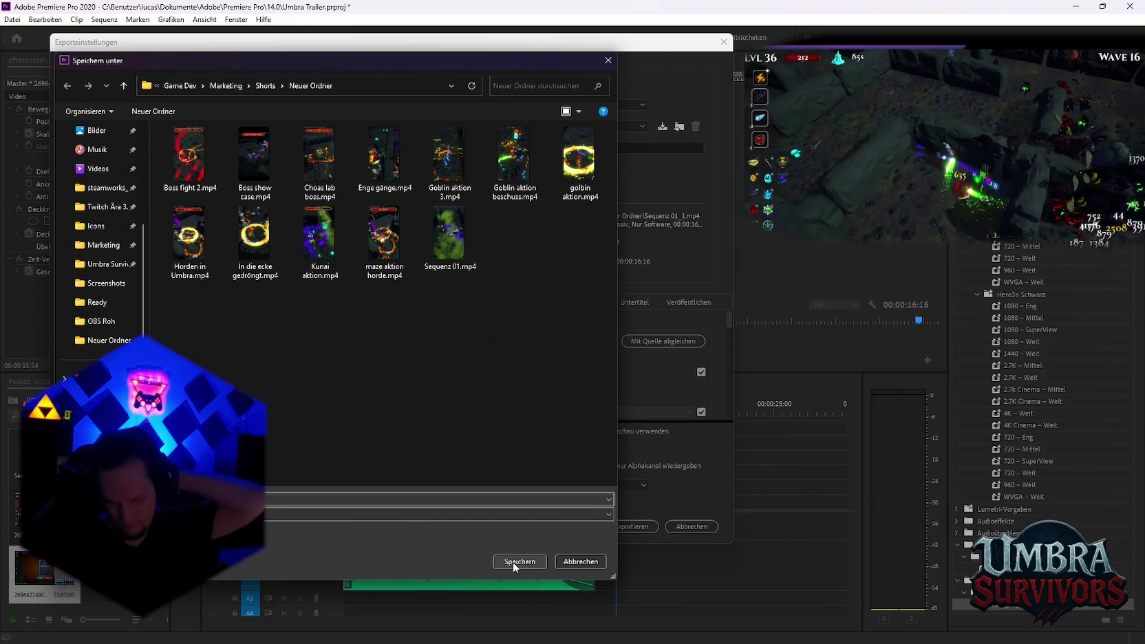
{"action": "left_click", "coordinate": [577, 562]}
{"action": "left_click", "coordinate": [704, 629]}
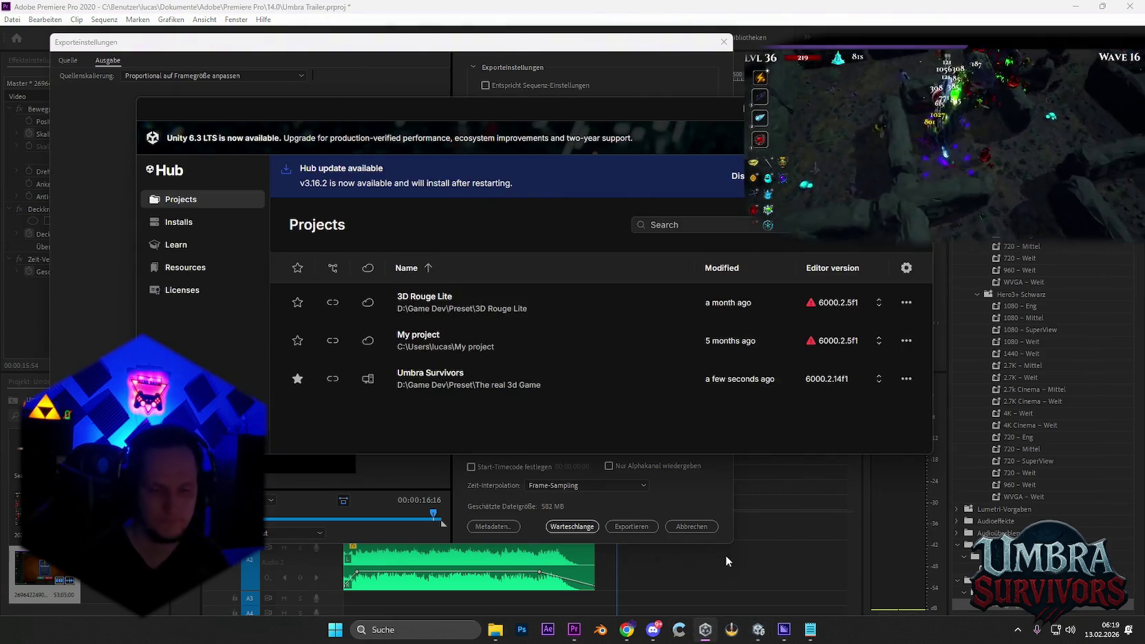
In Unity, search the Project panel for mimic and select Beast 3 in the Mimic folder
{"action": "left_click", "coordinate": [758, 629]}
{"action": "left_click", "coordinate": [903, 405]}
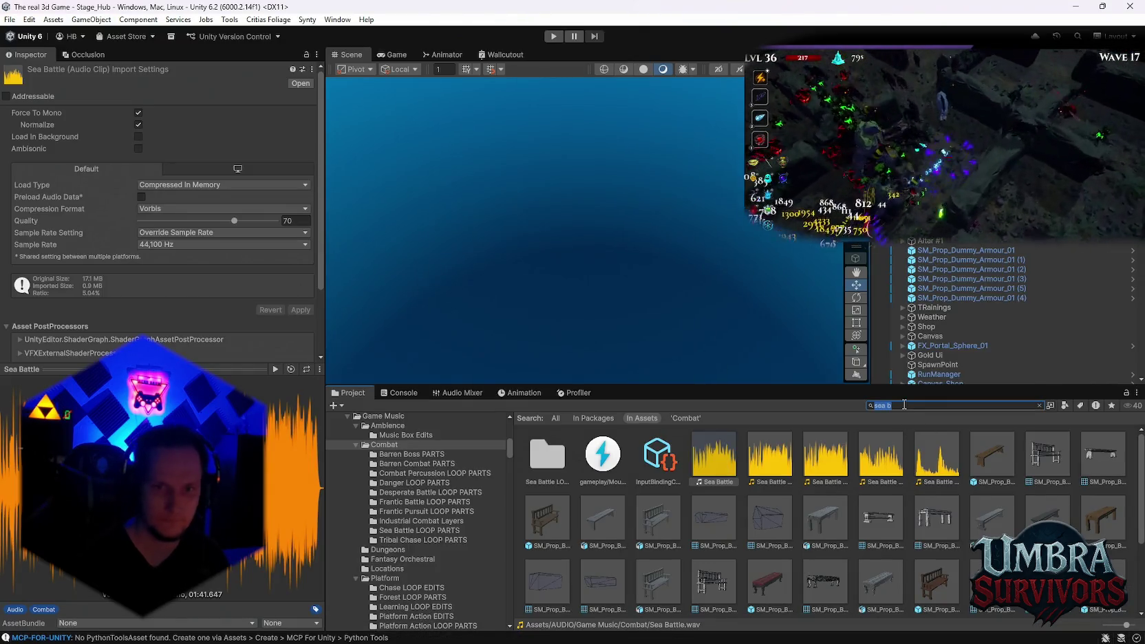
{"action": "type", "text": "mimic"}
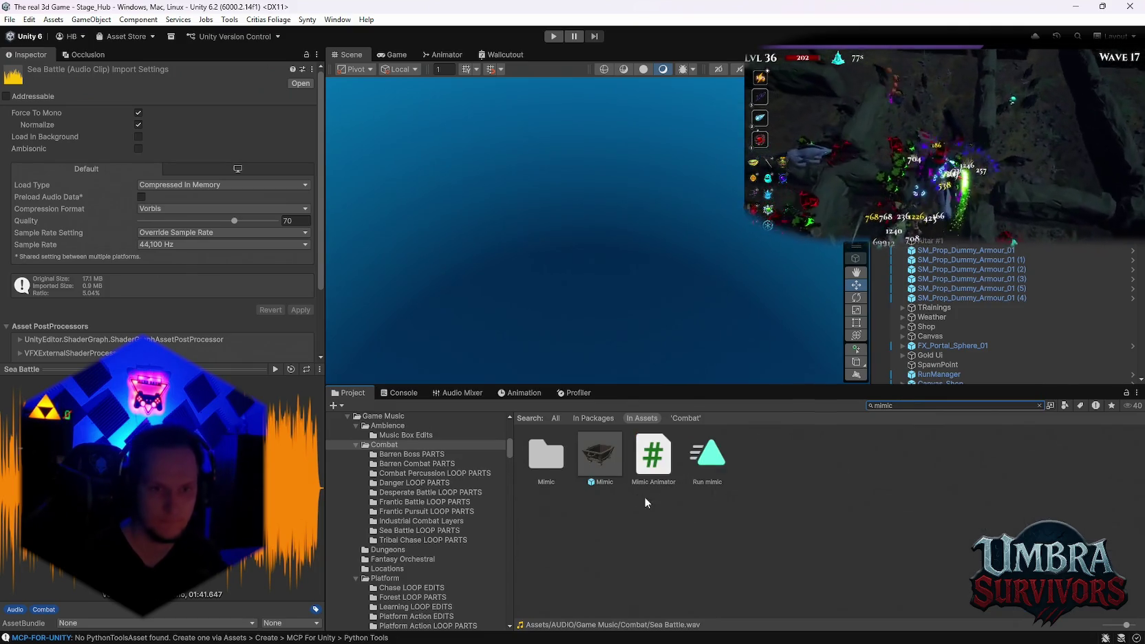
{"action": "double_click", "coordinate": [547, 454]}
{"action": "left_click", "coordinate": [553, 460]}
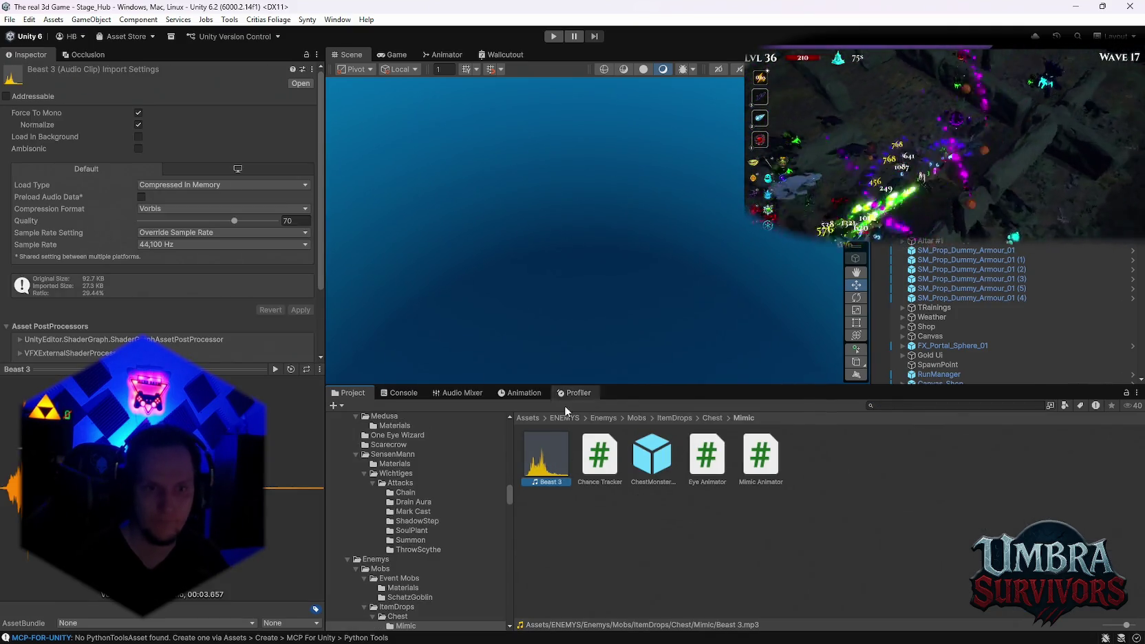
{"action": "left_click", "coordinate": [573, 628]}
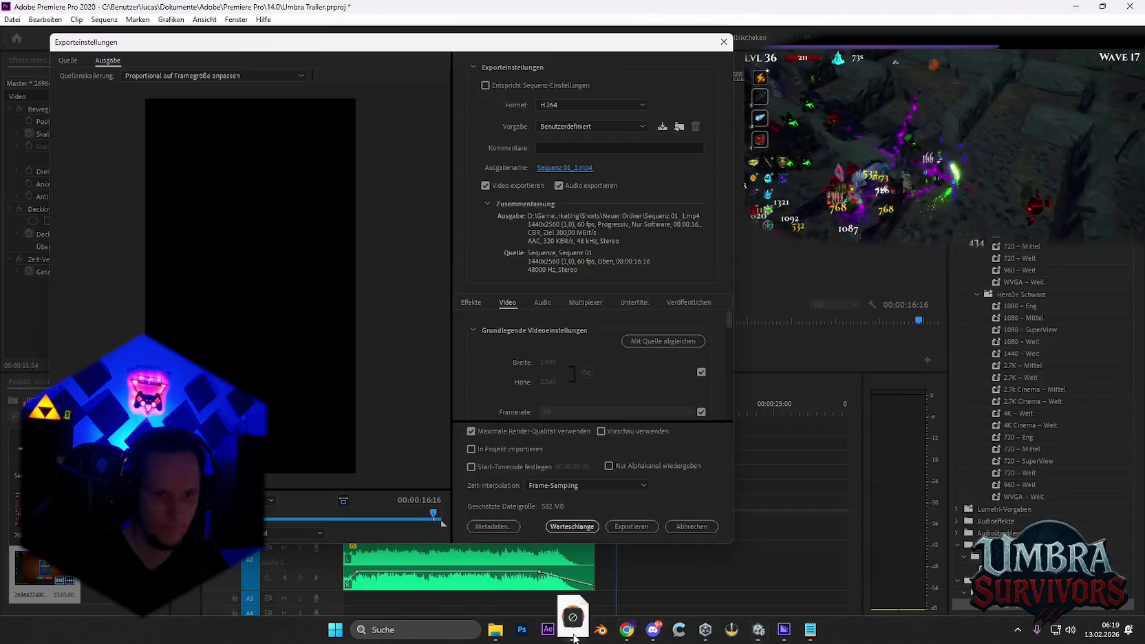
Close Export Settings and drag the Beast 3 sound onto track A1
{"action": "left_click", "coordinate": [688, 526]}
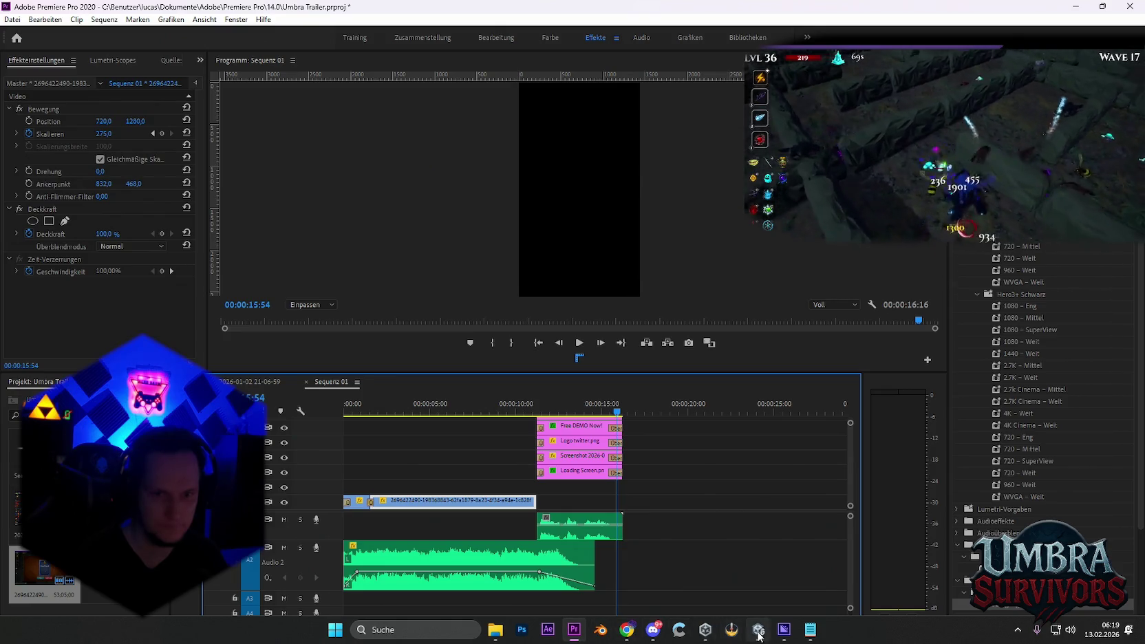
{"action": "left_click", "coordinate": [758, 632]}
{"action": "left_click", "coordinate": [575, 630]}
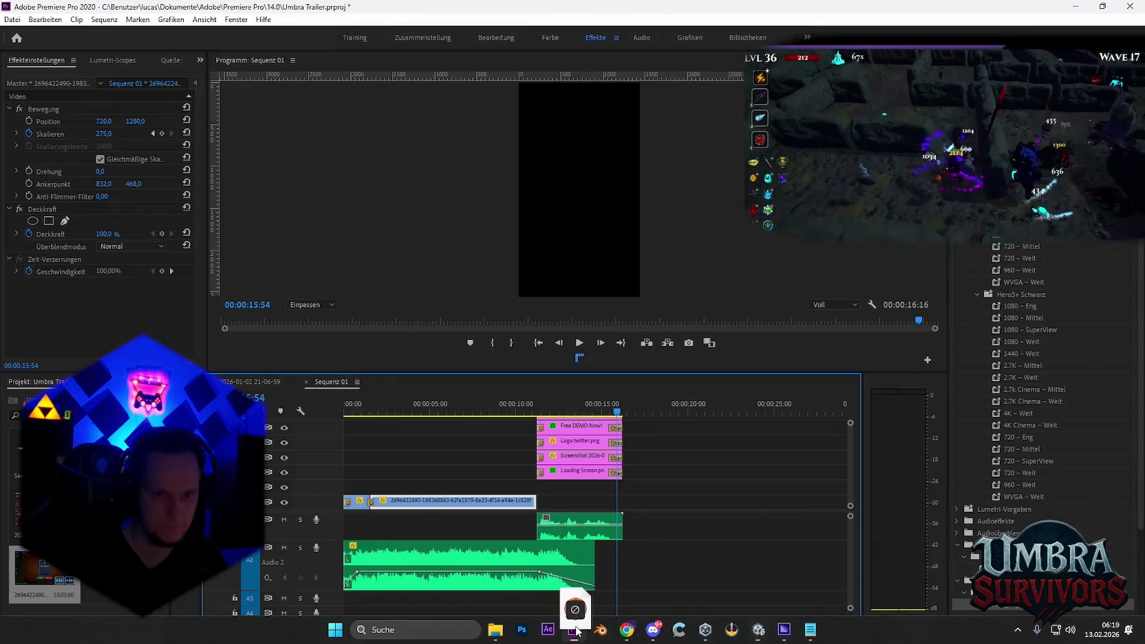
{"action": "mouse_move", "coordinate": [576, 629]}
{"action": "left_mouse_down"}
{"action": "mouse_move", "coordinate": [702, 533]}
{"action": "mouse_move", "coordinate": [482, 523]}
{"action": "left_mouse_up"}
Slide the Beast 3 sound-effect clip to line up with the zoom just past six seconds
{"action": "left_click_drag", "start_coordinate": [417, 407], "coordinate": [453, 407]}
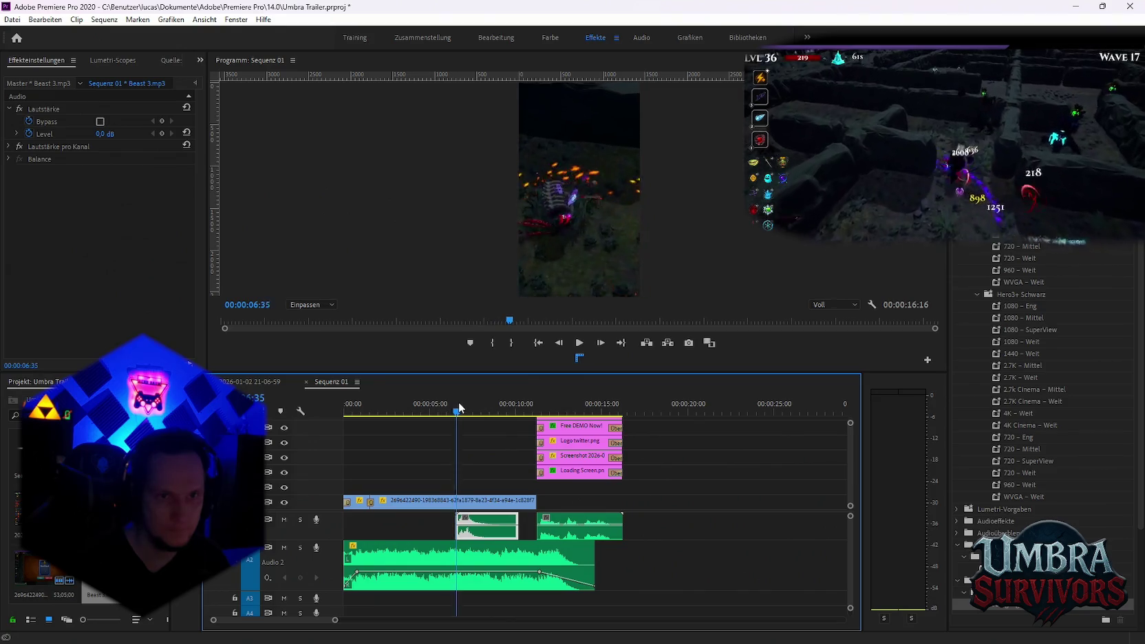
{"action": "left_click_drag", "start_coordinate": [454, 407], "coordinate": [459, 410]}
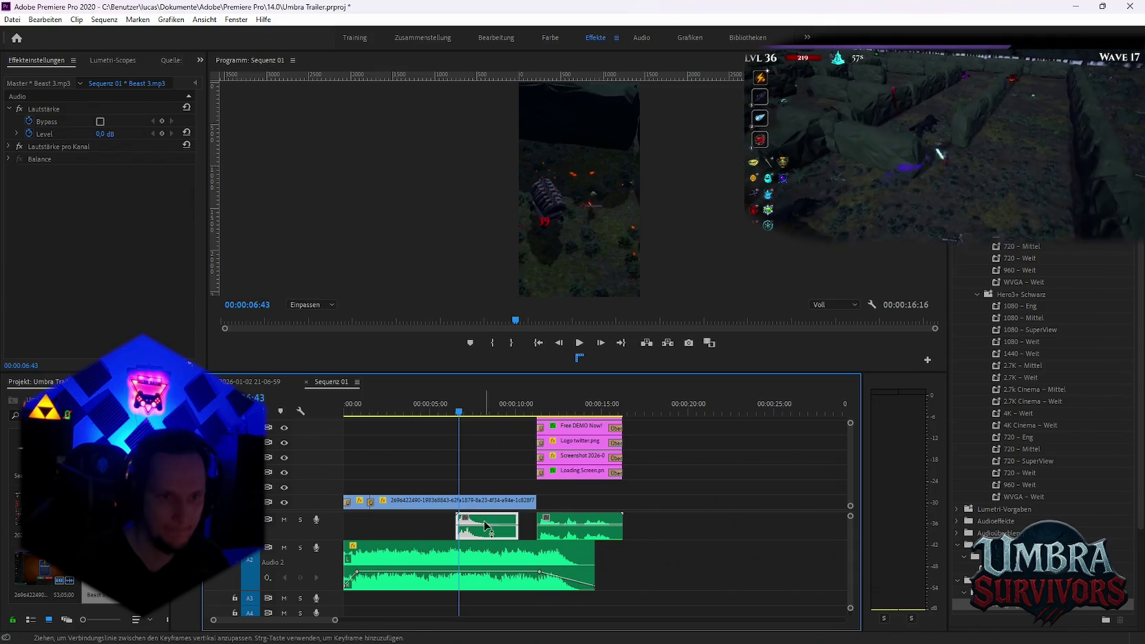
{"action": "mouse_move", "coordinate": [481, 520]}
{"action": "left_mouse_down"}
{"action": "mouse_move", "coordinate": [471, 521]}
{"action": "mouse_move", "coordinate": [492, 521]}
{"action": "left_mouse_up"}
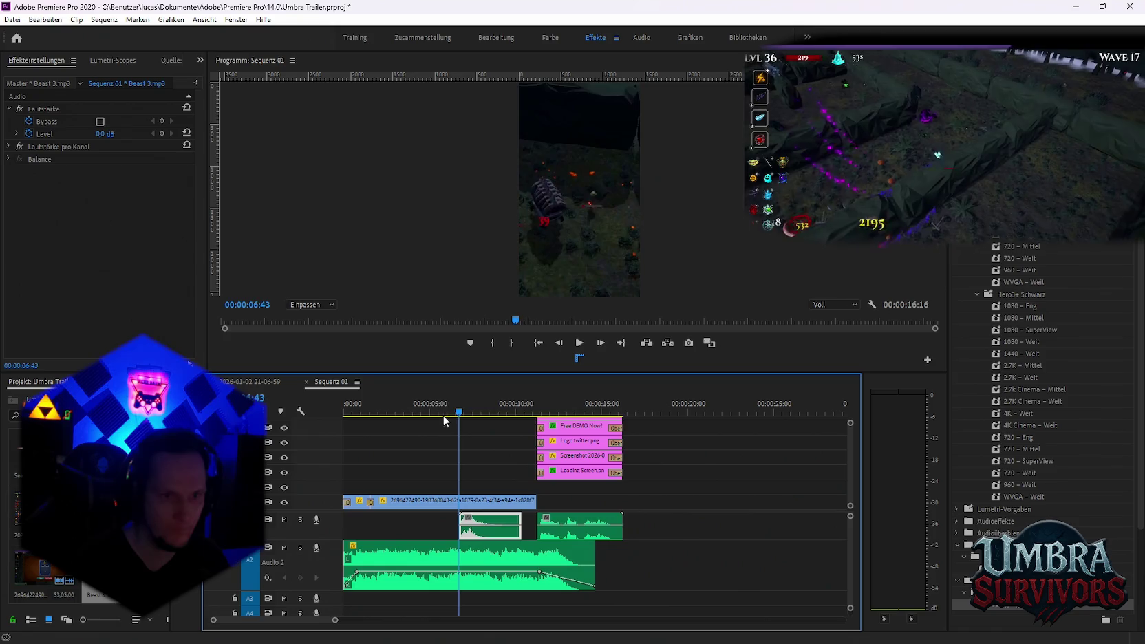
{"action": "key", "text": "space"}
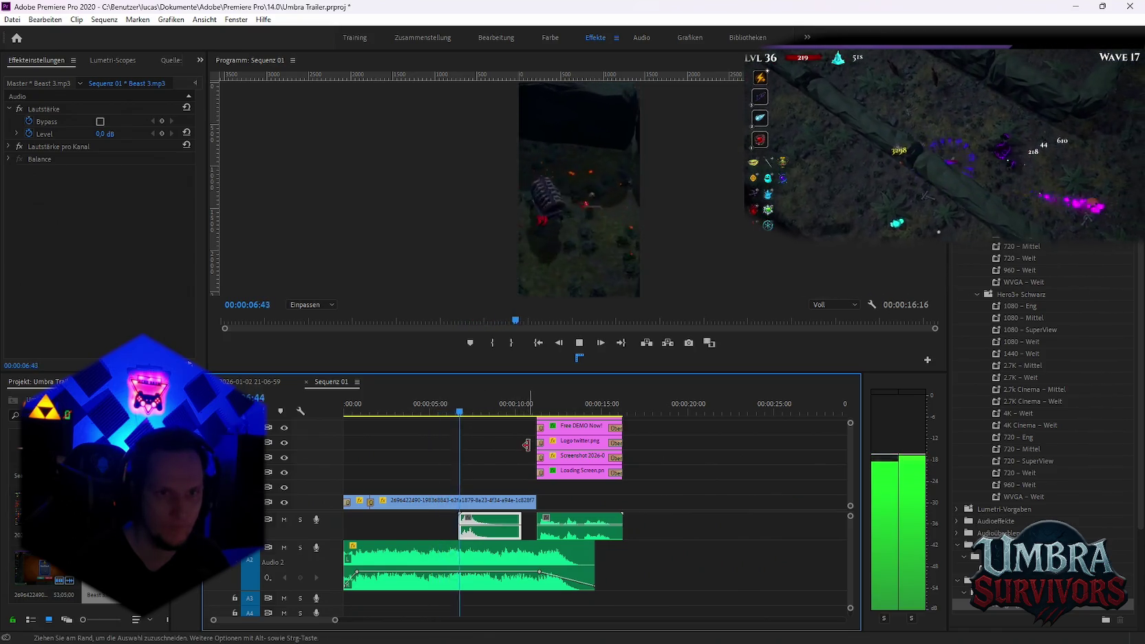
{"action": "key", "text": "space"}
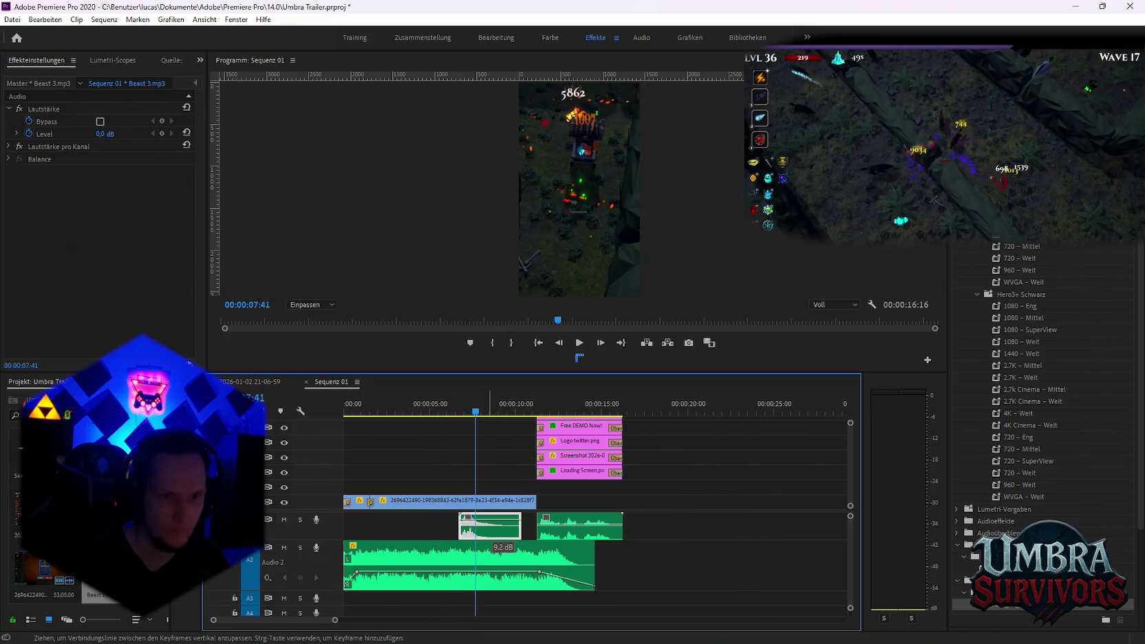
{"action": "left_click_drag", "start_coordinate": [495, 520], "coordinate": [476, 533]}
Lower the Beast 3 sound effect's volume to -3.1 dB and replay to check it
{"action": "key", "text": "="}
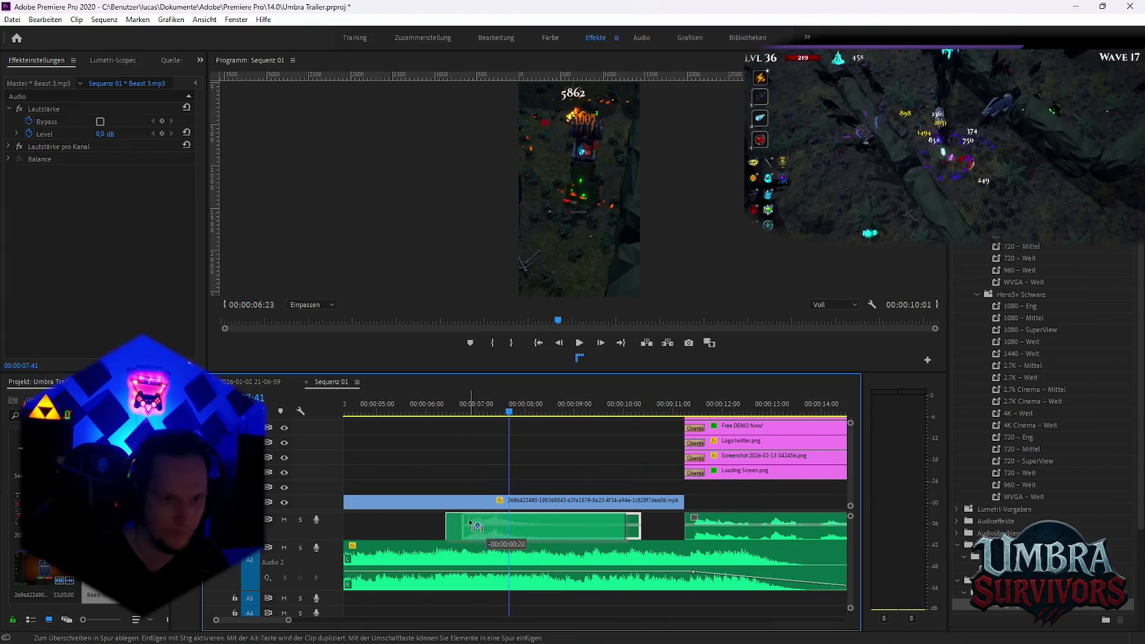
{"action": "left_click", "coordinate": [369, 412]}
{"action": "key", "text": "space"}
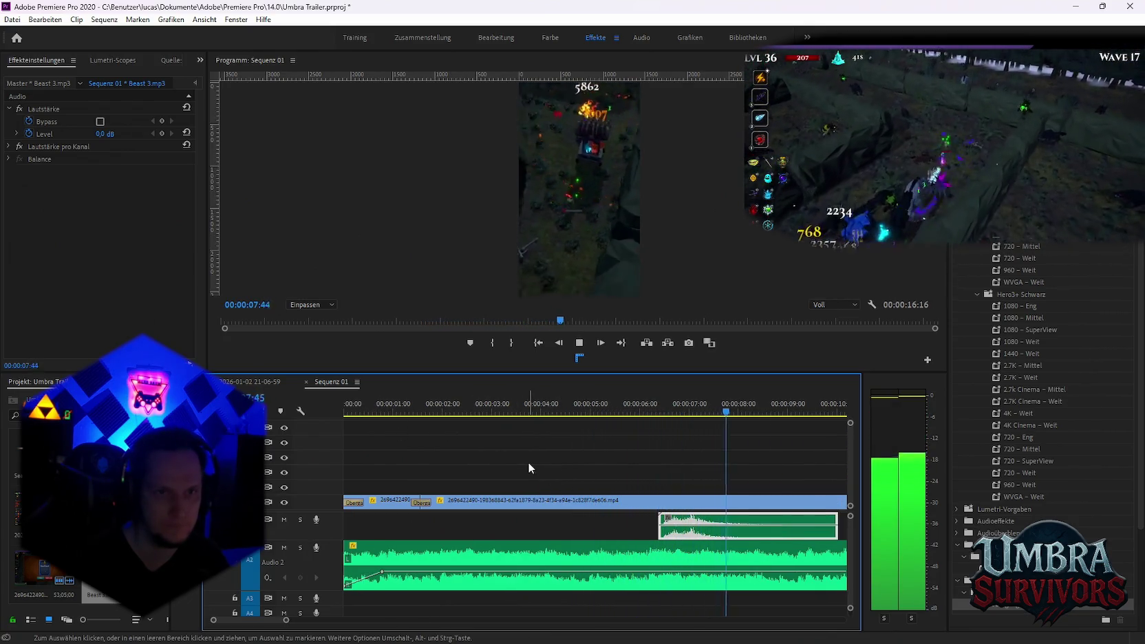
{"action": "key", "text": "space"}
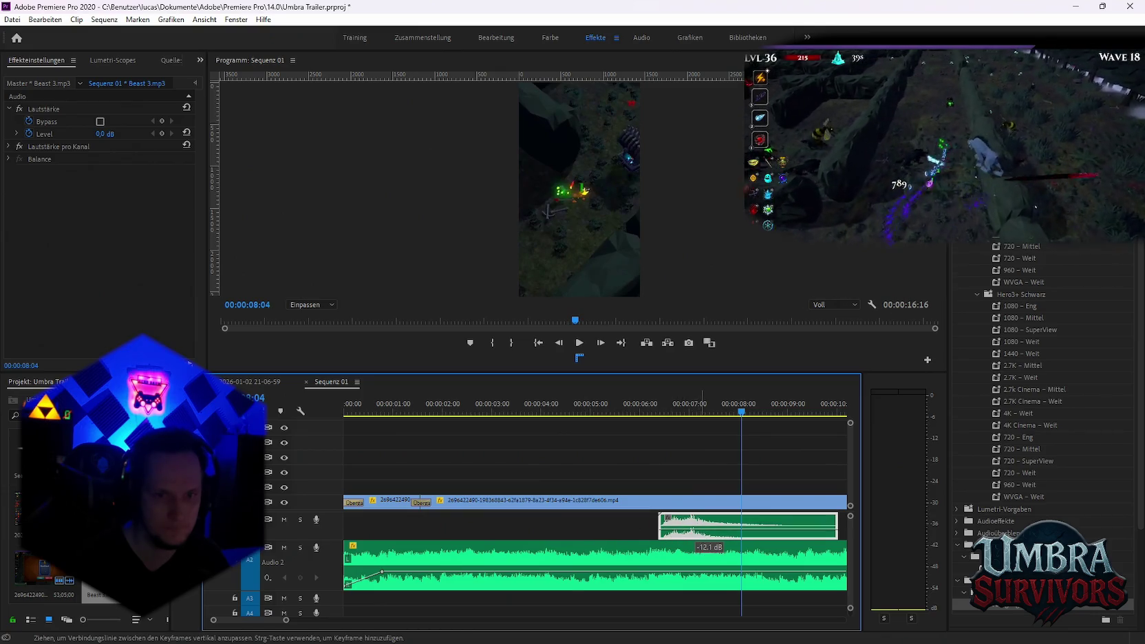
{"action": "left_click_drag", "start_coordinate": [709, 535], "coordinate": [709, 535]}
{"action": "key", "text": "space"}
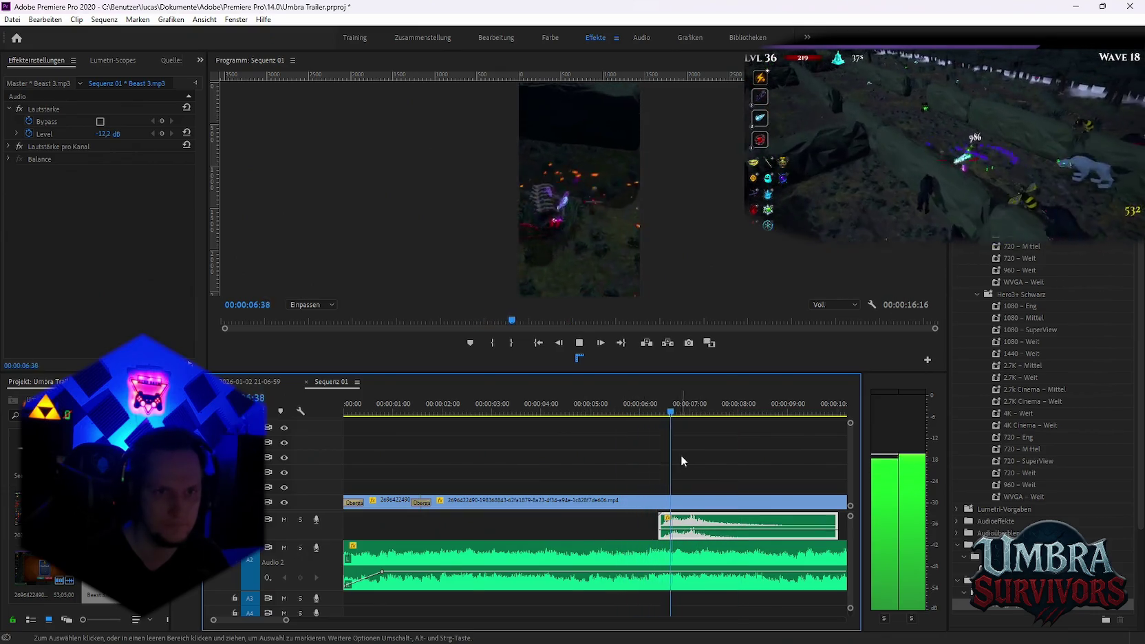
{"action": "key", "text": "space"}
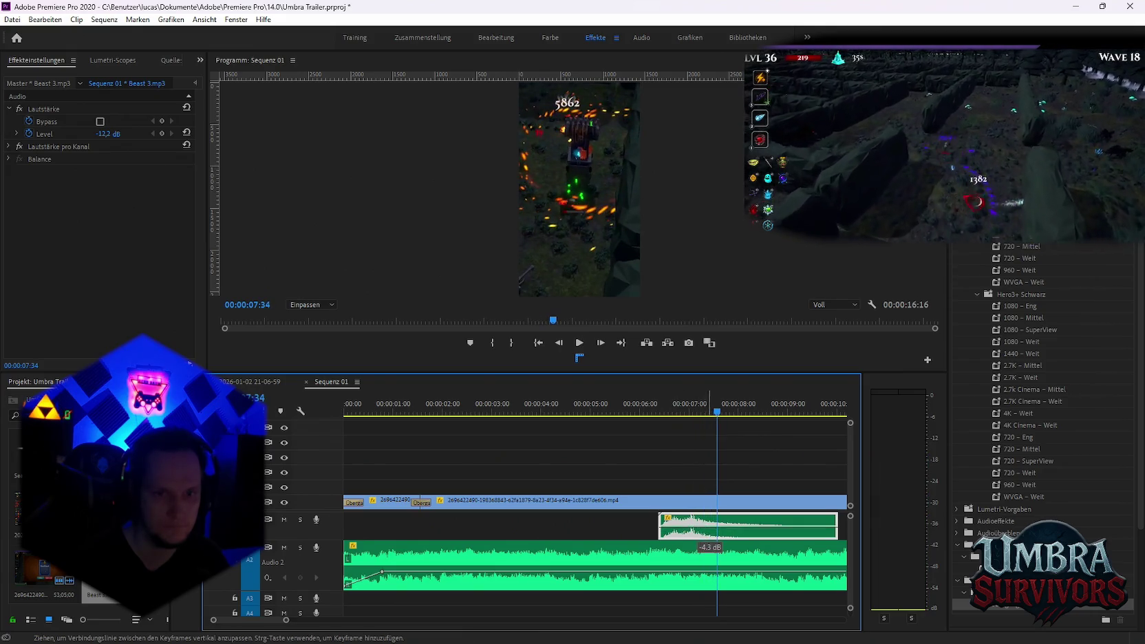
{"action": "key", "text": "space"}
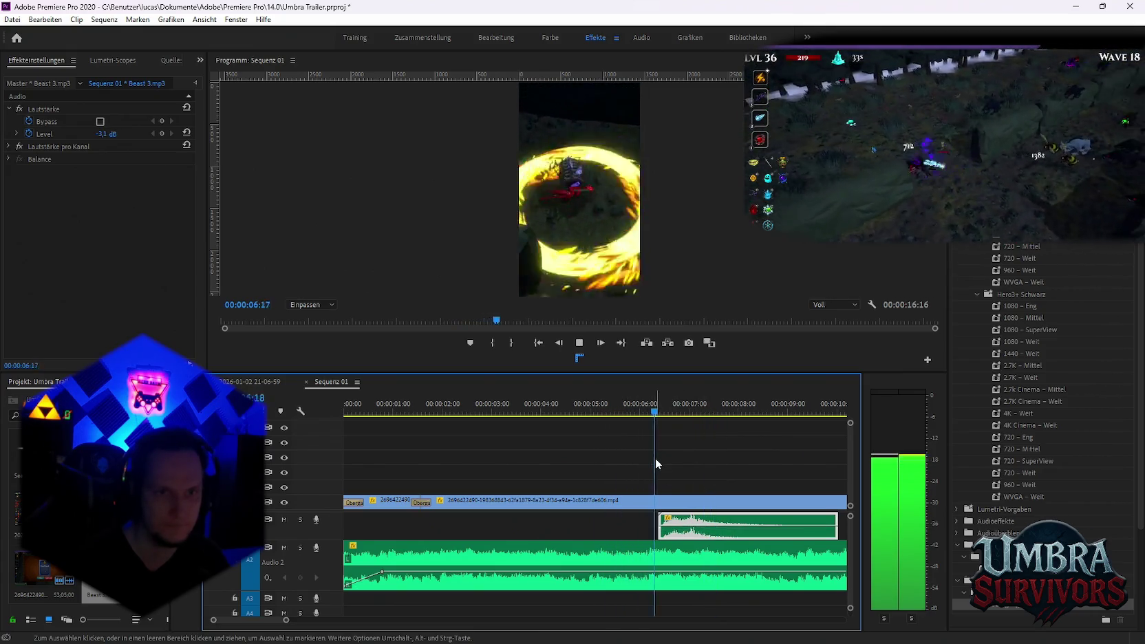
Zoom the timeline out to view the whole short
{"action": "key", "text": "minus"}
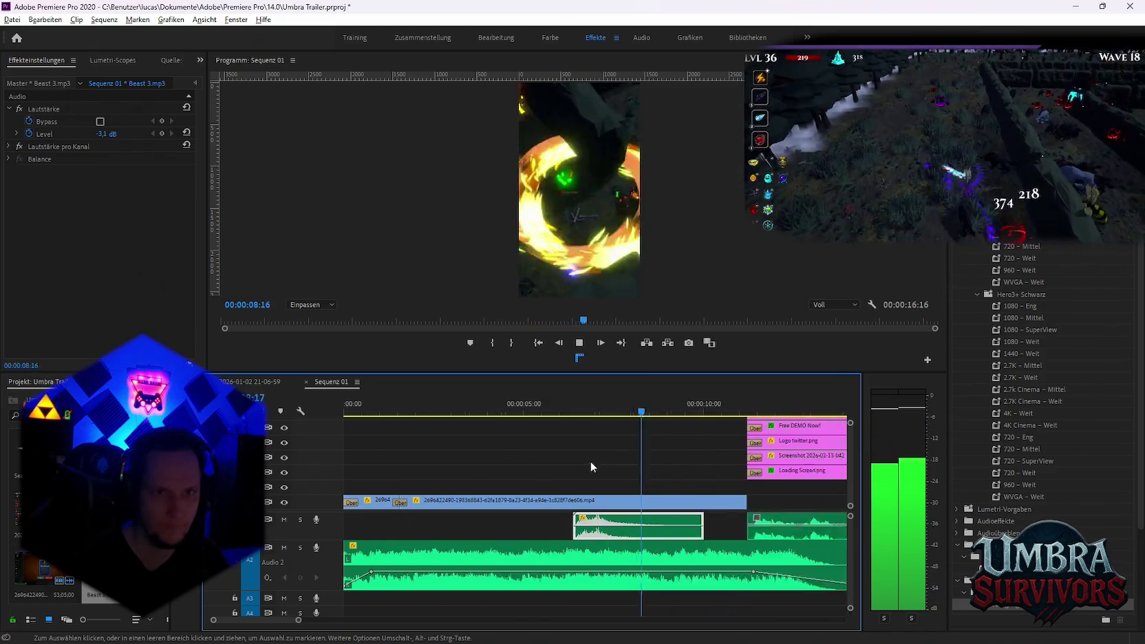
{"action": "key", "text": "minus"}
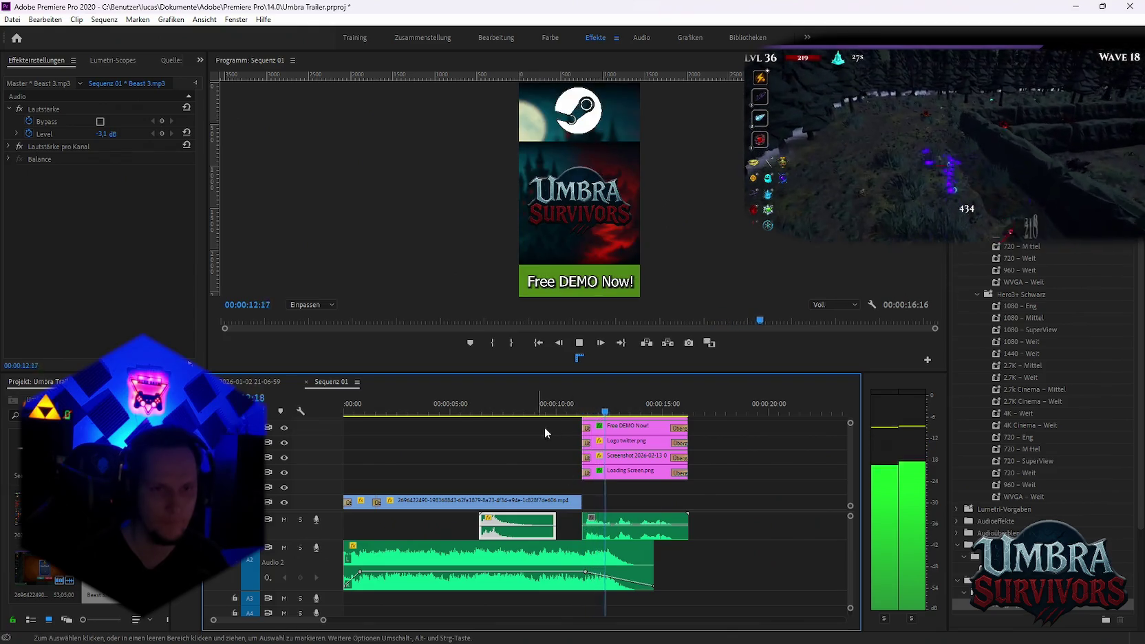
{"action": "key", "text": "minus"}
{"action": "key", "text": "space"}
{"action": "left_click", "coordinate": [13, 19]}
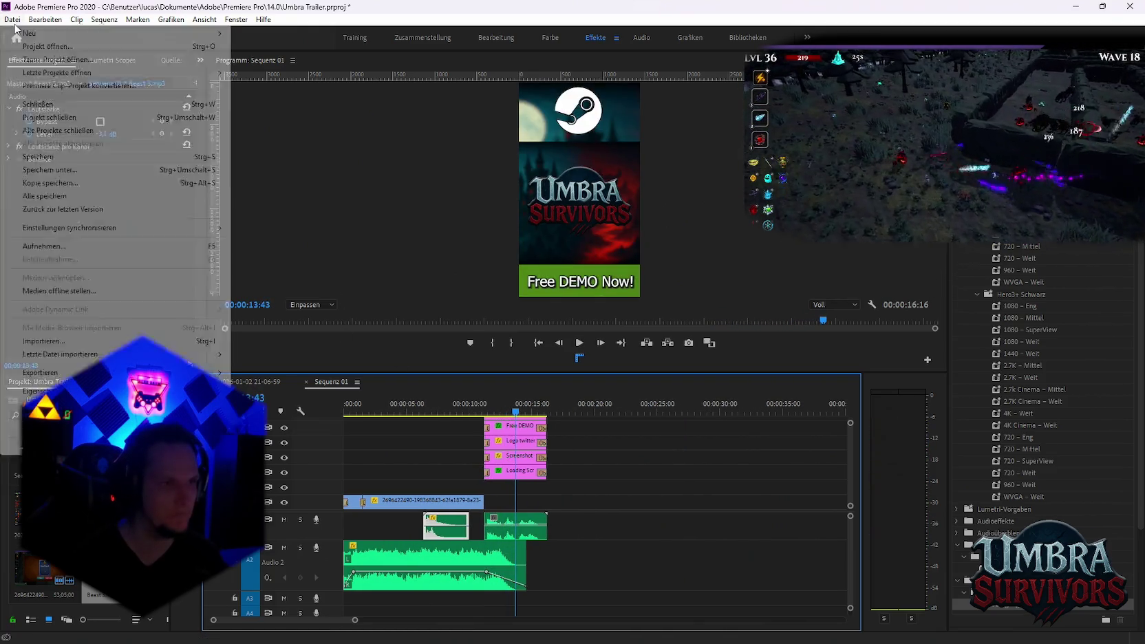
Export Sequenz 01 as Mimic Goblin.mp4 in the Shorts folder to the Media Encoder queue
{"action": "left_click", "coordinate": [272, 376]}
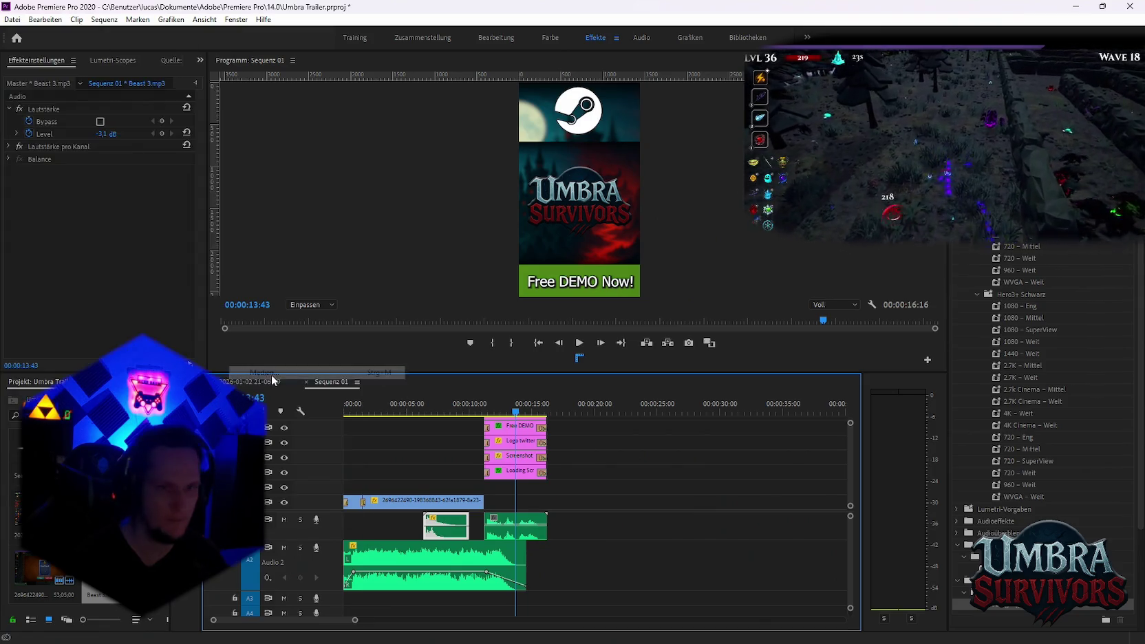
{"action": "left_click", "coordinate": [564, 172]}
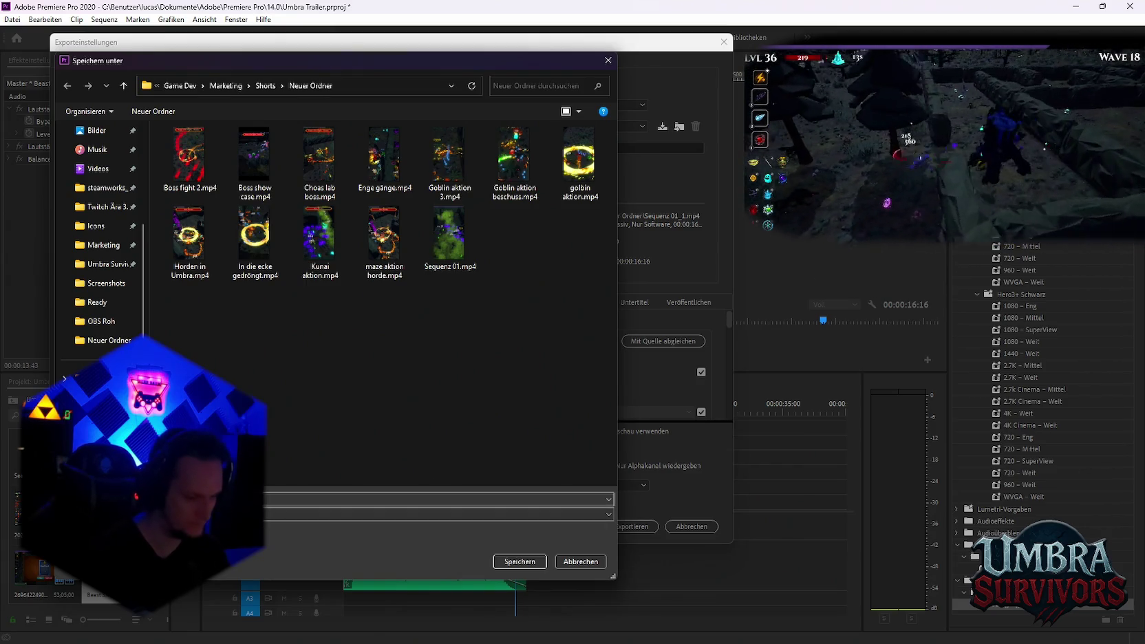
{"action": "left_click", "coordinate": [518, 560]}
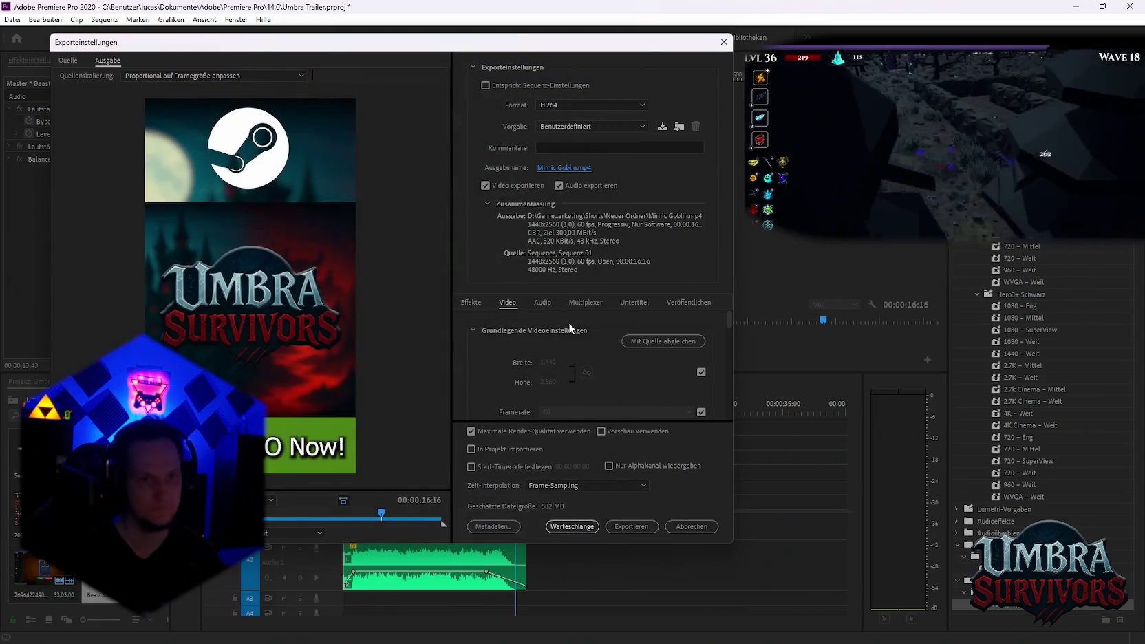
{"action": "left_click", "coordinate": [578, 525]}
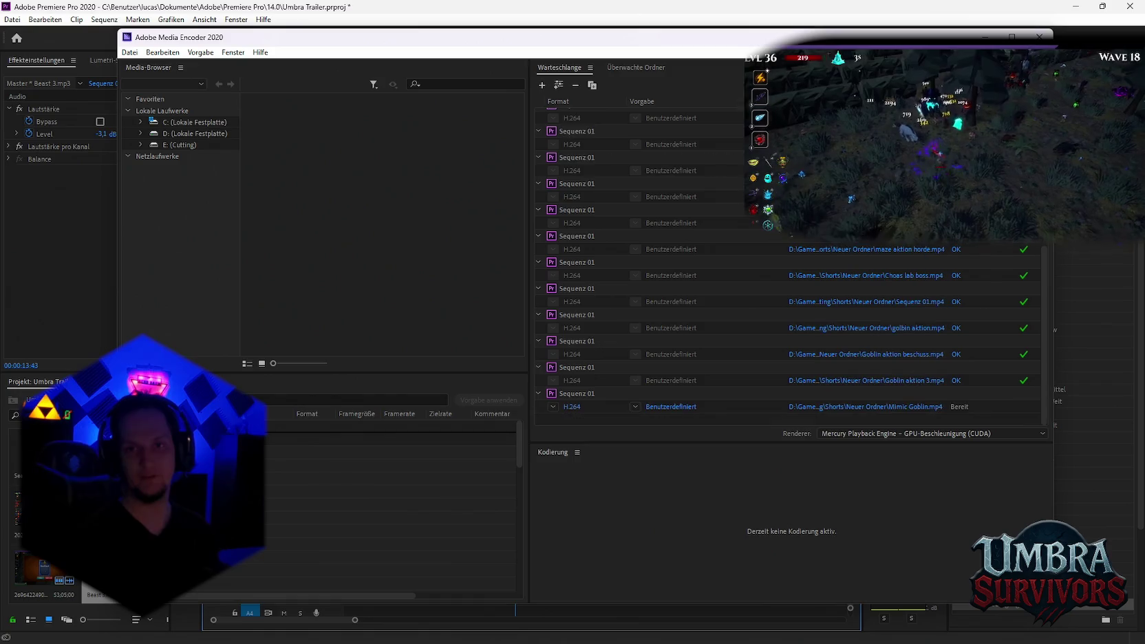
Start the Media Encoder queue and let Mimic Goblin.mp4 finish rendering
{"action": "left_click", "coordinate": [1037, 84]}
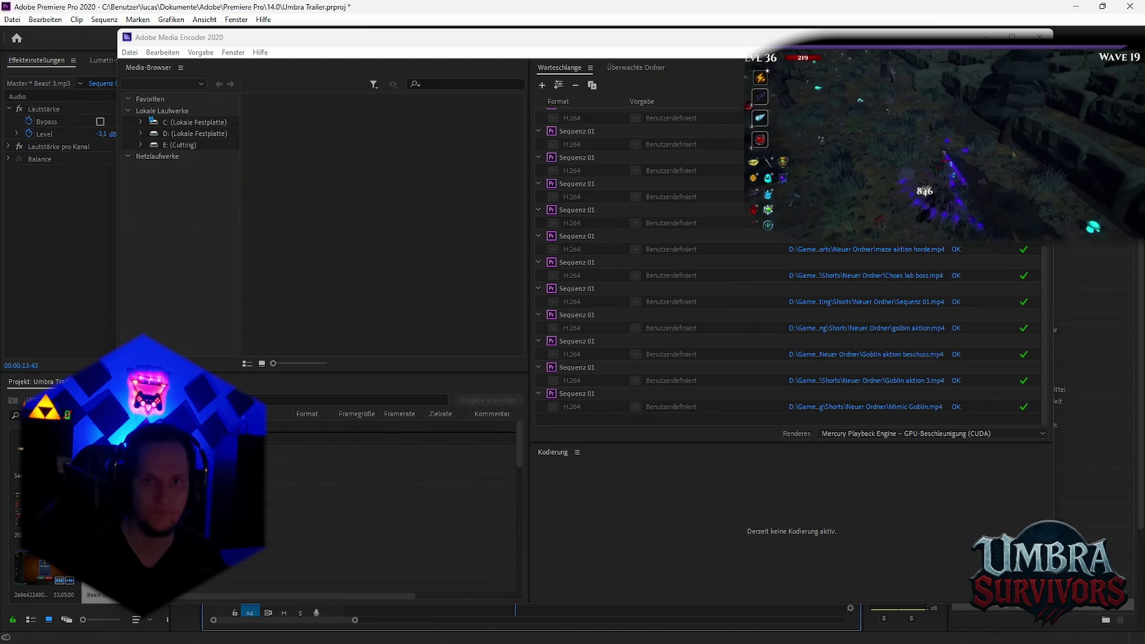
{"action": "scroll", "coordinate": [614, 476], "scroll_direction": "down", "scroll_amount": 2}
{"action": "scroll", "coordinate": [480, 505], "scroll_direction": "down", "scroll_amount": 1}
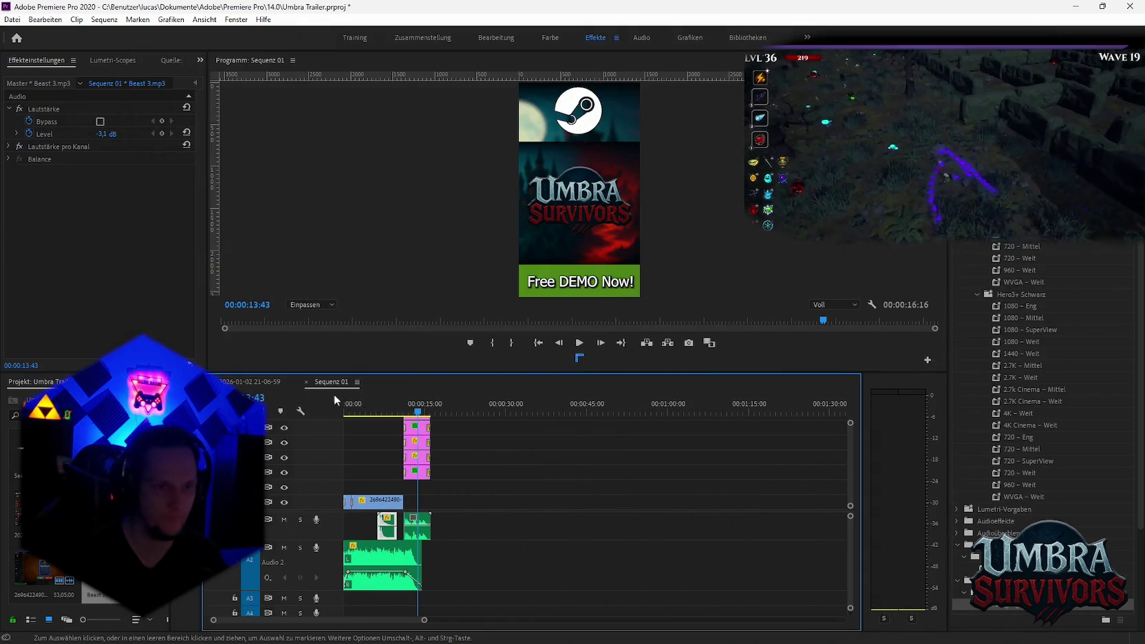
{"action": "left_click", "coordinate": [244, 383]}
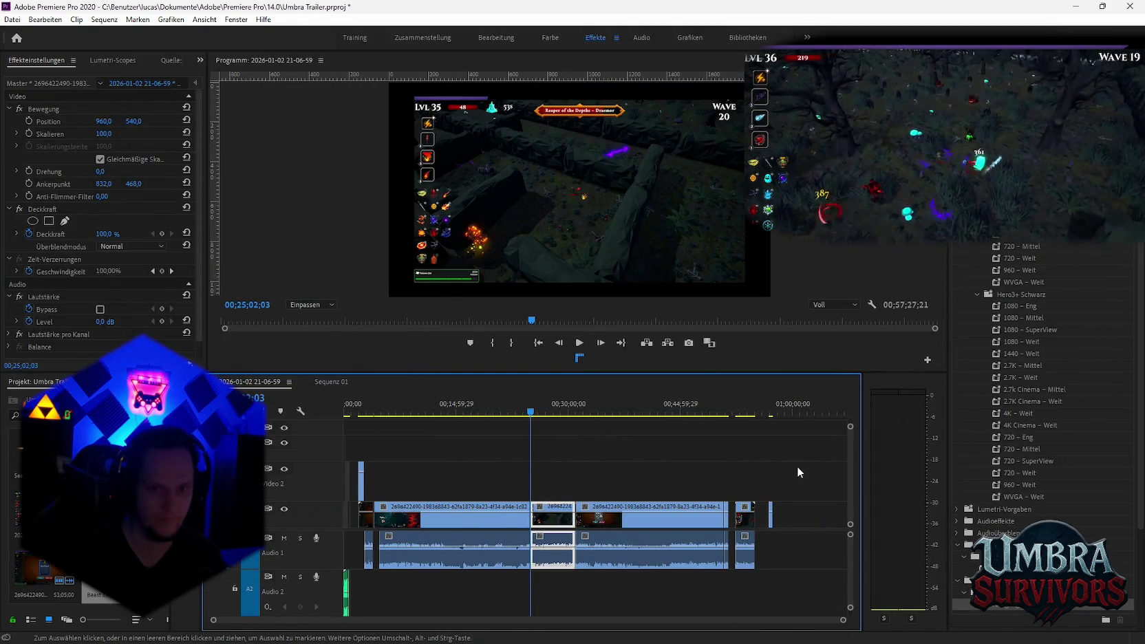
{"action": "left_click_drag", "start_coordinate": [808, 459], "coordinate": [365, 588]}
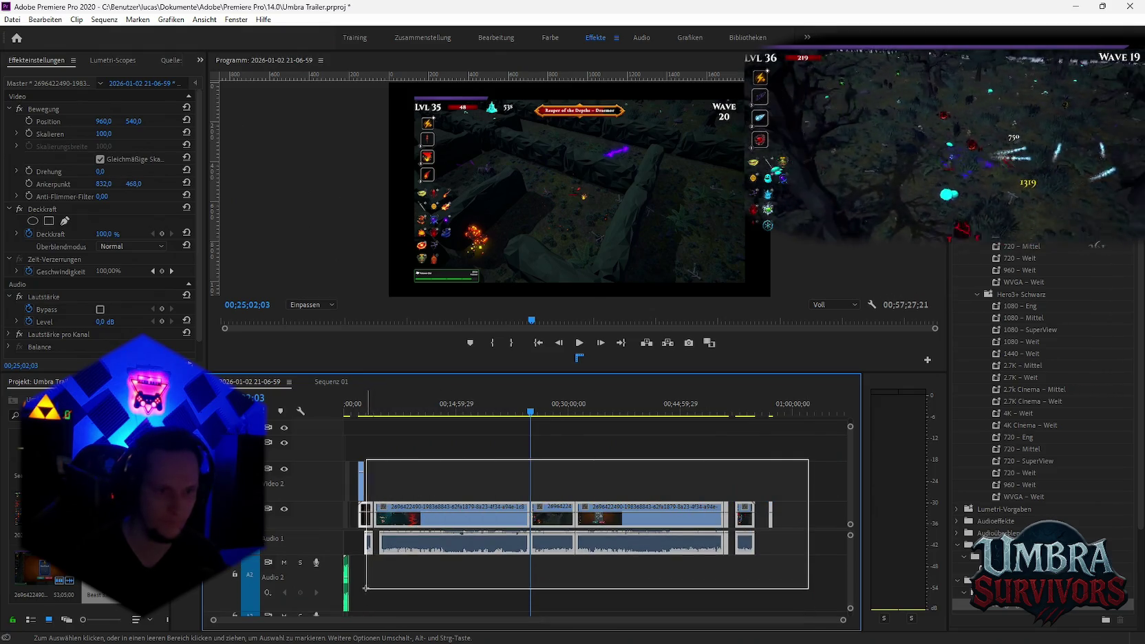
{"action": "key", "text": "Delete"}
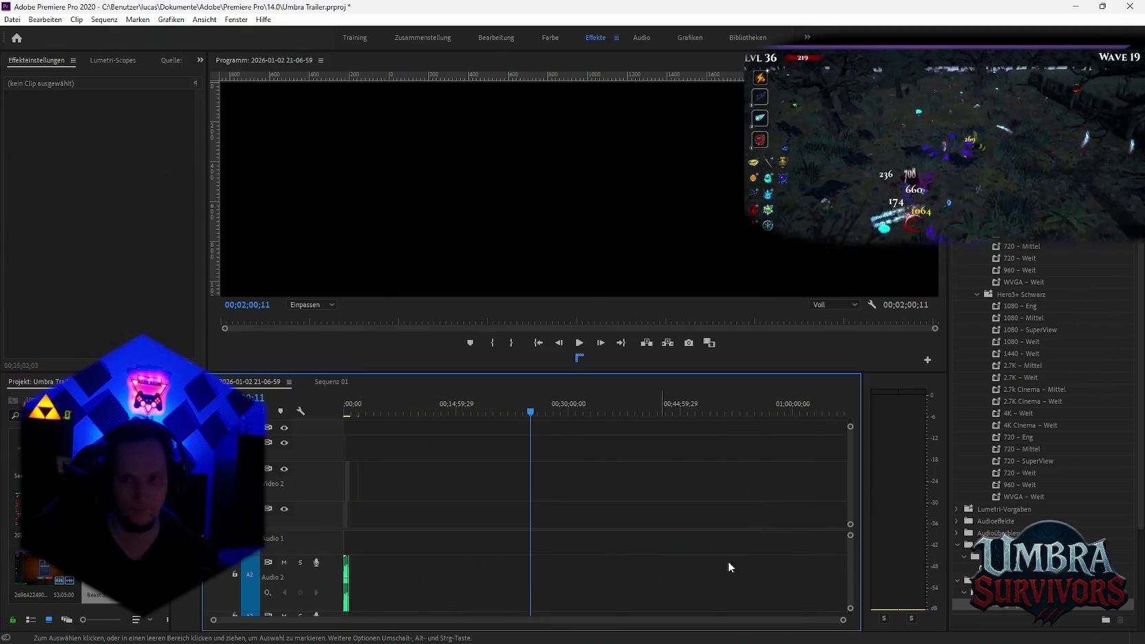
Import a new gameplay recording into the project and place it on Video 1
{"action": "left_click_drag", "start_coordinate": [707, 446], "coordinate": [533, 489]}
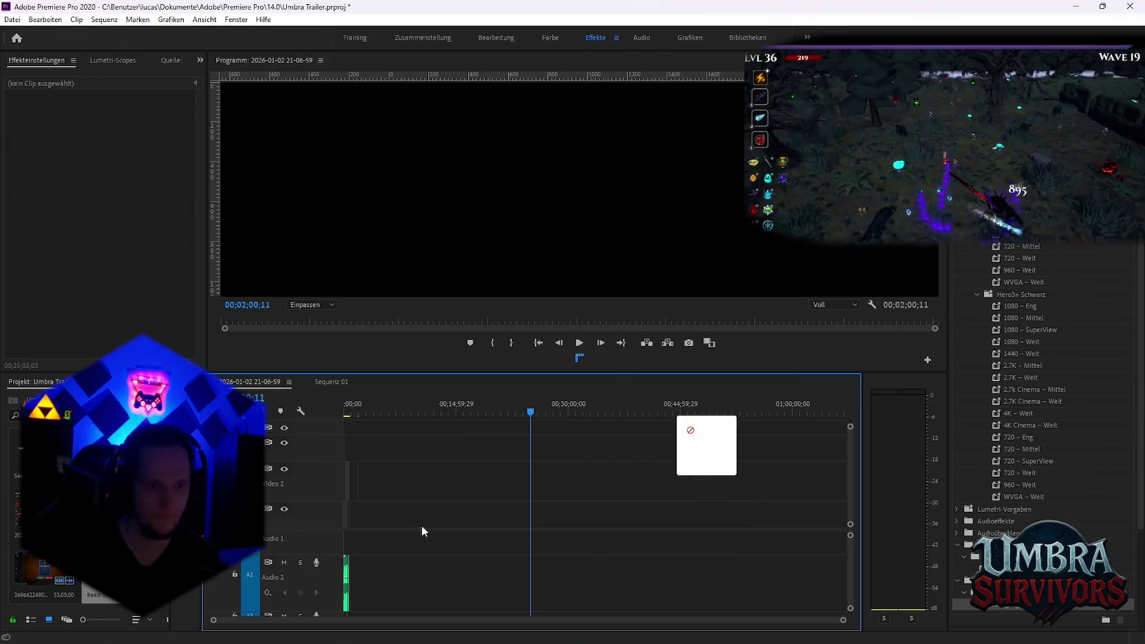
{"action": "left_click_drag", "start_coordinate": [421, 525], "coordinate": [570, 529]}
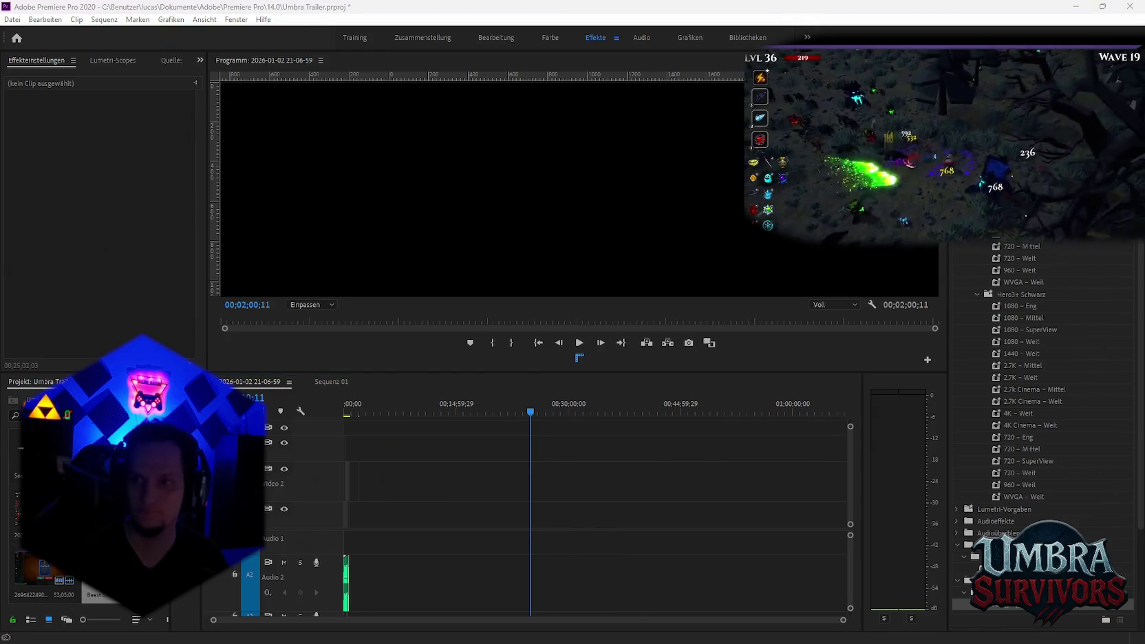
{"action": "left_click_drag", "start_coordinate": [557, 524], "coordinate": [635, 486]}
{"action": "left_click_drag", "start_coordinate": [524, 529], "coordinate": [225, 584]}
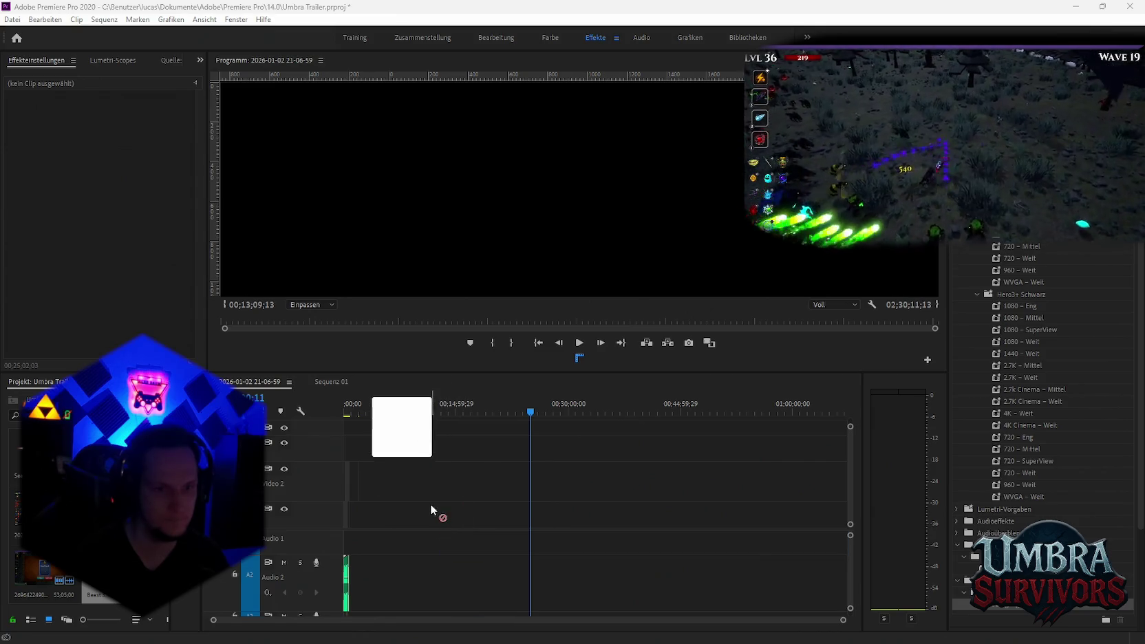
{"action": "left_click_drag", "start_coordinate": [396, 585], "coordinate": [175, 593]}
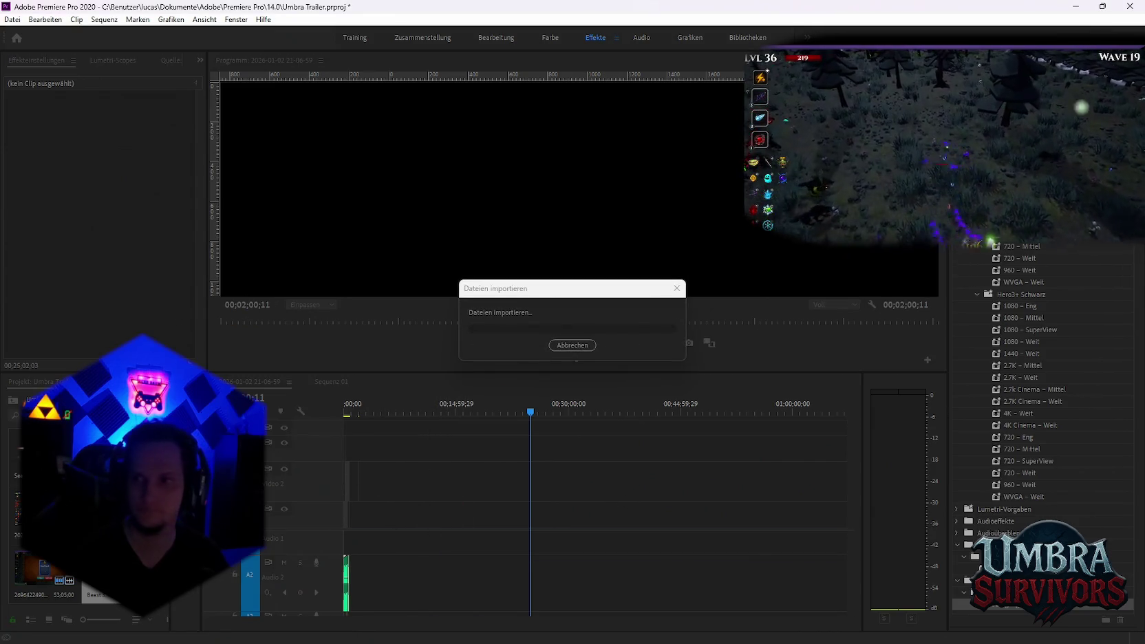
{"action": "left_click_drag", "start_coordinate": [37, 577], "coordinate": [454, 515]}
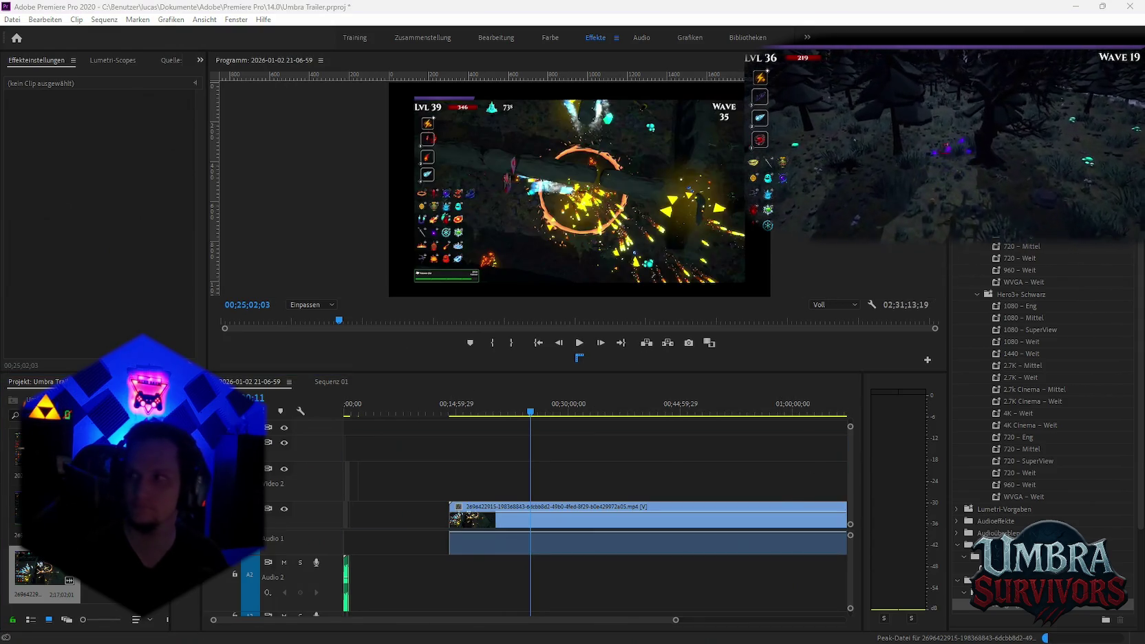
{"action": "key", "text": "alt+Tab"}
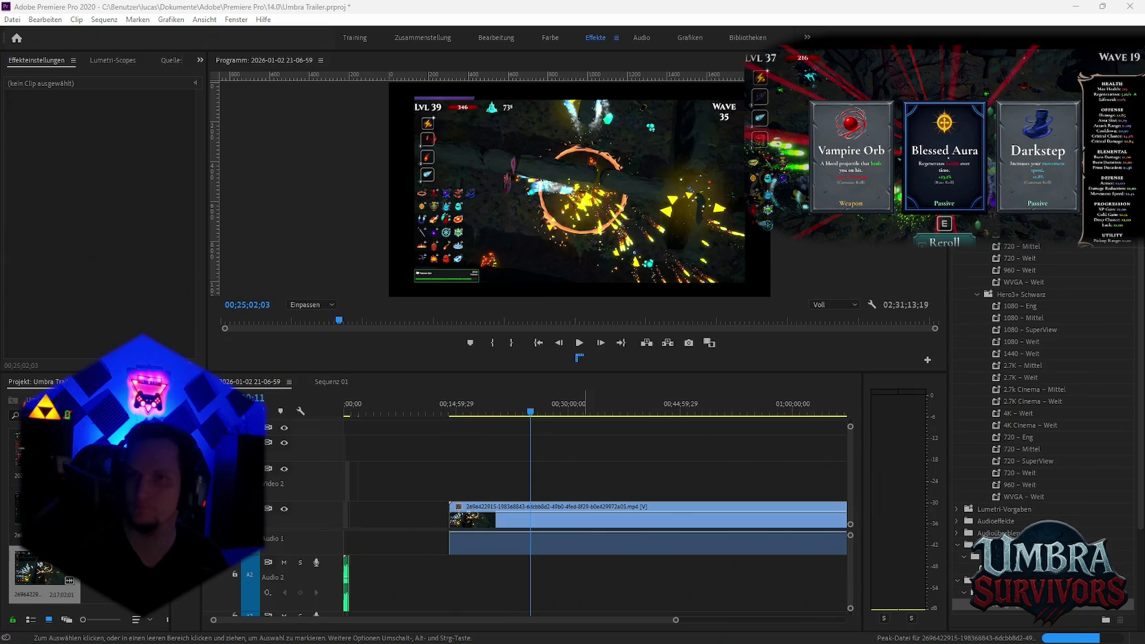
{"action": "key", "text": "alt+Tab"}
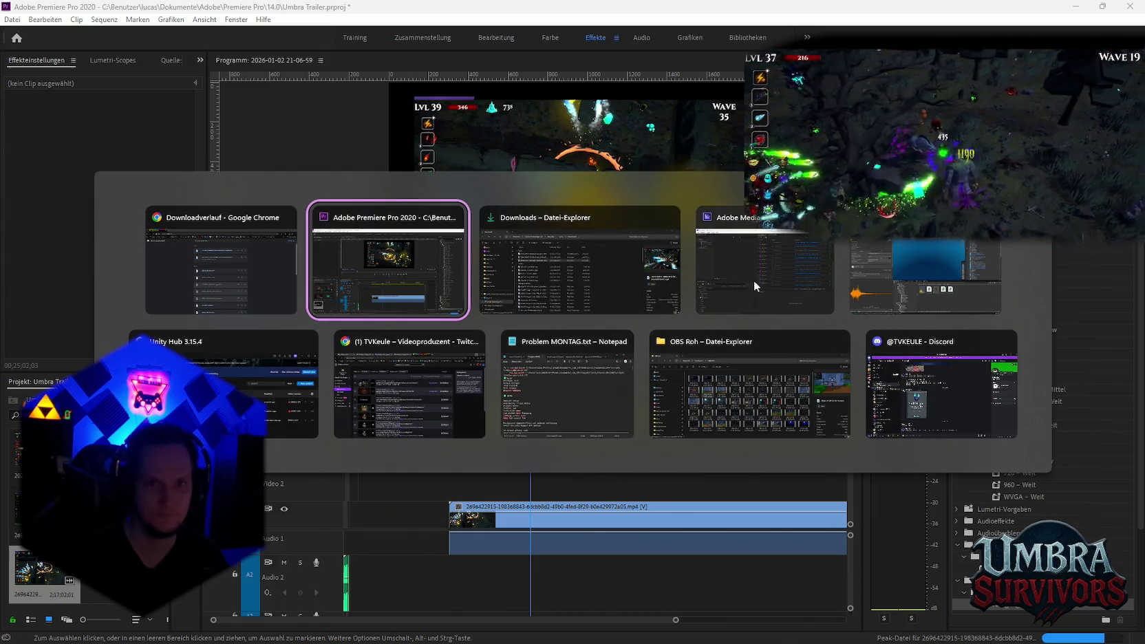
Refresh the Twitch Video Producer list and open the download options for the 12.02 demo broadcast
{"action": "left_click", "coordinate": [420, 383]}
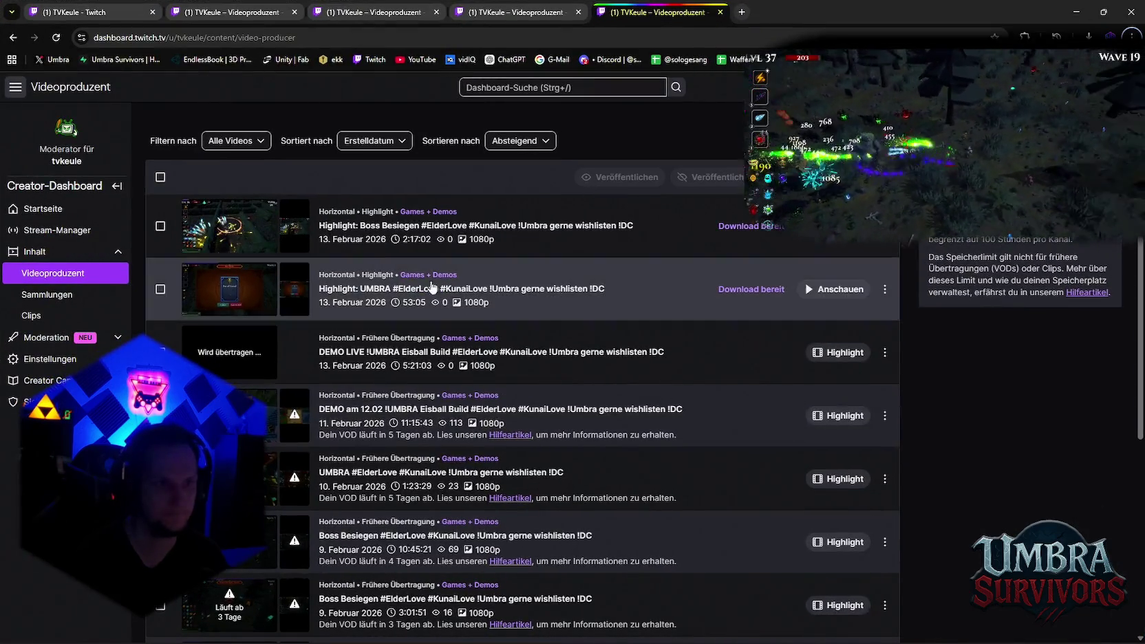
{"action": "left_click", "coordinate": [56, 38]}
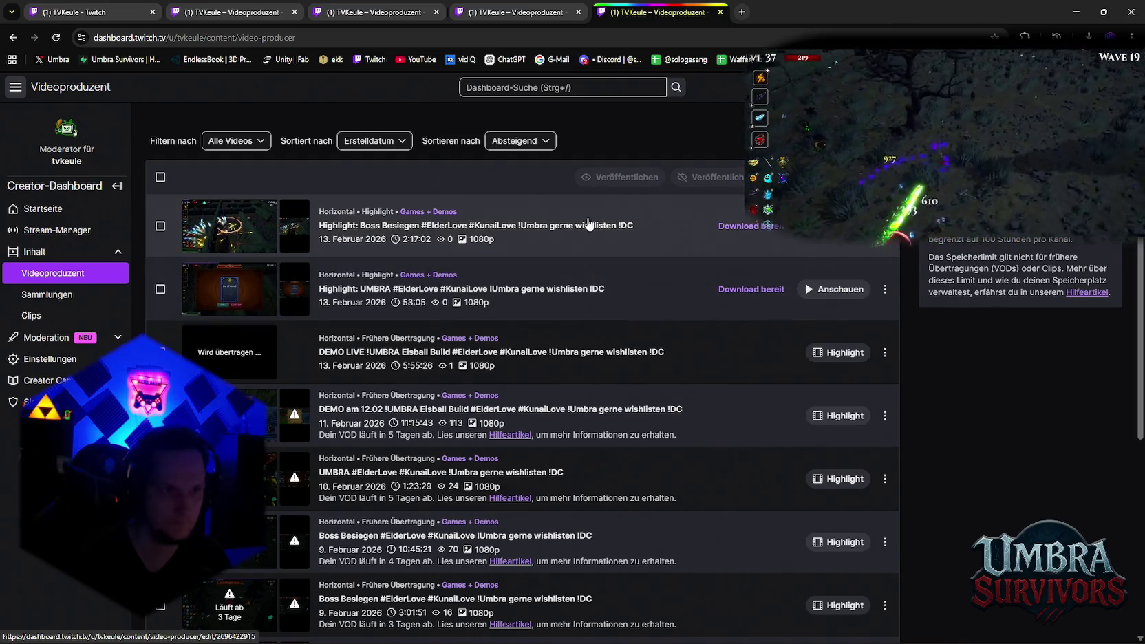
{"action": "left_click", "coordinate": [55, 37]}
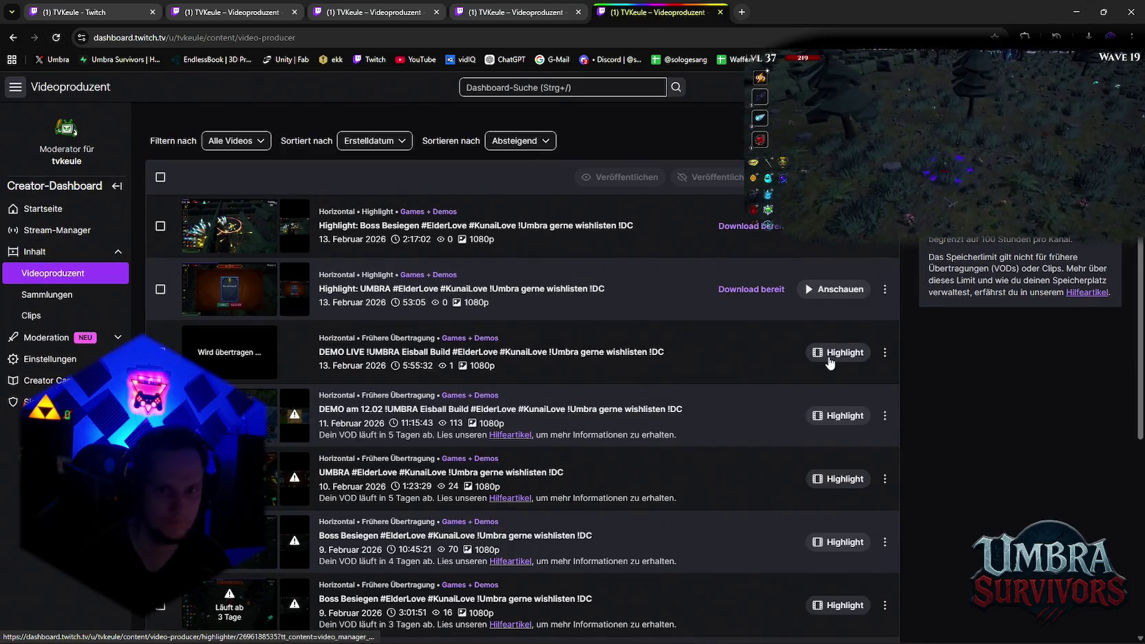
{"action": "left_click", "coordinate": [884, 352]}
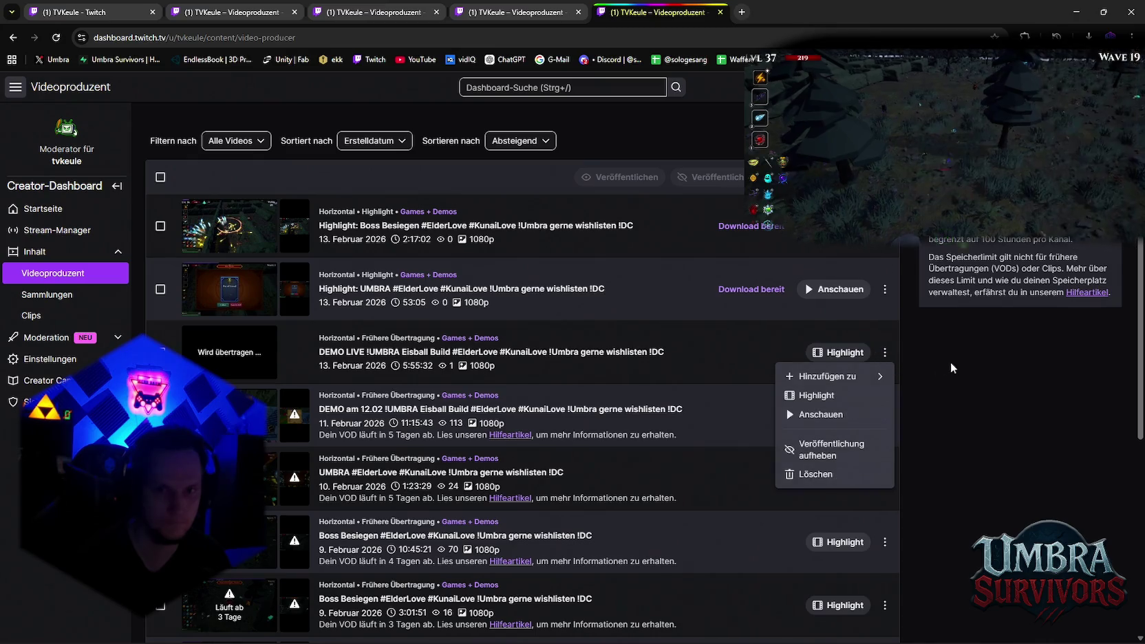
{"action": "left_click", "coordinate": [960, 360]}
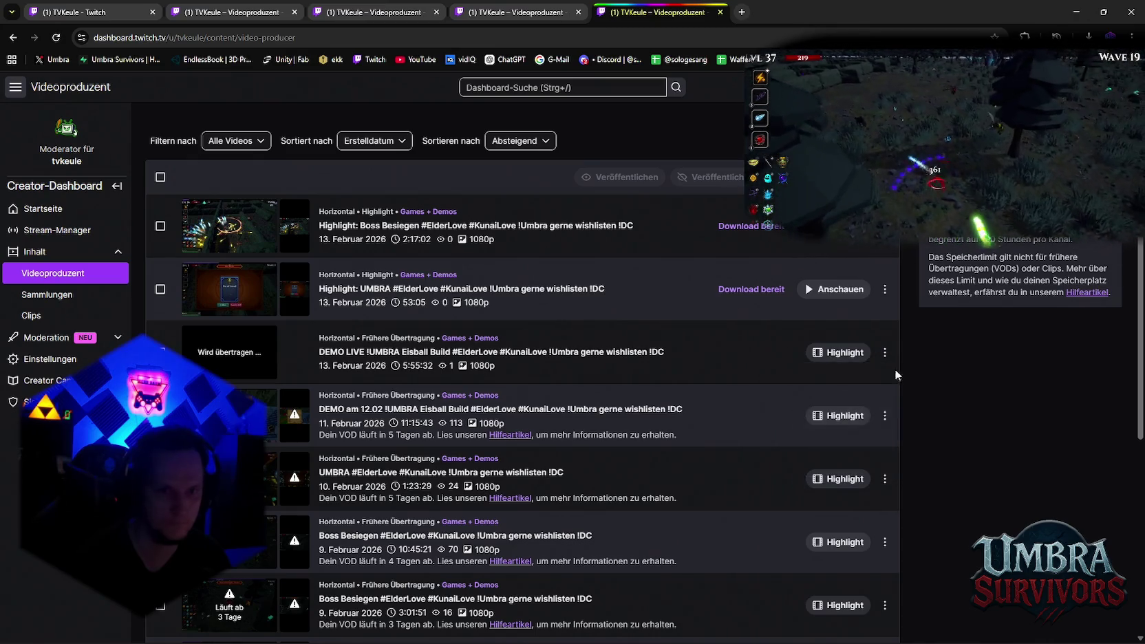
{"action": "left_click", "coordinate": [884, 417]}
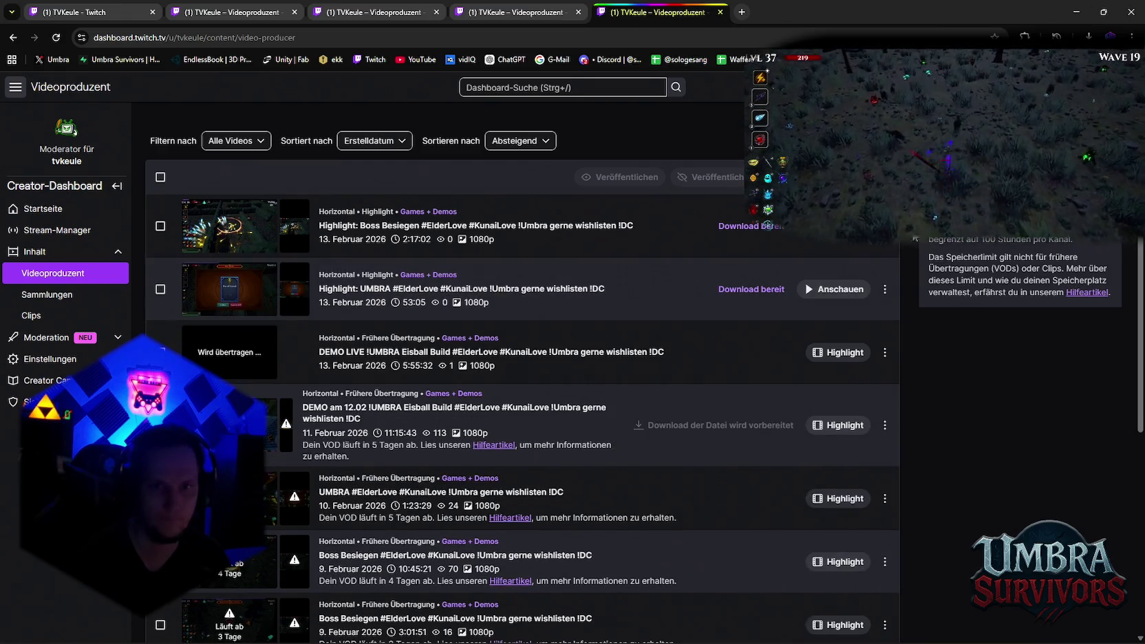
Delete the Boss Besiegen and UMBRA highlight videos, then return to Premiere Pro
{"action": "left_click", "coordinate": [885, 289]}
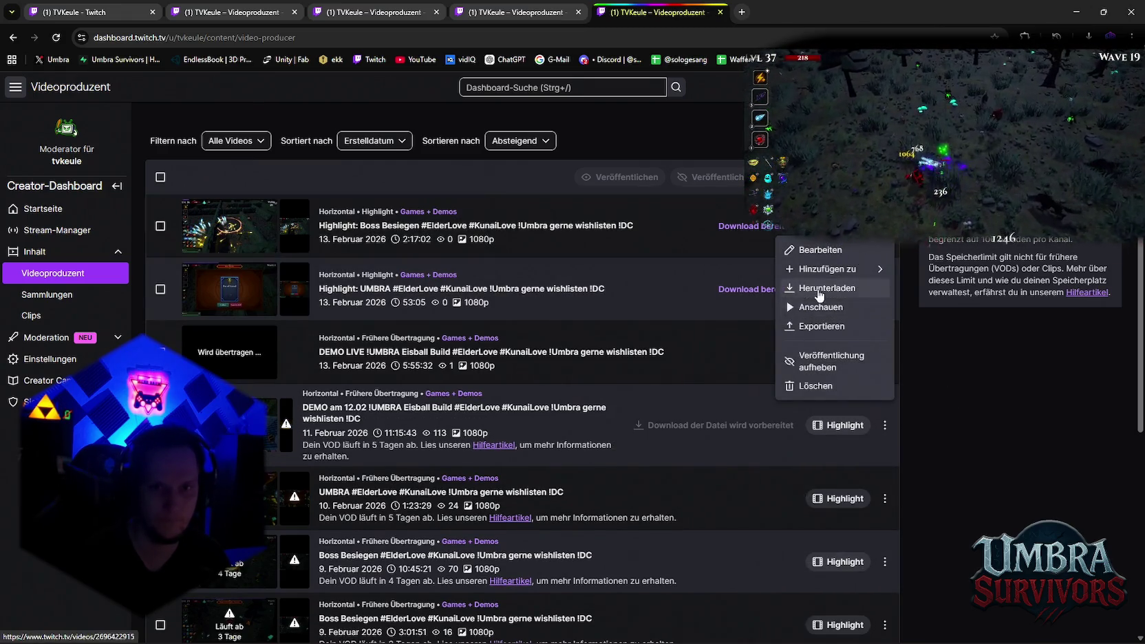
{"action": "left_click", "coordinate": [815, 386]}
{"action": "left_click", "coordinate": [692, 464]}
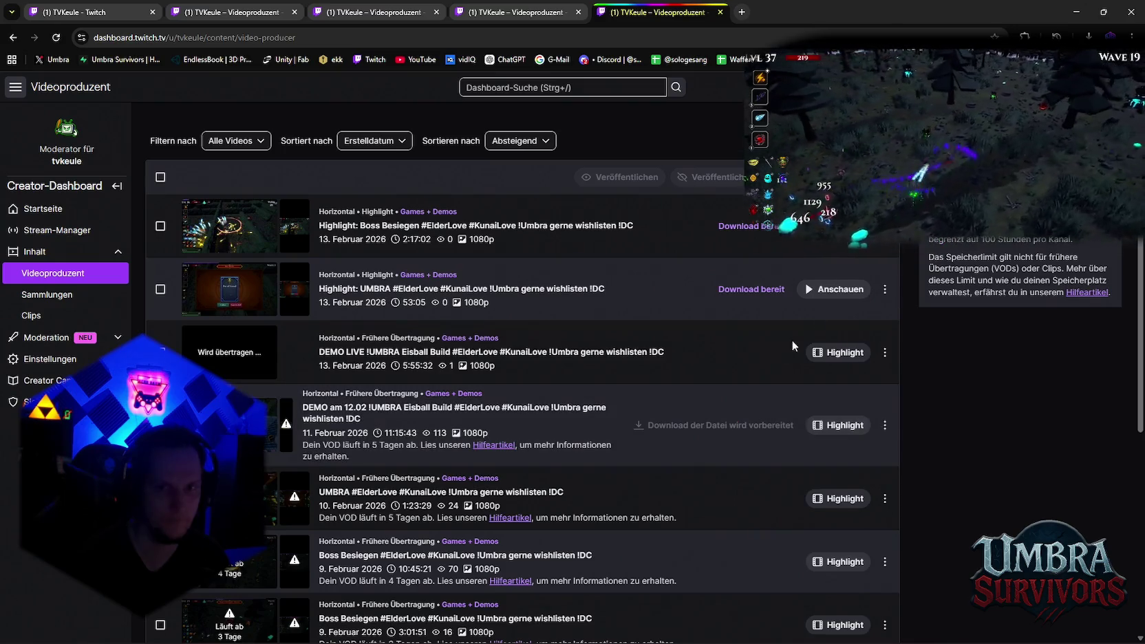
{"action": "left_click", "coordinate": [884, 226]}
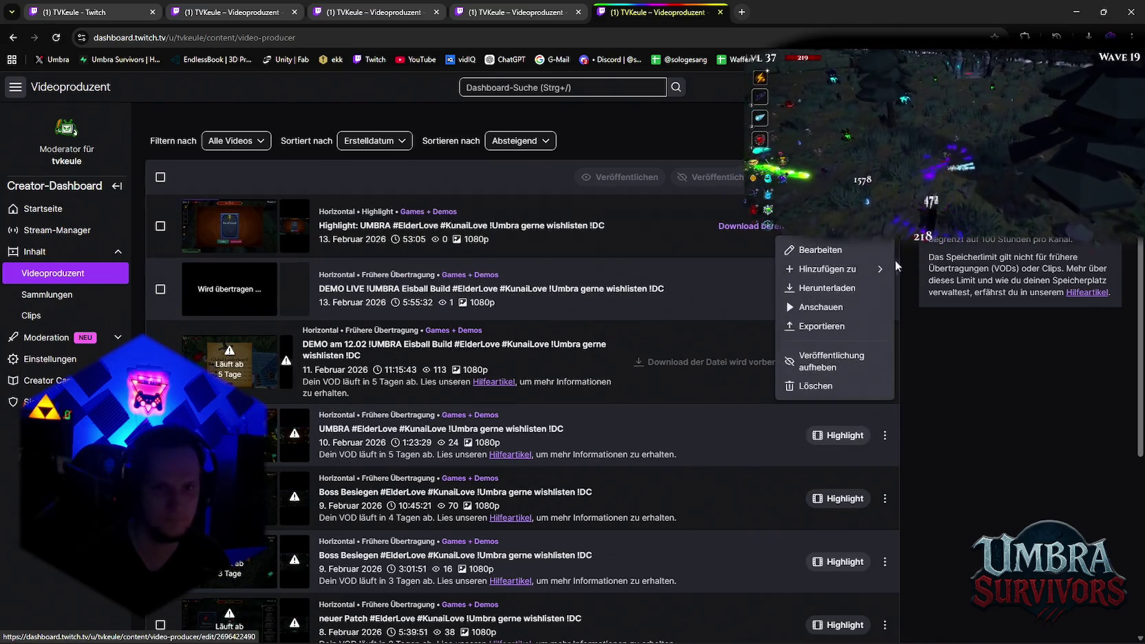
{"action": "left_click", "coordinate": [829, 389]}
{"action": "left_click", "coordinate": [695, 466]}
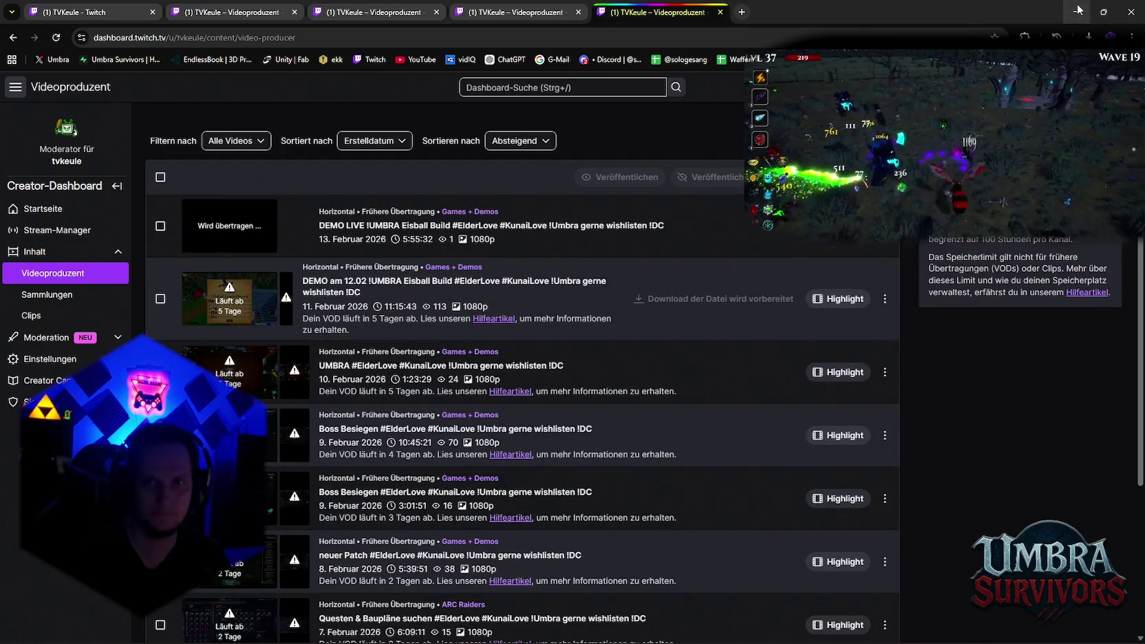
{"action": "key", "text": "alt+Tab"}
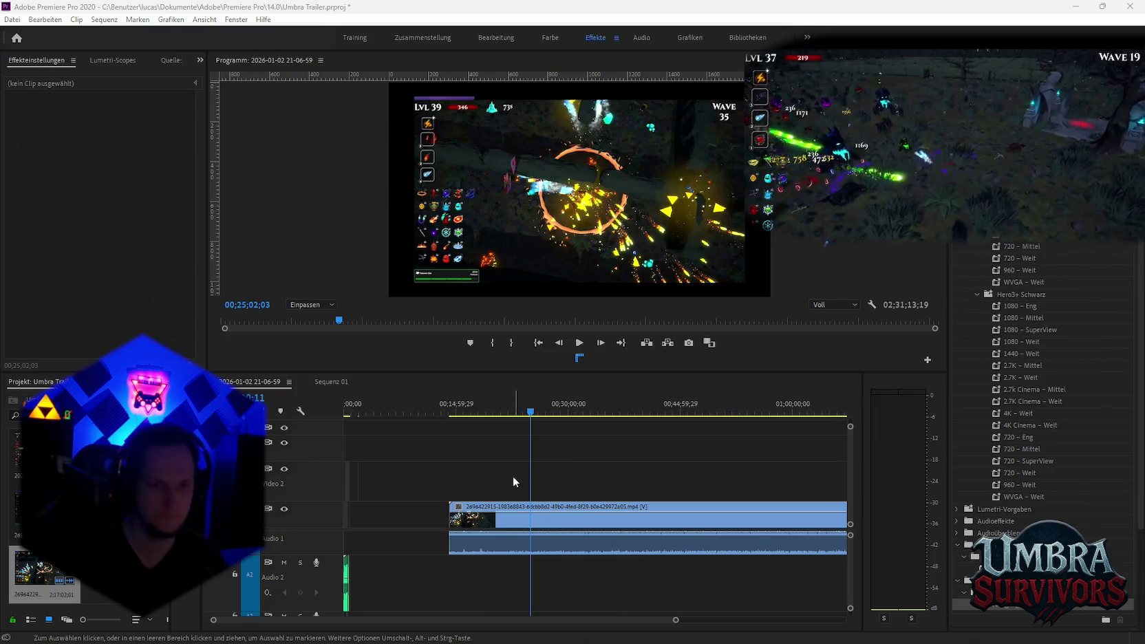
Scrub and play the recording to find a moment around the 46-minute mark
{"action": "scroll", "coordinate": [502, 493], "scroll_direction": "down", "scroll_amount": 2}
{"action": "left_click_drag", "start_coordinate": [441, 410], "coordinate": [525, 415]}
{"action": "key", "text": "space"}
{"action": "scroll", "coordinate": [591, 481], "scroll_direction": "down", "scroll_amount": 1}
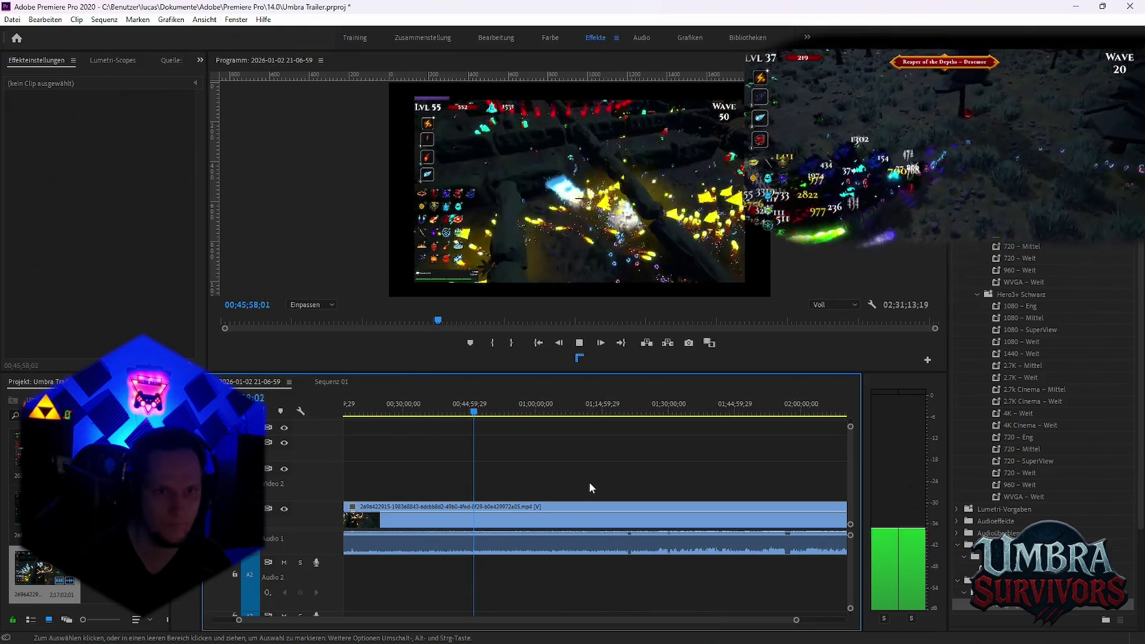
{"action": "key", "text": "minus"}
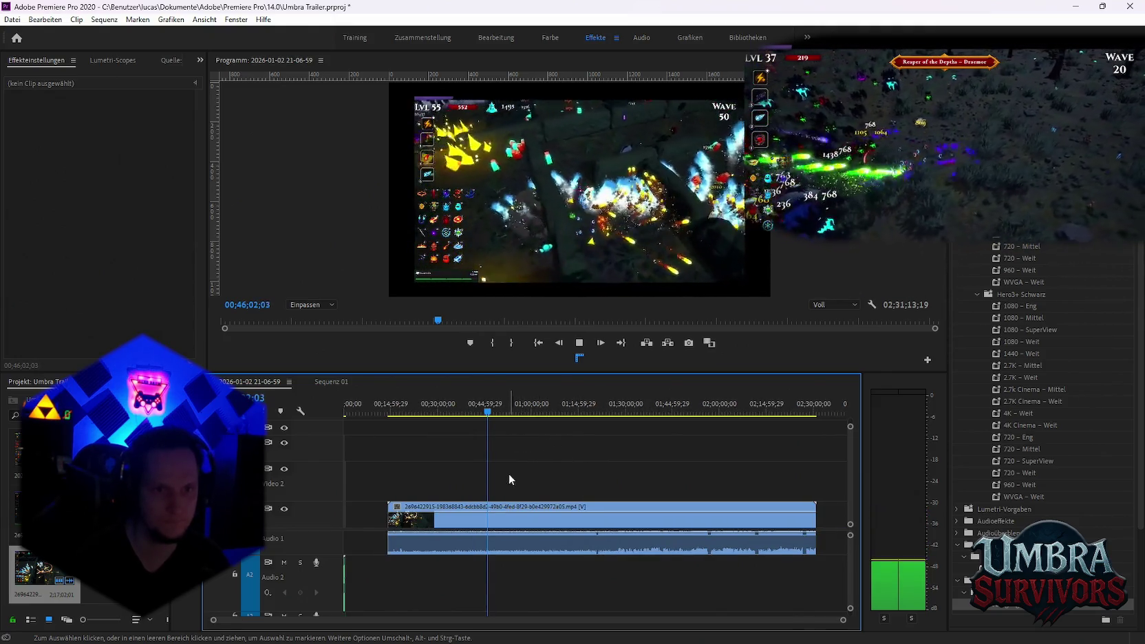
{"action": "key", "text": "space"}
Razor the V1 recording into several short pieces starting at about 46 minutes
{"action": "key", "text": "c"}
{"action": "left_click", "coordinate": [488, 521]}
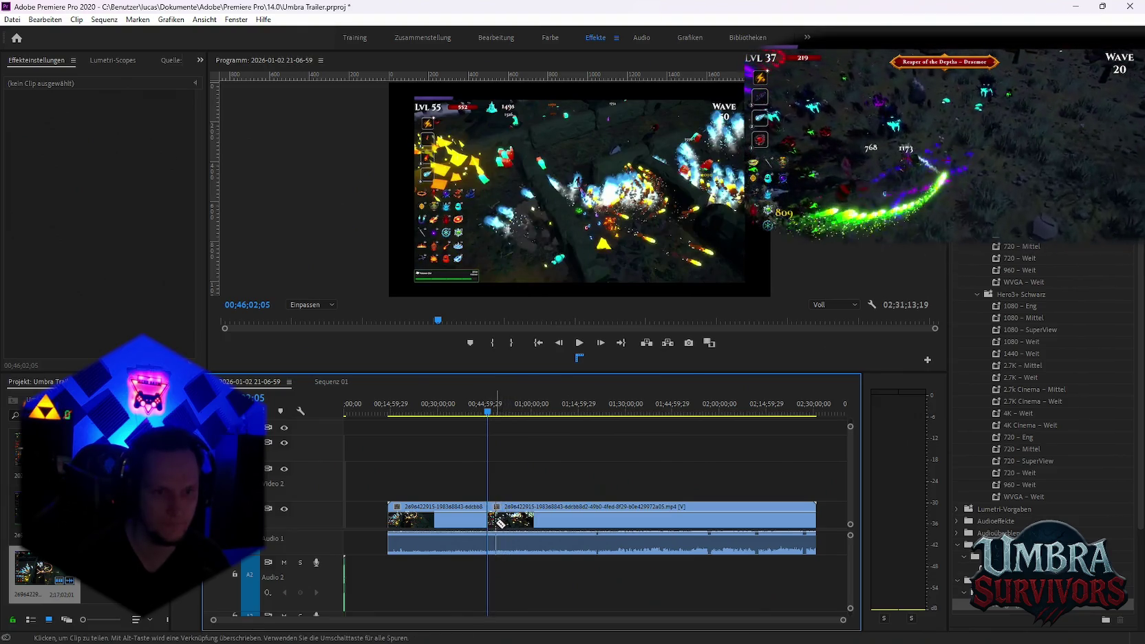
{"action": "key", "text": "equal"}
{"action": "key", "text": "equal"}
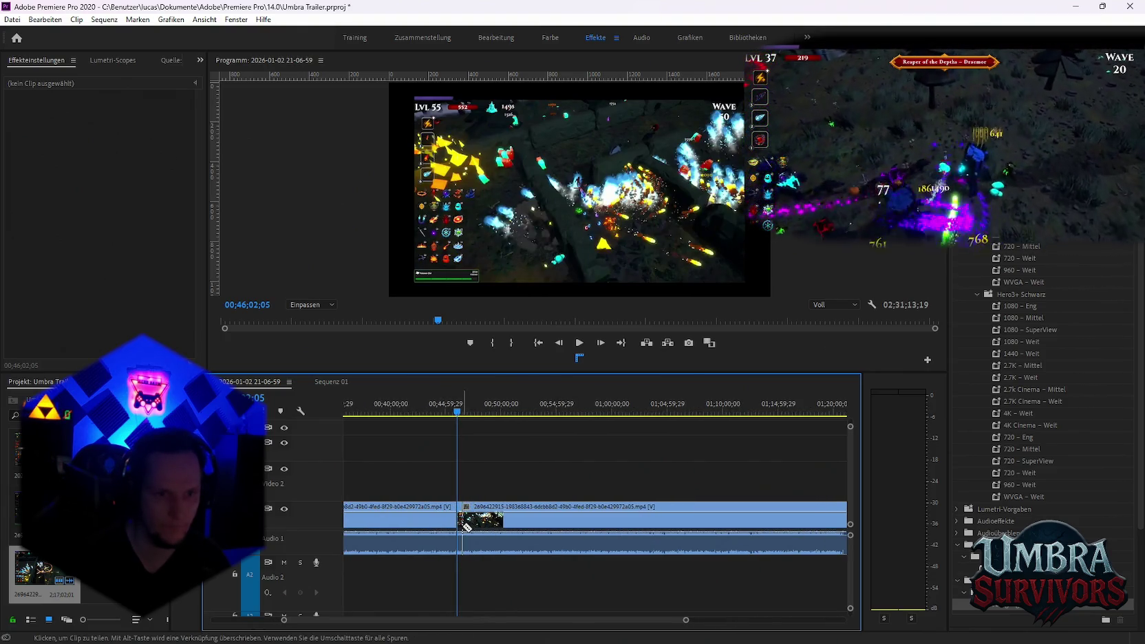
{"action": "left_click", "coordinate": [463, 523]}
{"action": "left_click", "coordinate": [492, 525]}
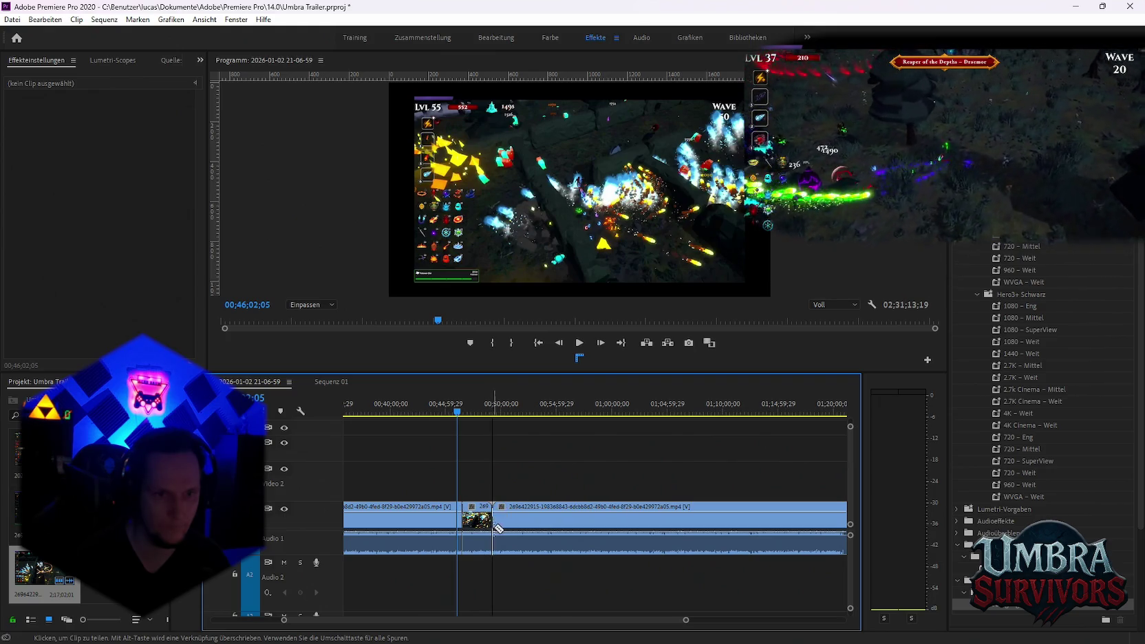
{"action": "left_click", "coordinate": [554, 525]}
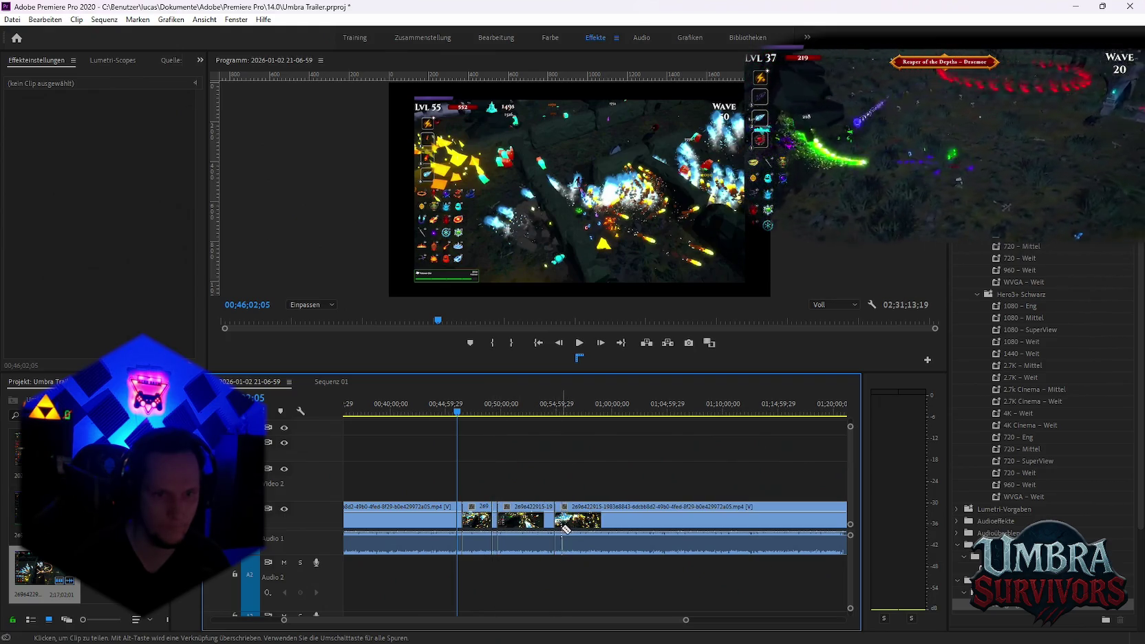
{"action": "left_click", "coordinate": [603, 527]}
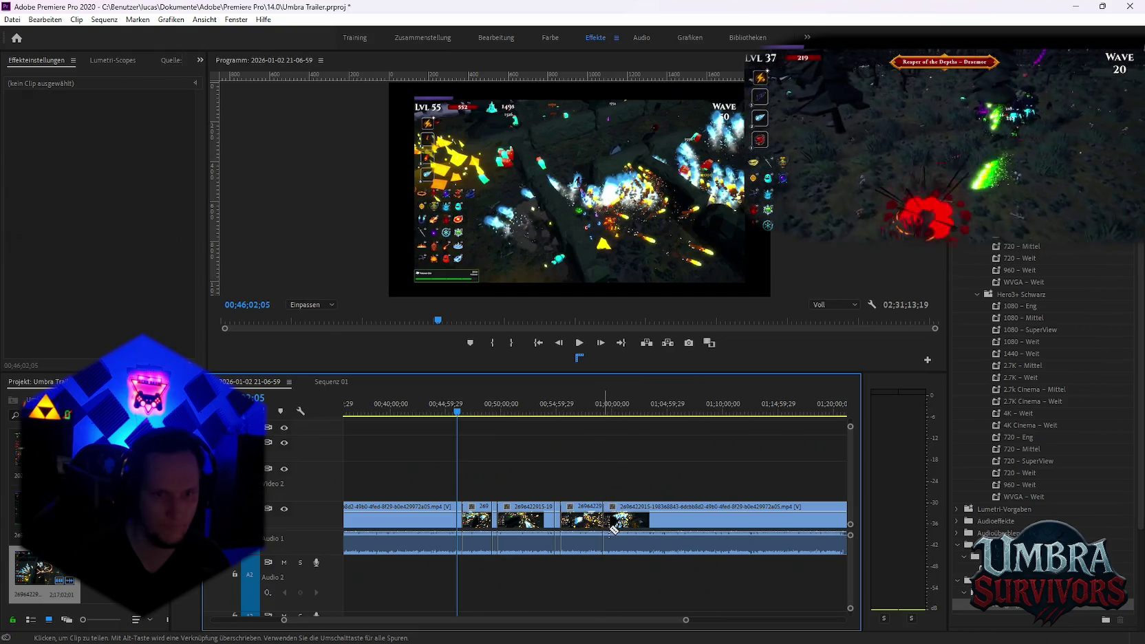
{"action": "left_click", "coordinate": [626, 524]}
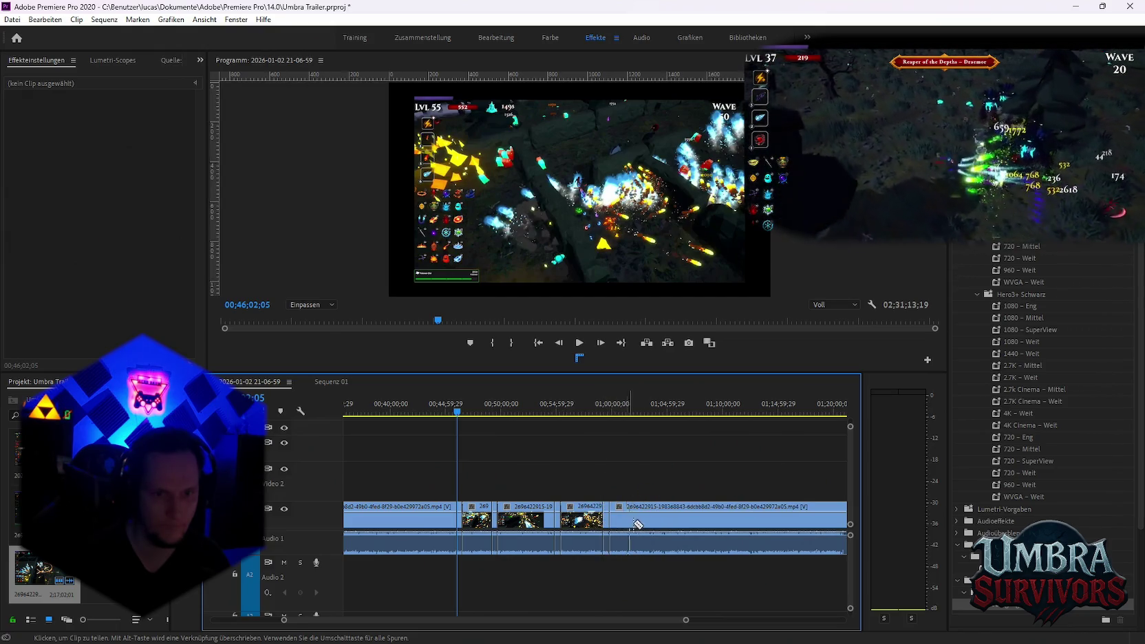
{"action": "left_click", "coordinate": [665, 523]}
{"action": "scroll", "coordinate": [676, 523], "scroll_direction": "down", "scroll_amount": 3}
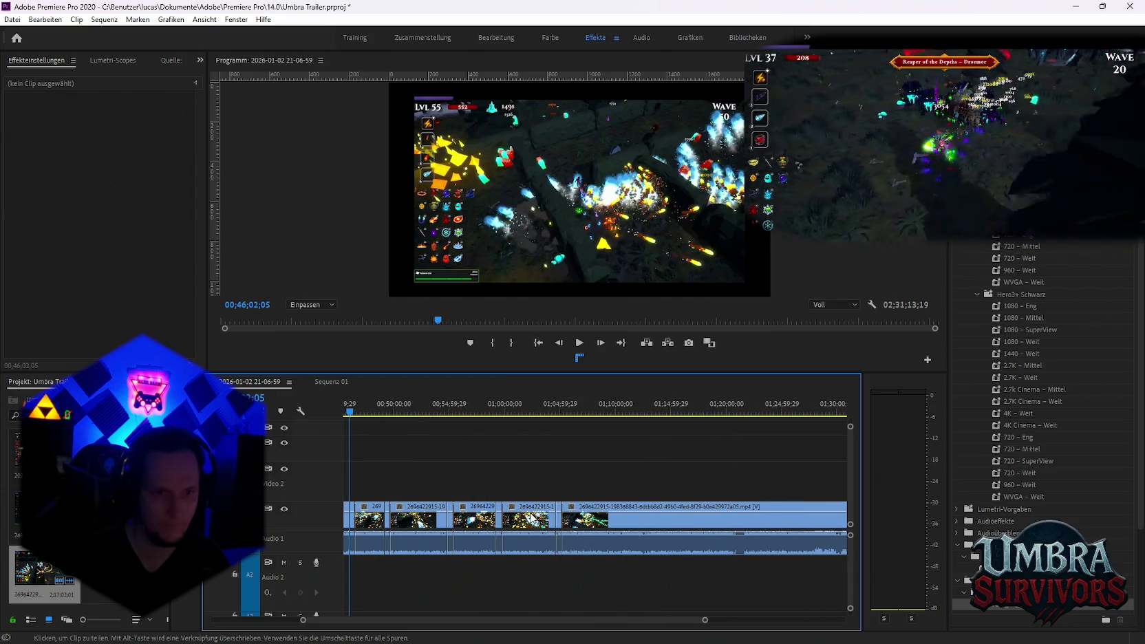
Scrub to about 1:09 and razor the recording there
{"action": "left_click_drag", "start_coordinate": [349, 415], "coordinate": [606, 449]}
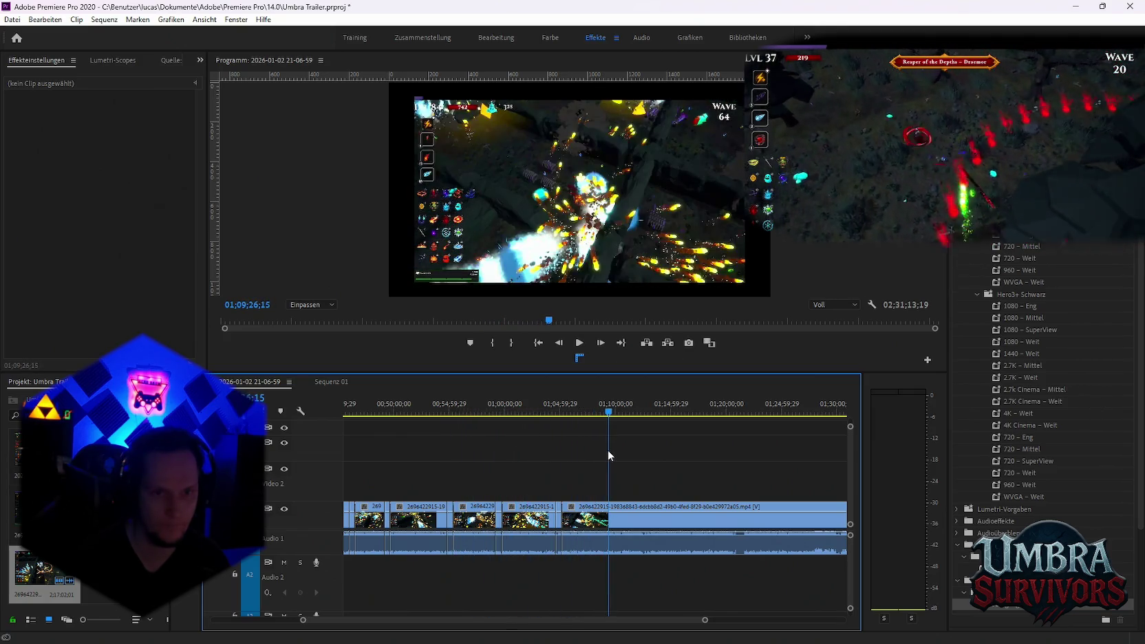
{"action": "key", "text": "c"}
{"action": "left_click", "coordinate": [617, 524]}
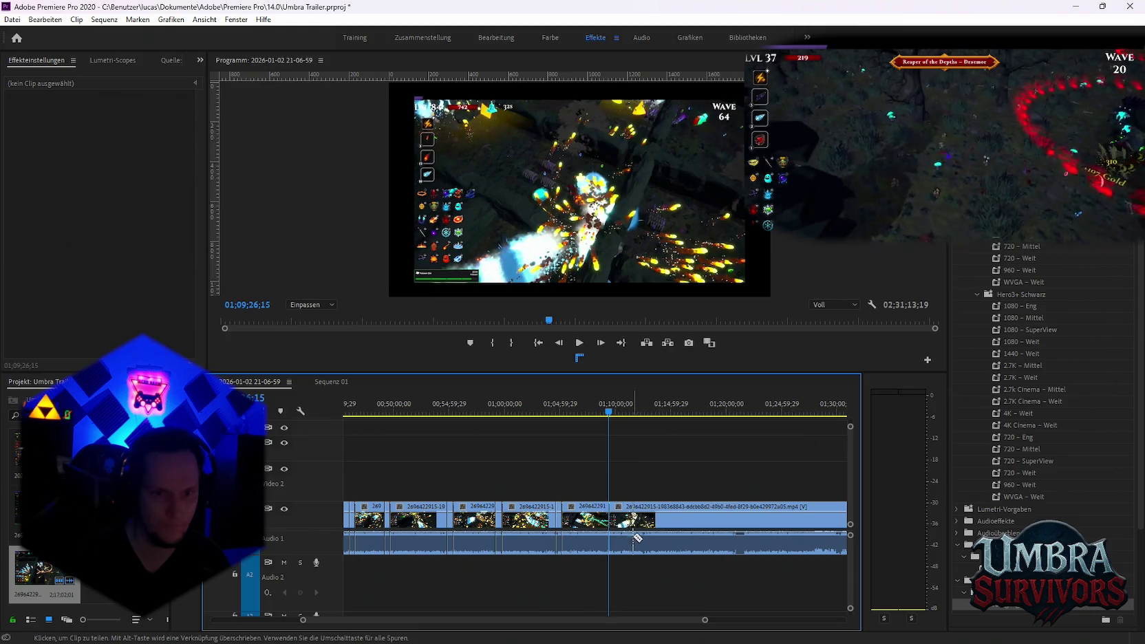
{"action": "key", "text": "Down"}
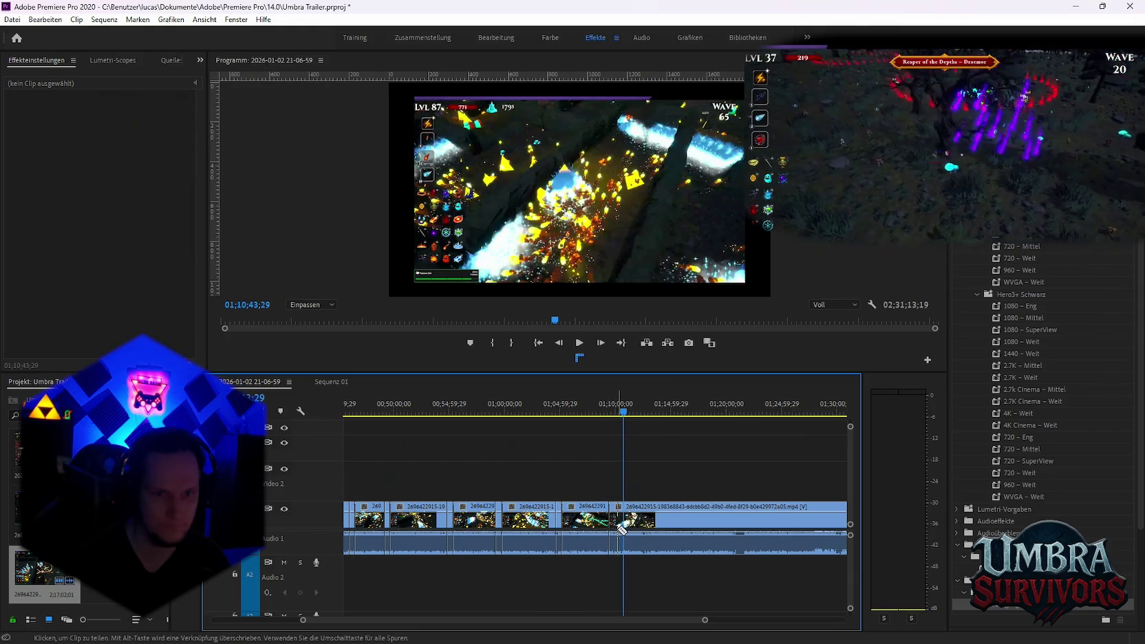
Add further cuts at about 1:13 and 1:52, then select one of the cut pieces
{"action": "left_click_drag", "start_coordinate": [624, 411], "coordinate": [641, 411]}
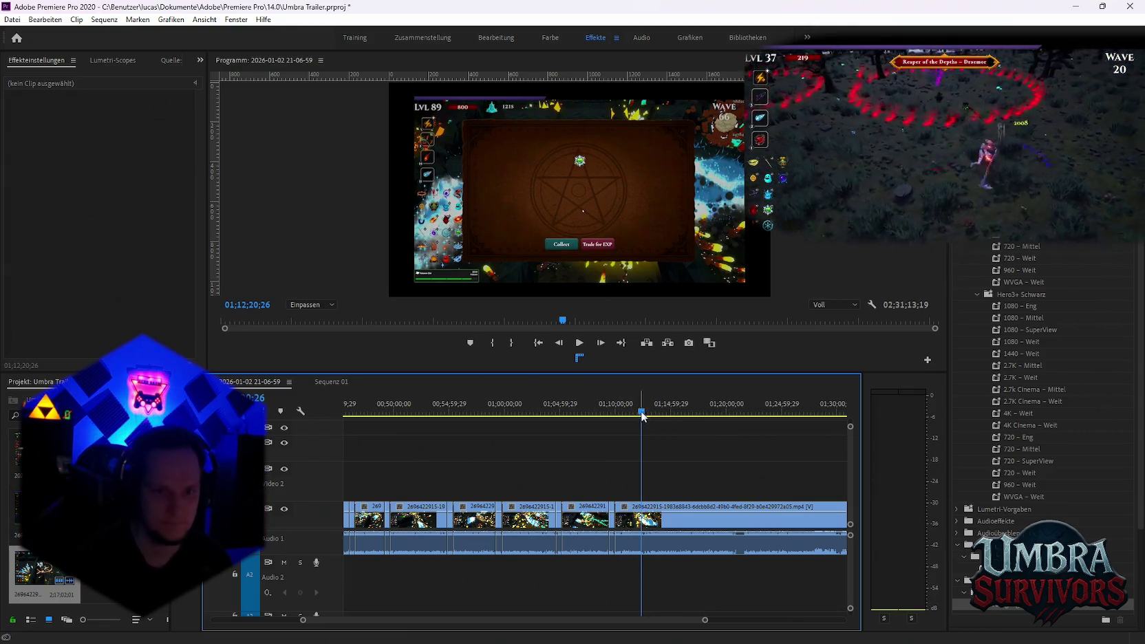
{"action": "left_click_drag", "start_coordinate": [647, 416], "coordinate": [650, 413]}
{"action": "left_click", "coordinate": [651, 523]}
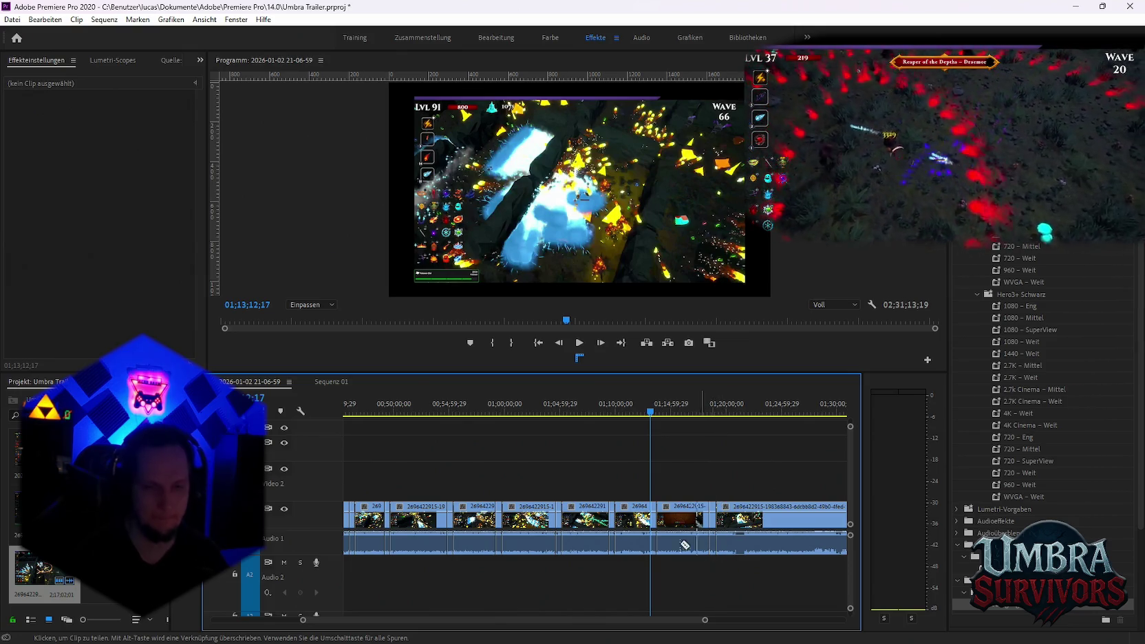
{"action": "key", "text": "minus"}
{"action": "key", "text": "minus"}
{"action": "left_click_drag", "start_coordinate": [662, 416], "coordinate": [701, 415]}
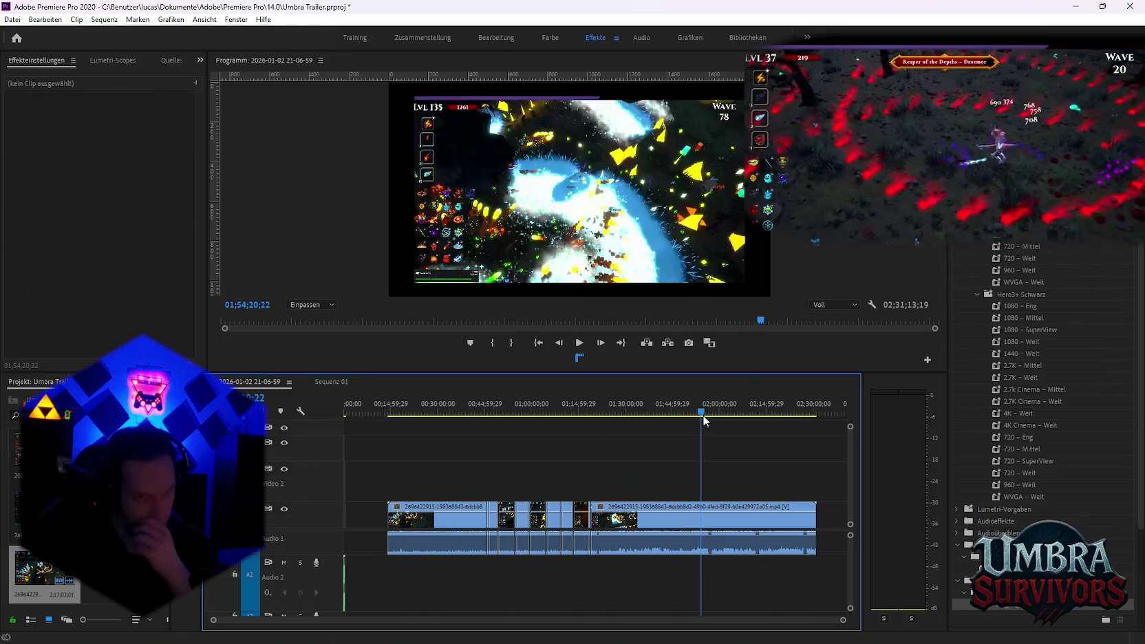
{"action": "left_click", "coordinate": [707, 535]}
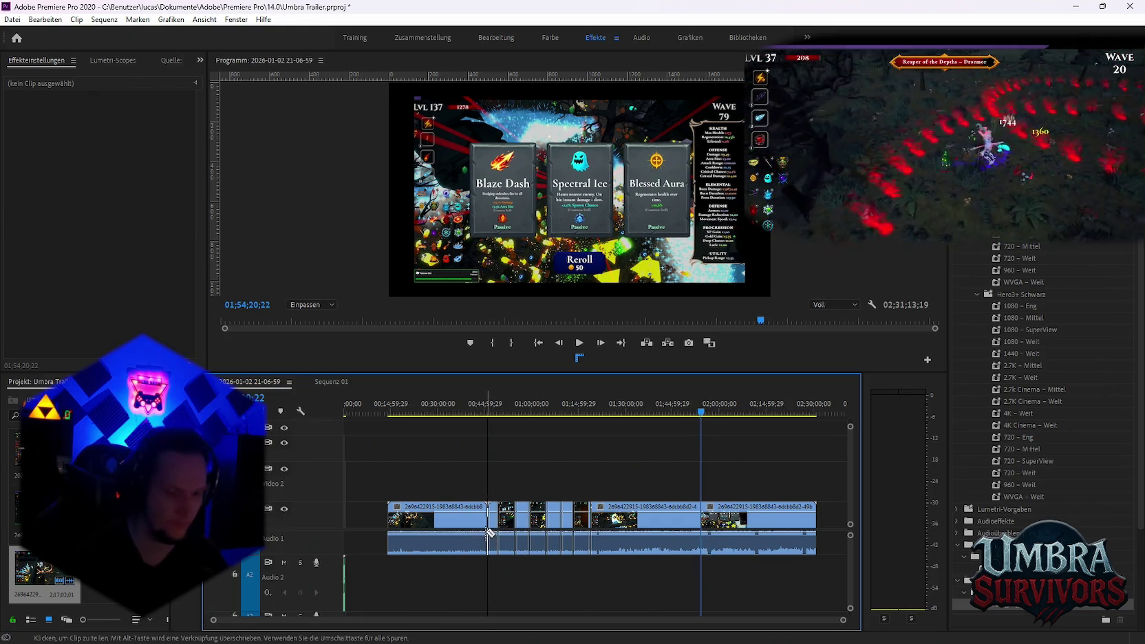
{"action": "scroll", "coordinate": [477, 543], "scroll_direction": "up", "scroll_amount": 4}
{"action": "left_click", "coordinate": [524, 526]}
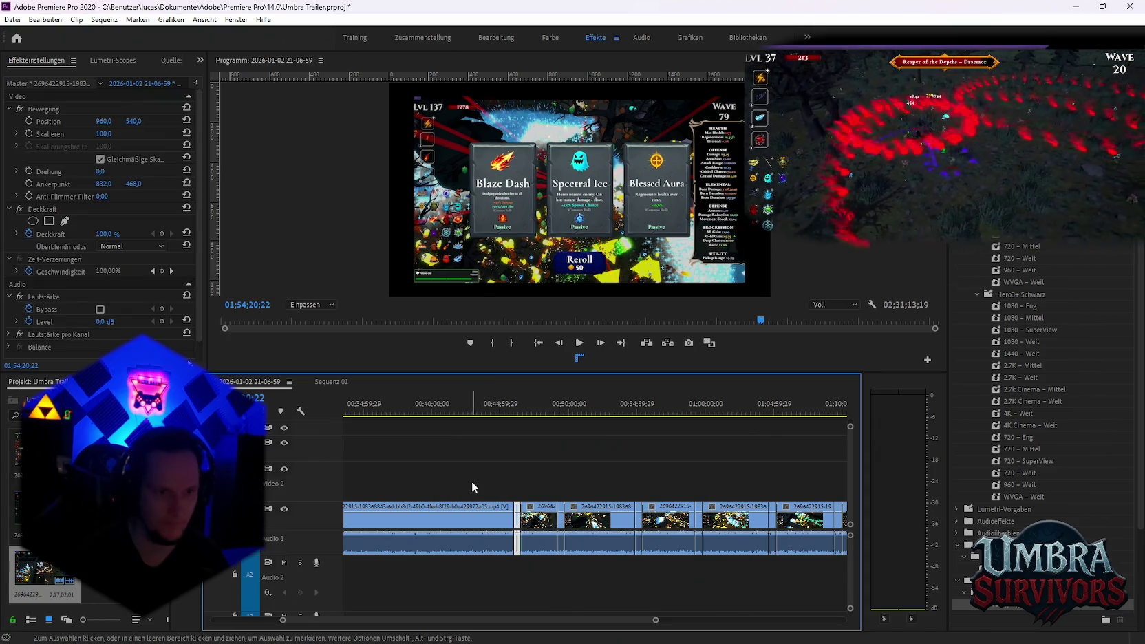
Paste the new gameplay piece into Sequenz 01, replacing the old clip and dropping its audio
{"action": "left_click", "coordinate": [331, 381]}
{"action": "left_click", "coordinate": [475, 407]}
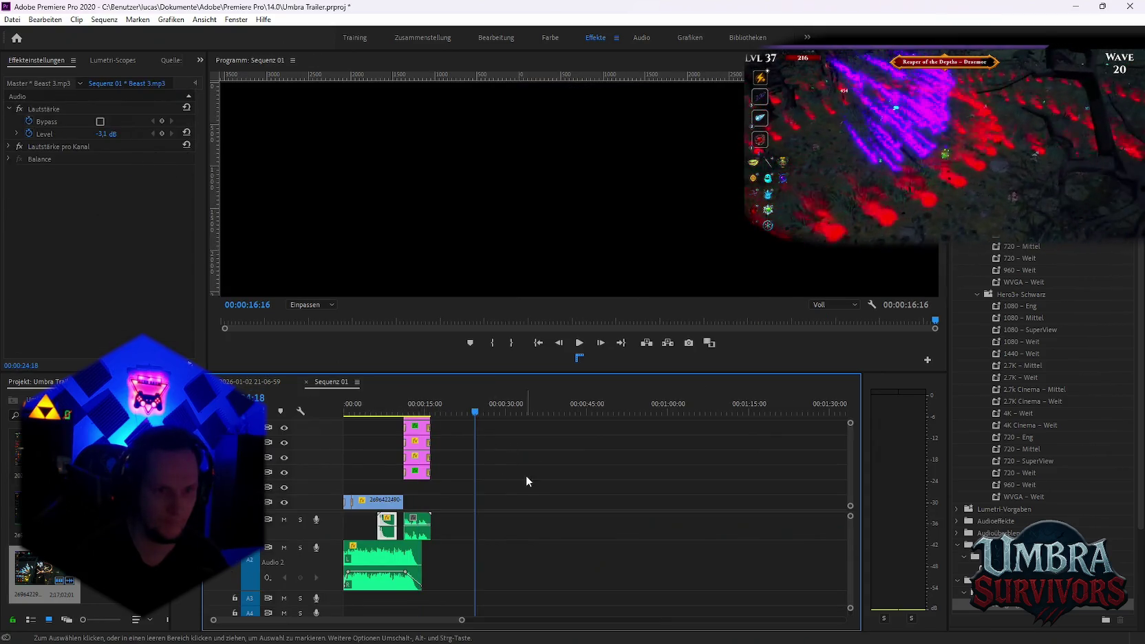
{"action": "key", "text": "ctrl+v"}
{"action": "left_click", "coordinate": [371, 507]}
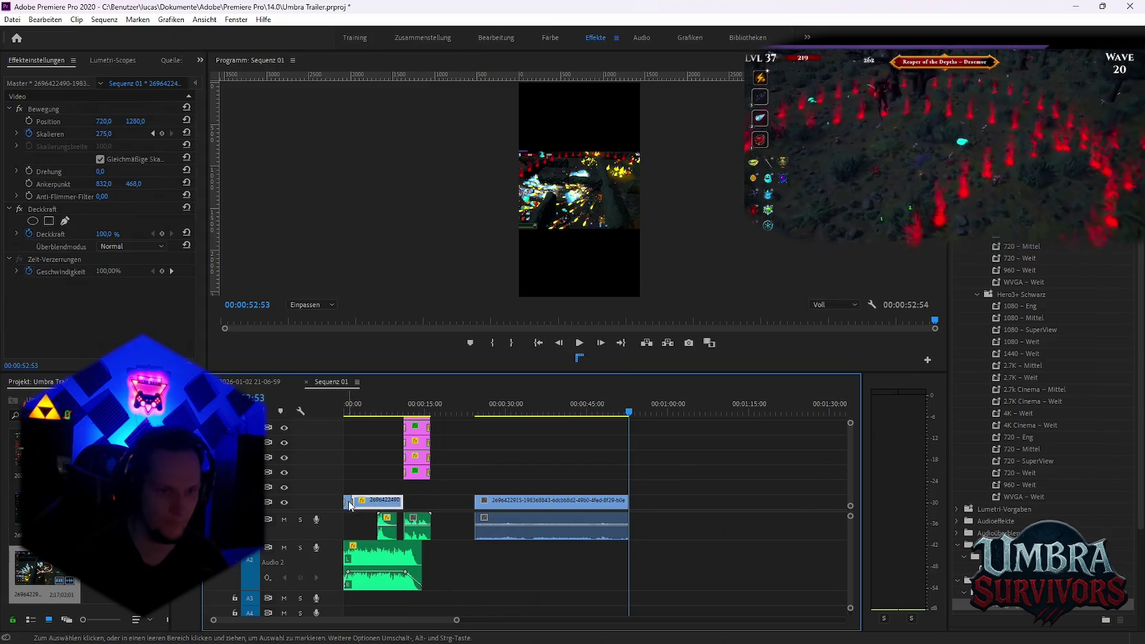
{"action": "key", "text": "Delete"}
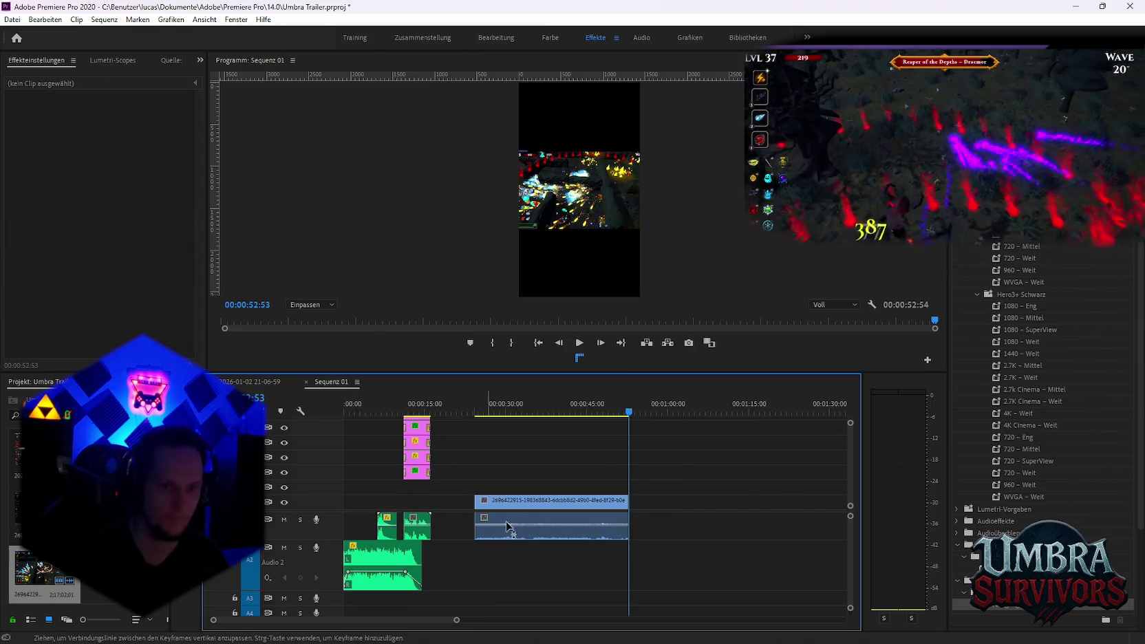
{"action": "left_click_drag", "start_coordinate": [477, 498], "coordinate": [554, 500]}
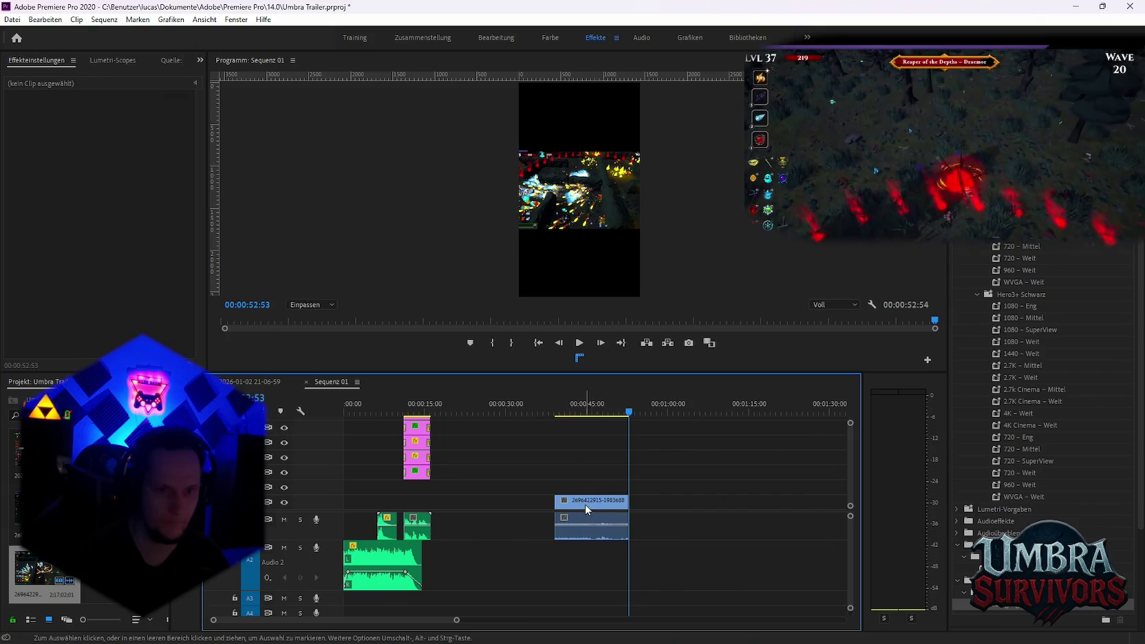
{"action": "left_click", "coordinate": [581, 540], "text": "alt"}
{"action": "key", "text": "Delete"}
{"action": "left_click_drag", "start_coordinate": [575, 501], "coordinate": [364, 500]}
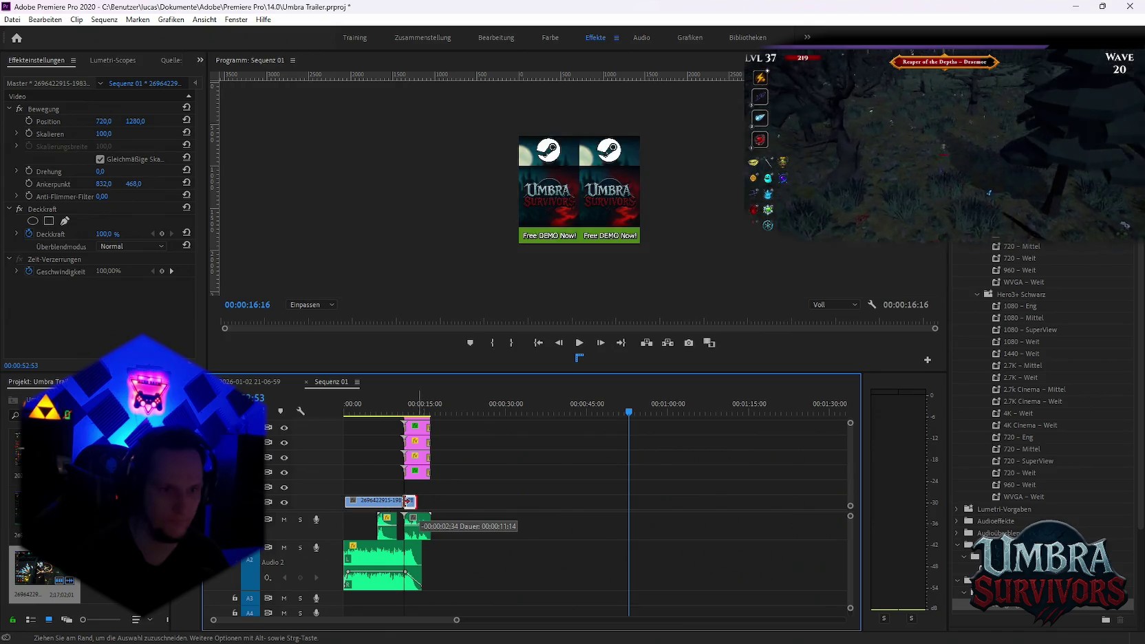
{"action": "key", "text": "Home"}
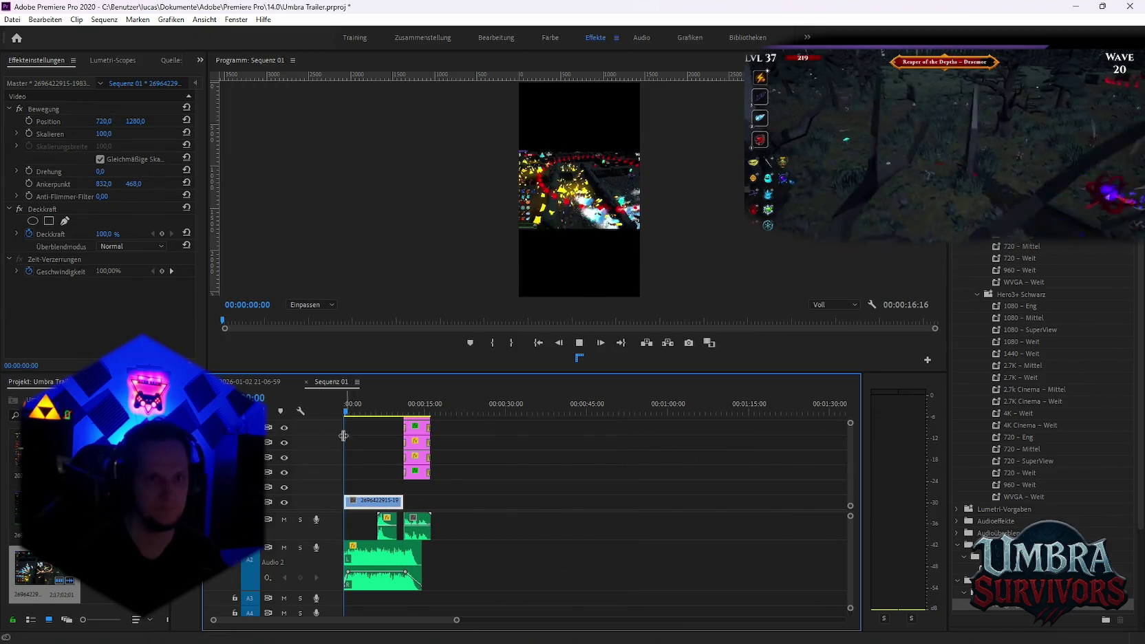
{"action": "key", "text": "space"}
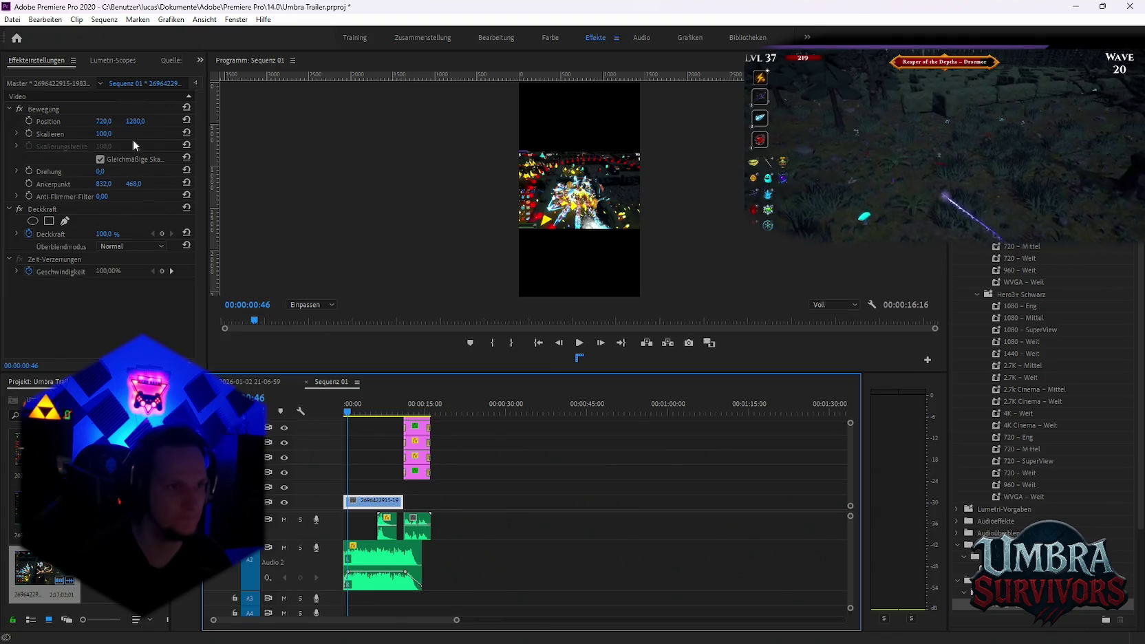
Scale the gameplay clip to 273 so it fills the vertical frame, and preview it
{"action": "left_click_drag", "start_coordinate": [104, 133], "coordinate": [203, 133]}
{"action": "left_click_drag", "start_coordinate": [103, 134], "coordinate": [122, 133]}
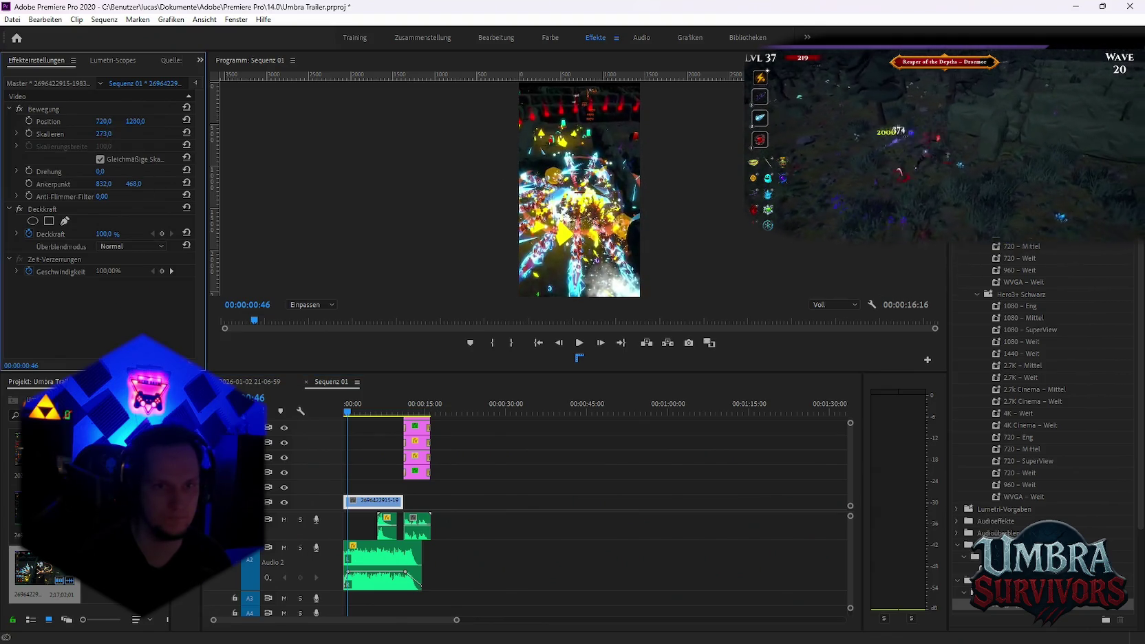
{"action": "left_click", "coordinate": [360, 431]}
{"action": "key", "text": "space"}
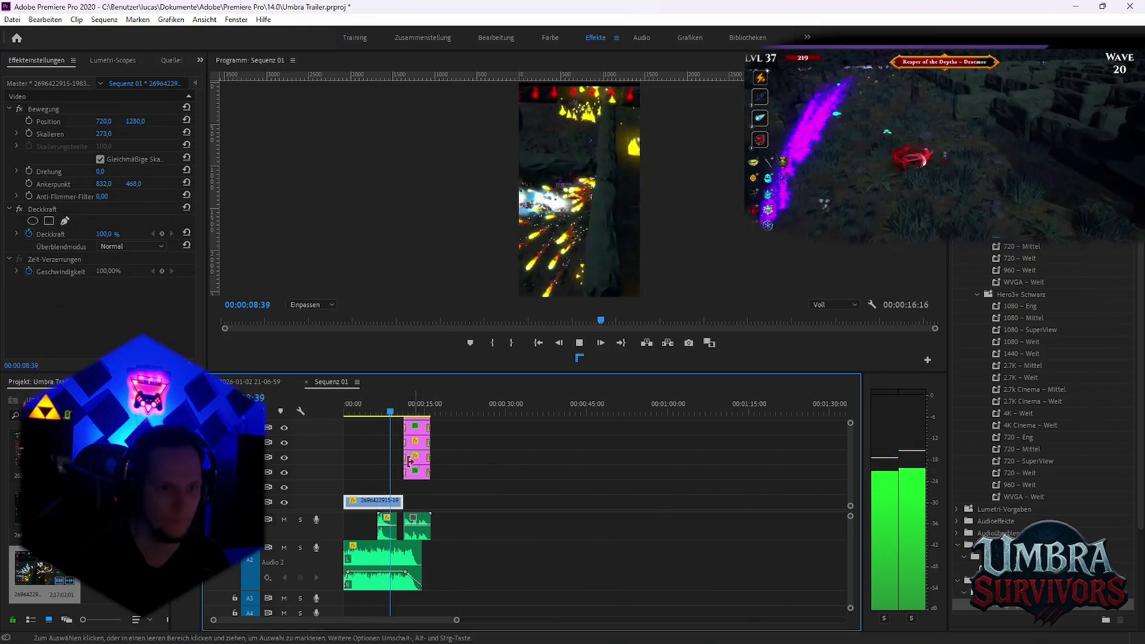
{"action": "key", "text": "space"}
Extend the clip, cut it near 30 seconds and trim it so the short totals 00:00:16:16
{"action": "left_click_drag", "start_coordinate": [410, 502], "coordinate": [462, 502]}
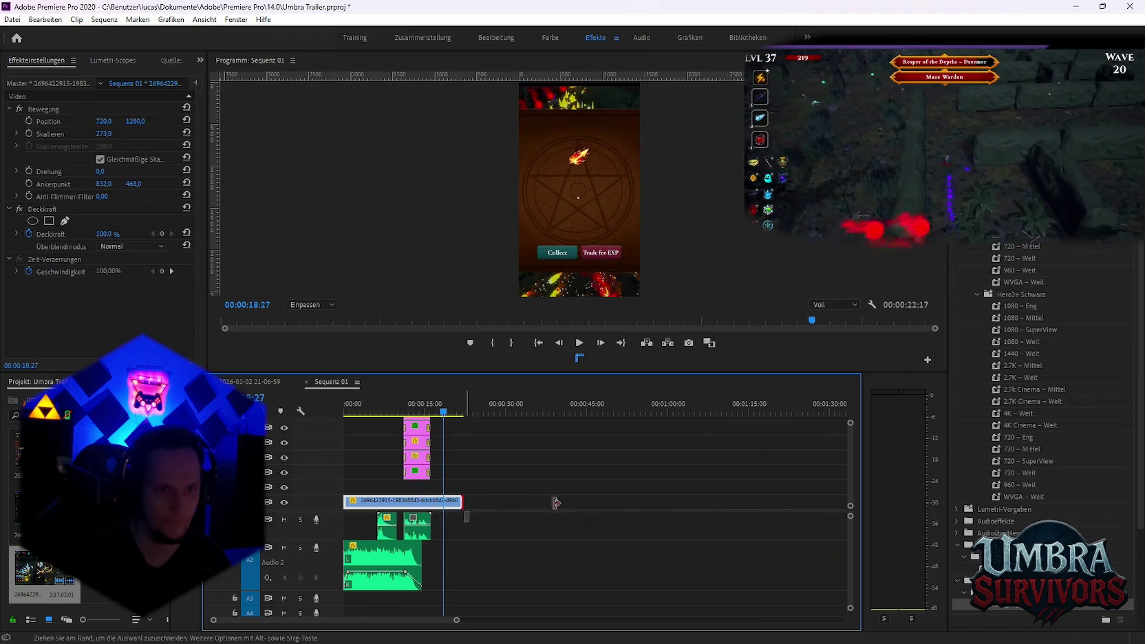
{"action": "left_click_drag", "start_coordinate": [537, 502], "coordinate": [612, 502]}
{"action": "left_click_drag", "start_coordinate": [454, 412], "coordinate": [475, 413]}
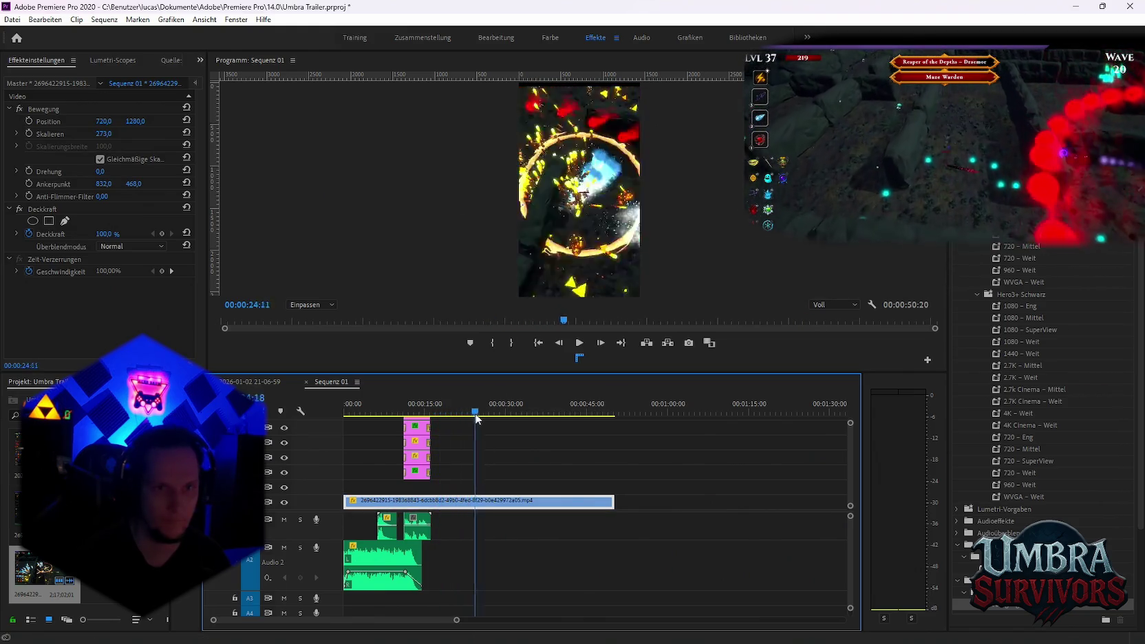
{"action": "mouse_move", "coordinate": [475, 416]}
{"action": "left_mouse_down"}
{"action": "mouse_move", "coordinate": [539, 420]}
{"action": "mouse_move", "coordinate": [520, 421]}
{"action": "left_mouse_up"}
{"action": "key", "text": "c"}
{"action": "left_click", "coordinate": [521, 502]}
{"action": "key", "text": "v"}
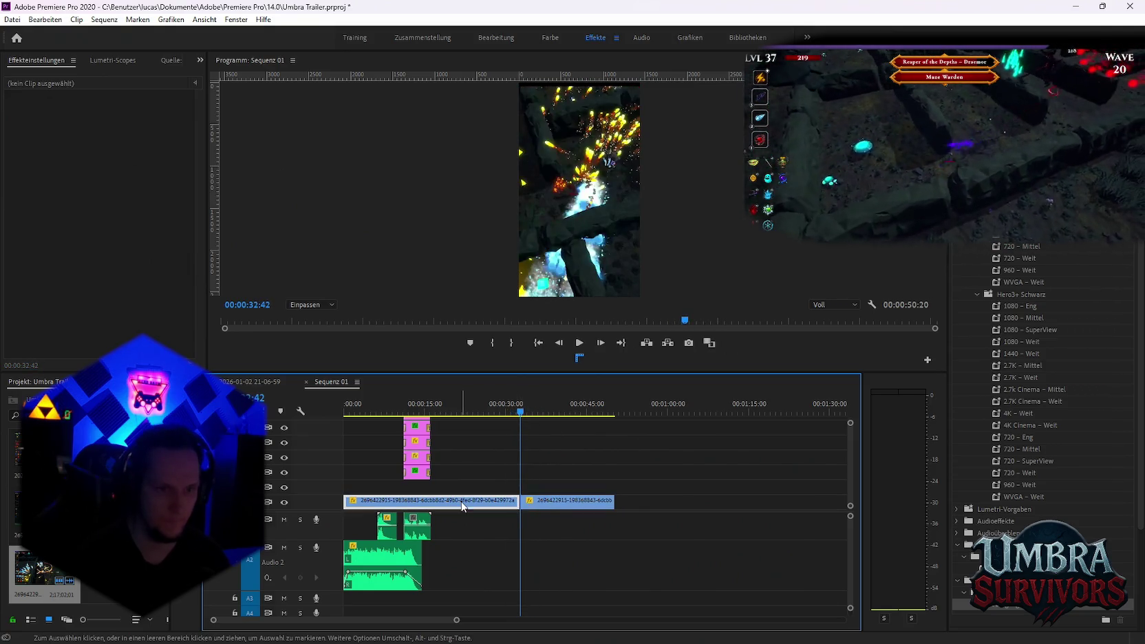
{"action": "left_click", "coordinate": [548, 505]}
{"action": "key", "text": "Delete"}
{"action": "left_click_drag", "start_coordinate": [519, 501], "coordinate": [402, 500]}
Add transitions at the gameplay clip's end and start
{"action": "mouse_move", "coordinate": [1010, 609]}
{"action": "left_mouse_down"}
{"action": "mouse_move", "coordinate": [430, 509]}
{"action": "mouse_move", "coordinate": [993, 617]}
{"action": "left_mouse_up"}
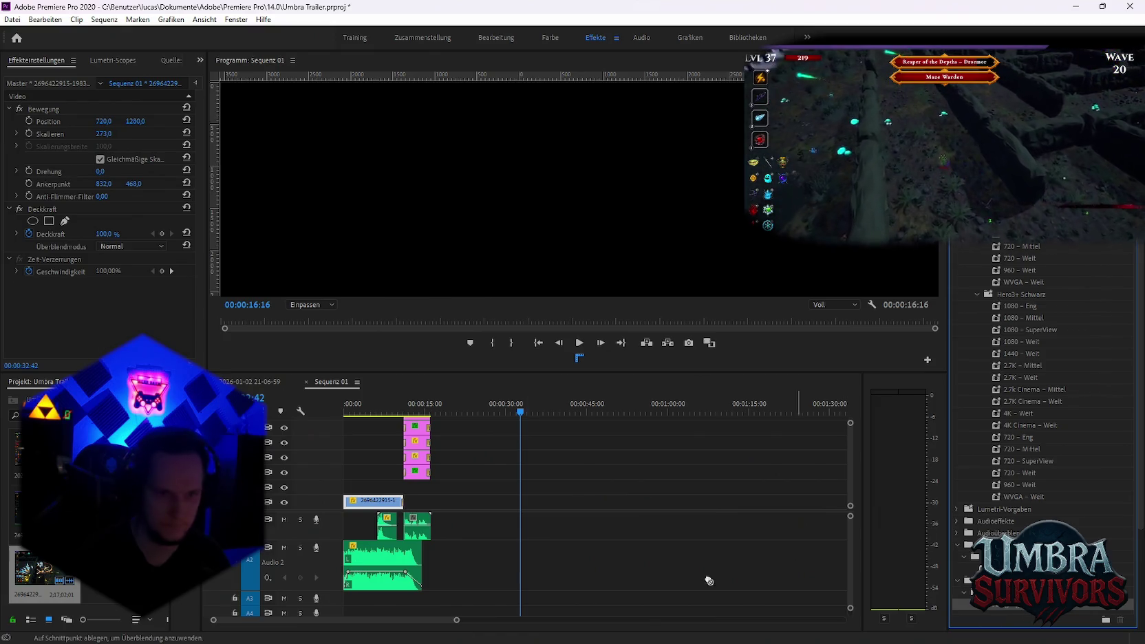
{"action": "left_click_drag", "start_coordinate": [780, 592], "coordinate": [352, 512]}
{"action": "left_click_drag", "start_coordinate": [354, 410], "coordinate": [320, 416]}
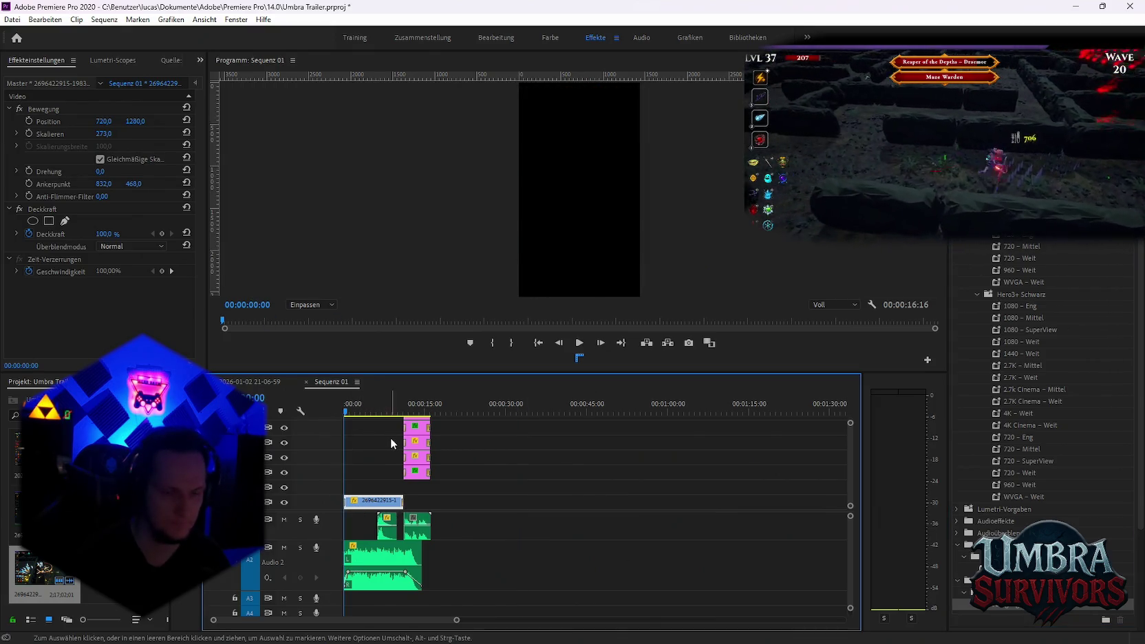
Keyframe Skalieren so the clip zooms from 144 at the start up to 273, then play to check
{"action": "left_click", "coordinate": [30, 133]}
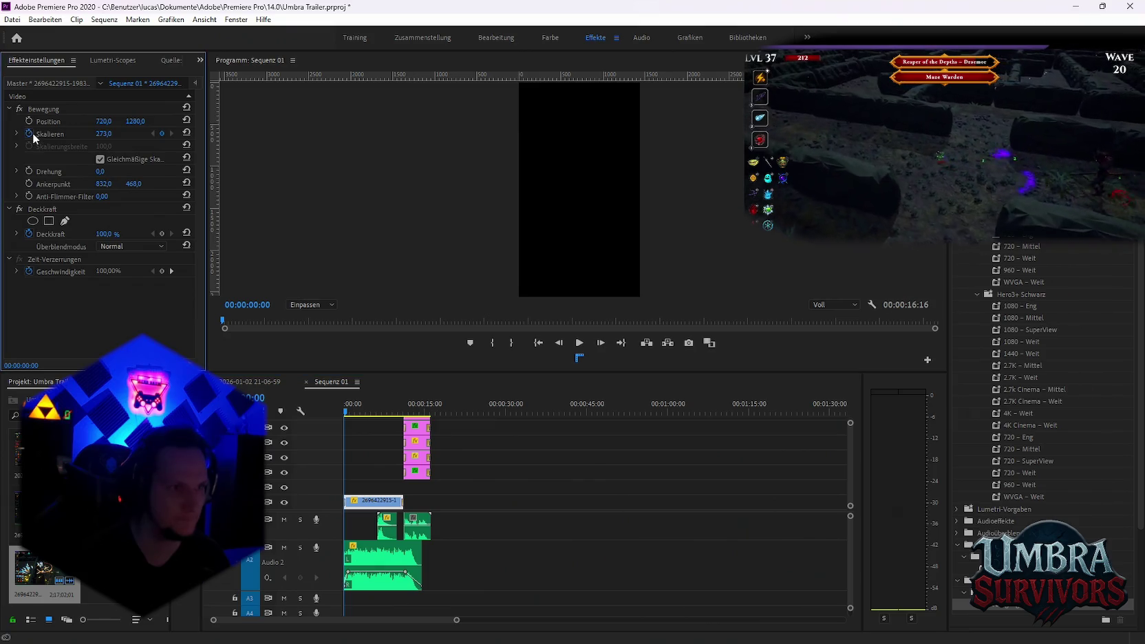
{"action": "left_click_drag", "start_coordinate": [348, 417], "coordinate": [358, 416]}
{"action": "left_click", "coordinate": [153, 133]}
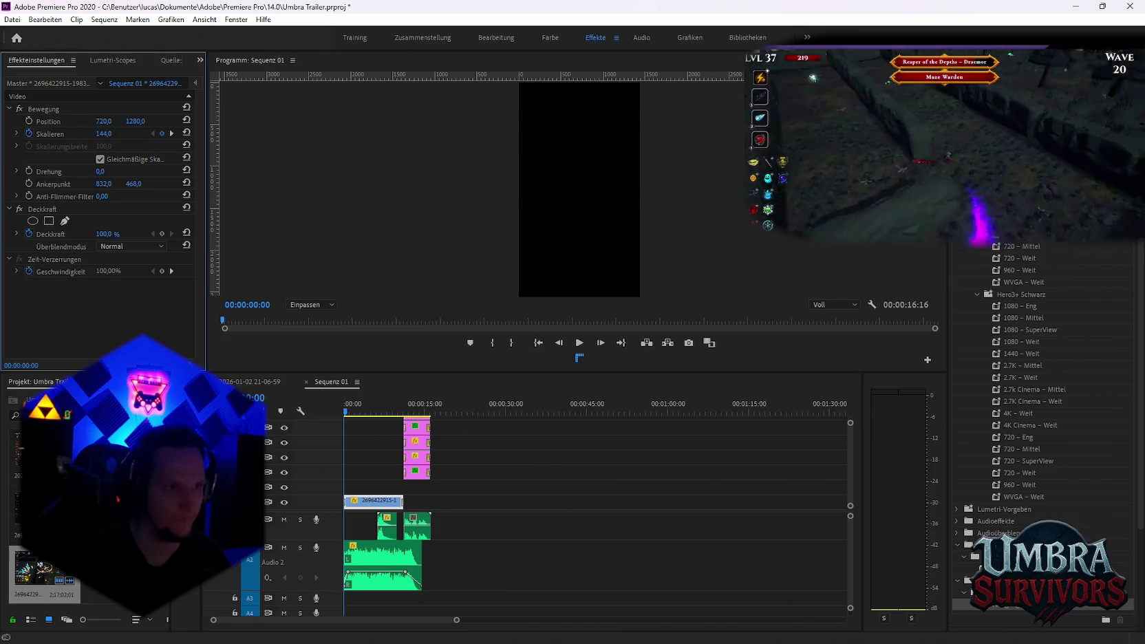
{"action": "key", "text": "space"}
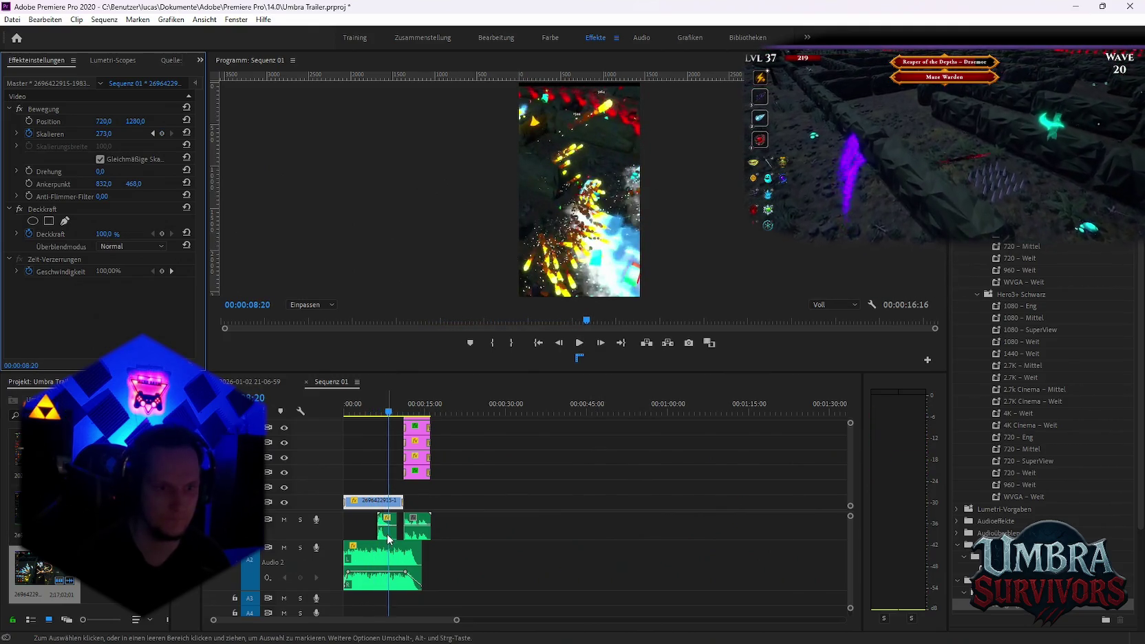
{"action": "left_click", "coordinate": [474, 430]}
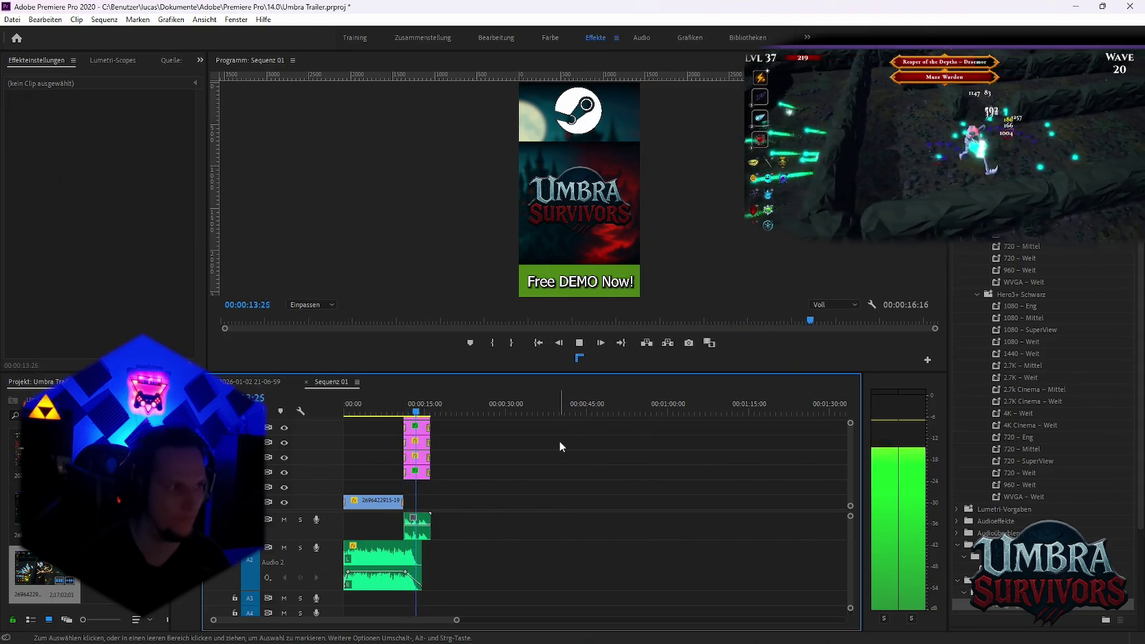
{"action": "key", "text": "space"}
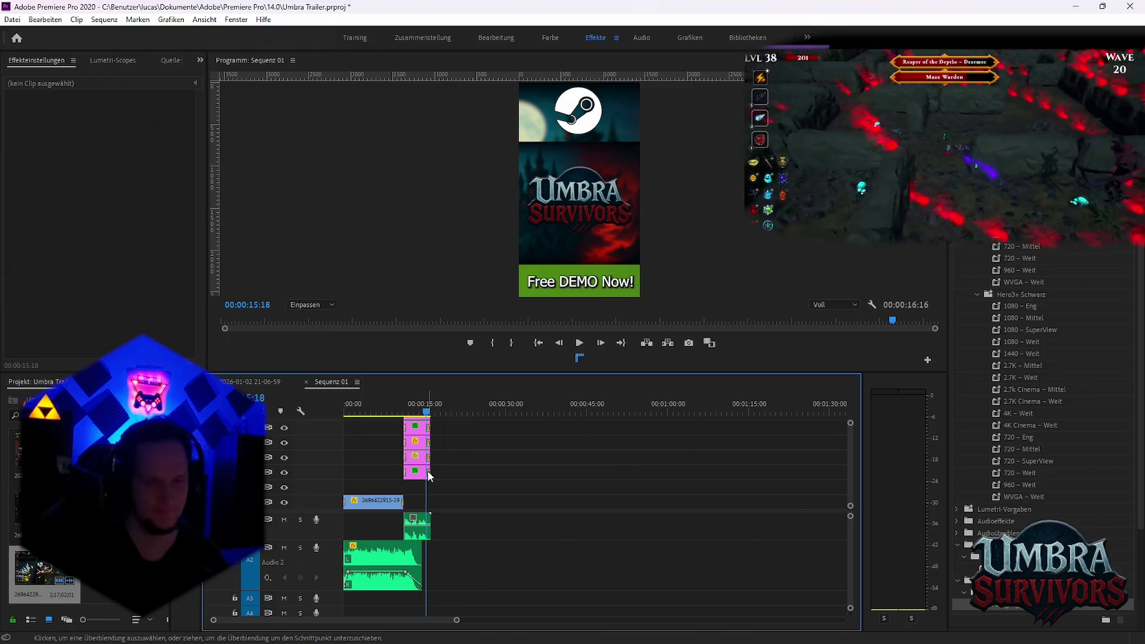
Play the short from the start to review it
{"action": "left_click_drag", "start_coordinate": [383, 413], "coordinate": [329, 409]}
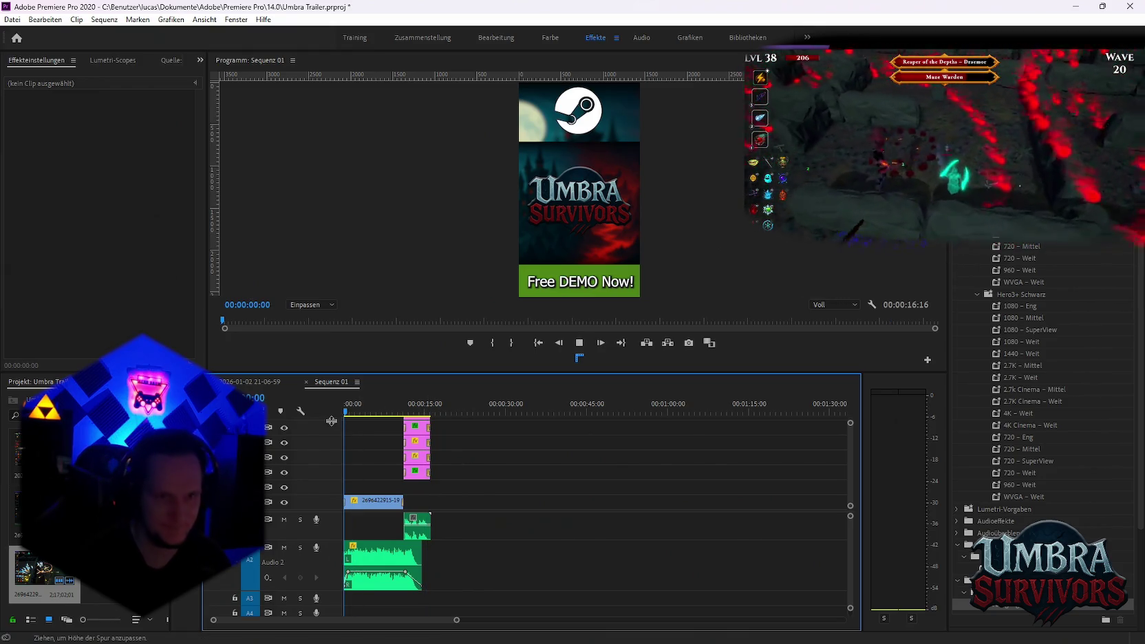
{"action": "key", "text": "space"}
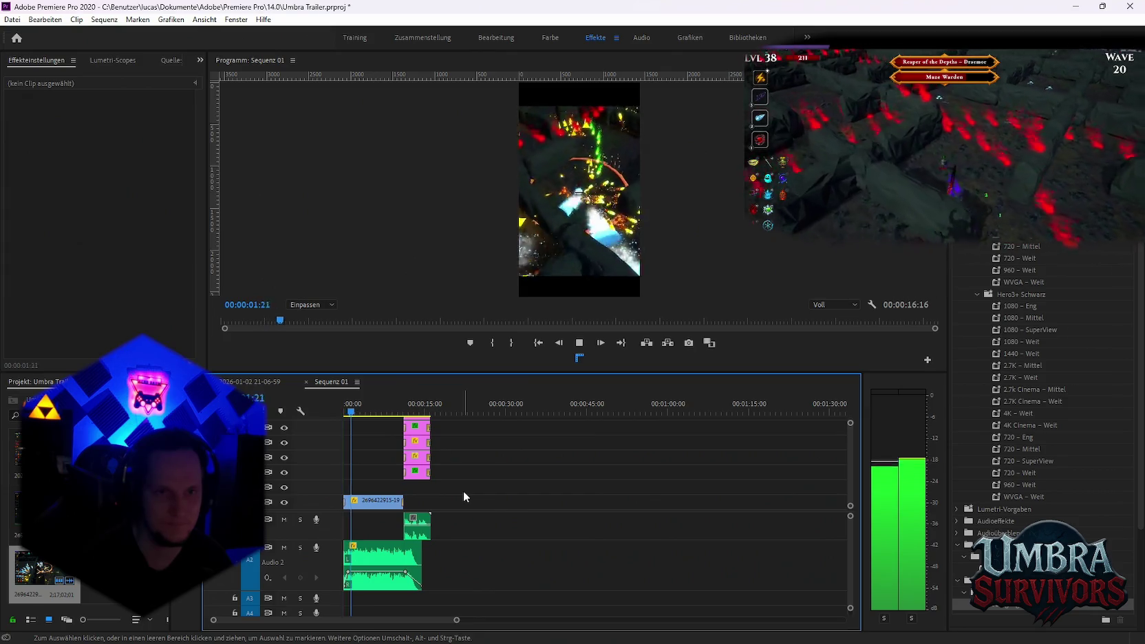
{"action": "key", "text": "space"}
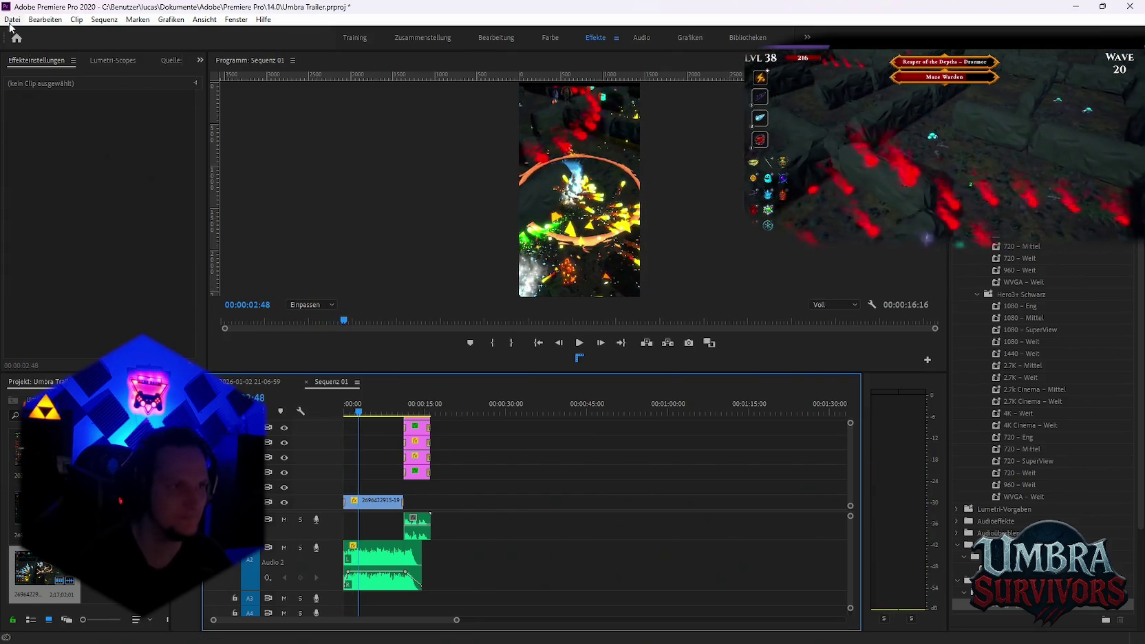
Export it as Eskaltions fire mage.mp4 in the Shorts Neuer Ordner folder to the Media Encoder queue
{"action": "left_click", "coordinate": [12, 20]}
{"action": "left_click", "coordinate": [261, 372]}
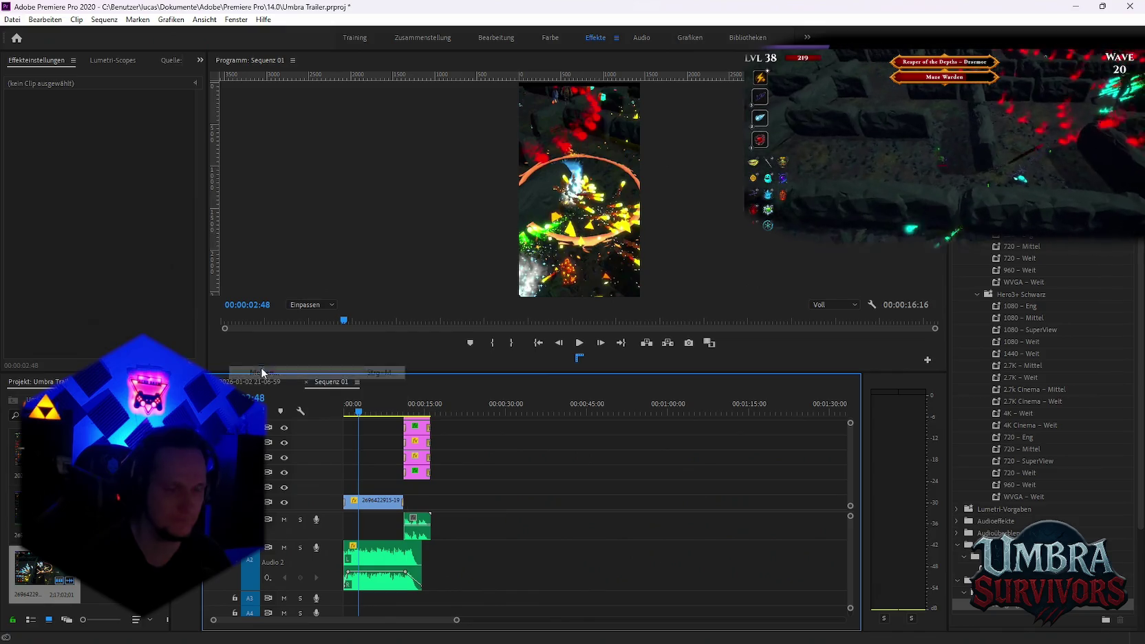
{"action": "left_click", "coordinate": [556, 168]}
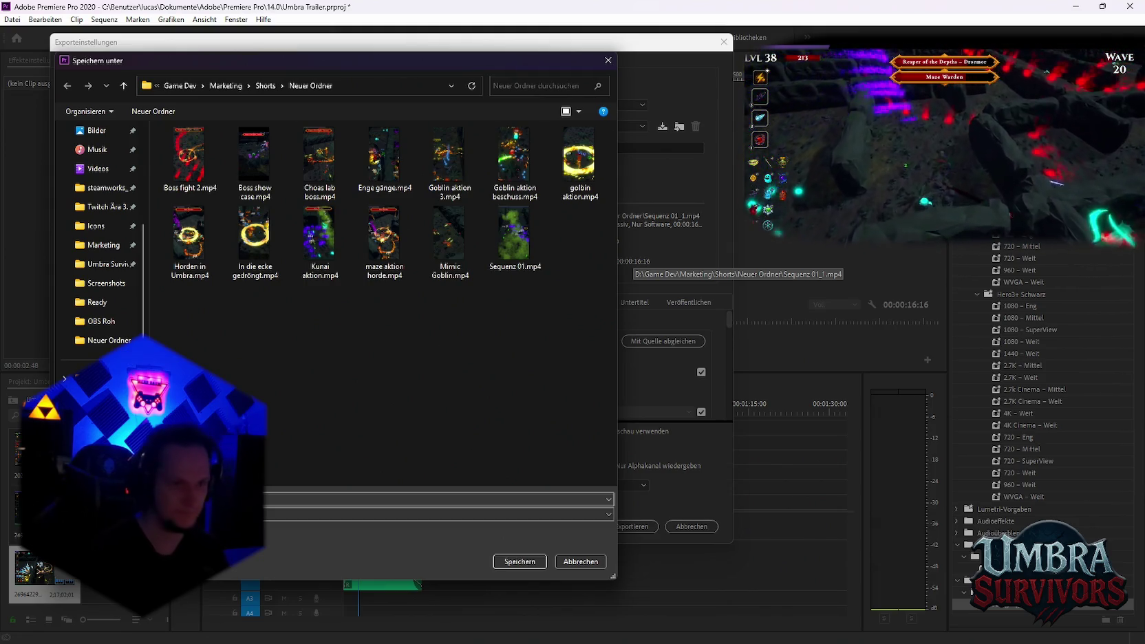
{"action": "key", "text": "Return"}
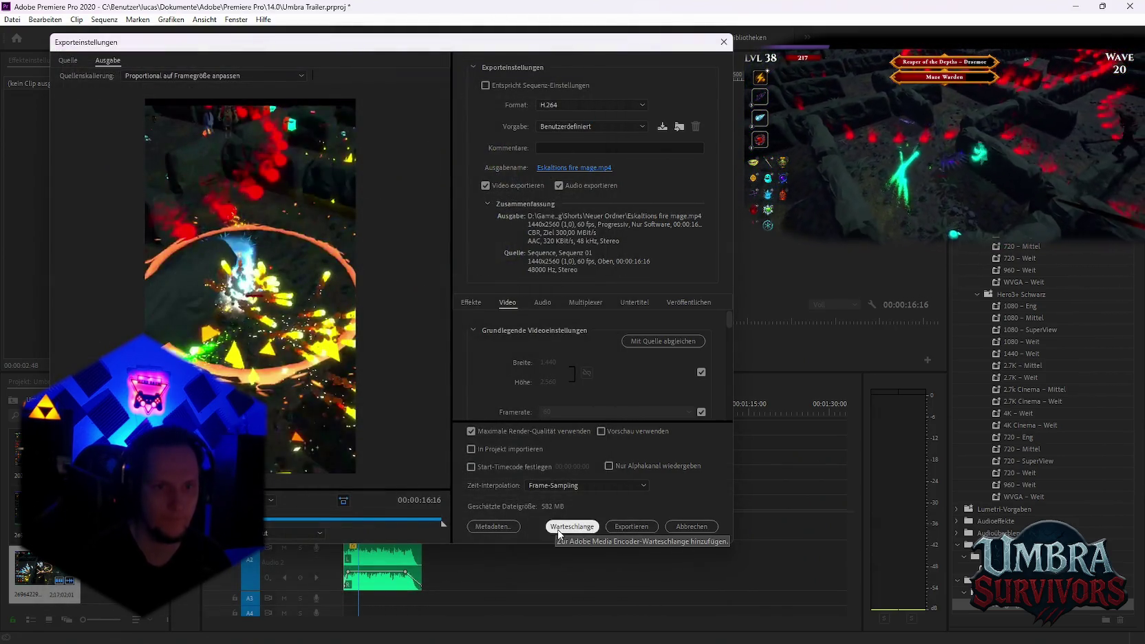
{"action": "left_click", "coordinate": [555, 526]}
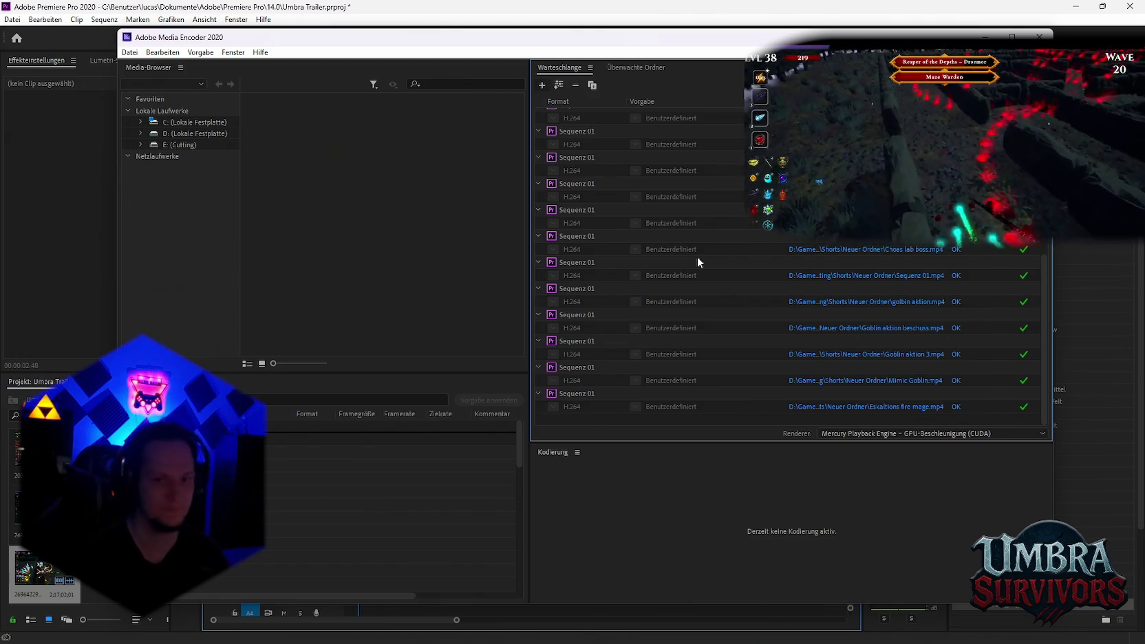
Minimize Media Encoder once Eskaltions fire mage.mp4 has finished encoding
{"action": "left_click", "coordinate": [984, 35]}
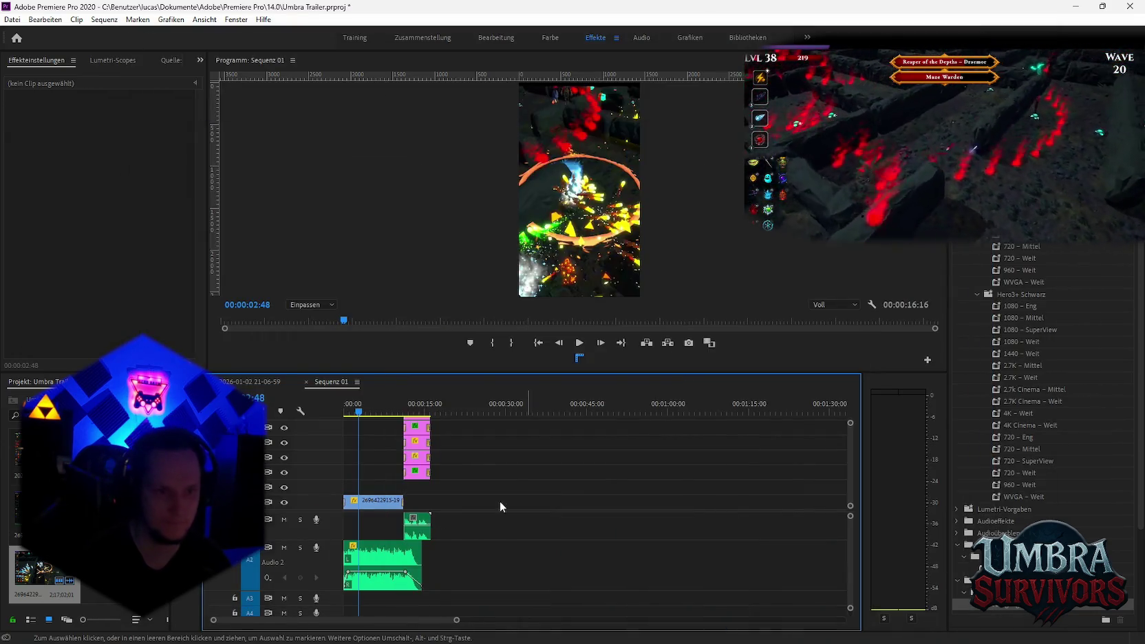
Paste the copied recording clip into Sequenz 01 in place of the old gameplay clip
{"action": "left_click", "coordinate": [249, 382]}
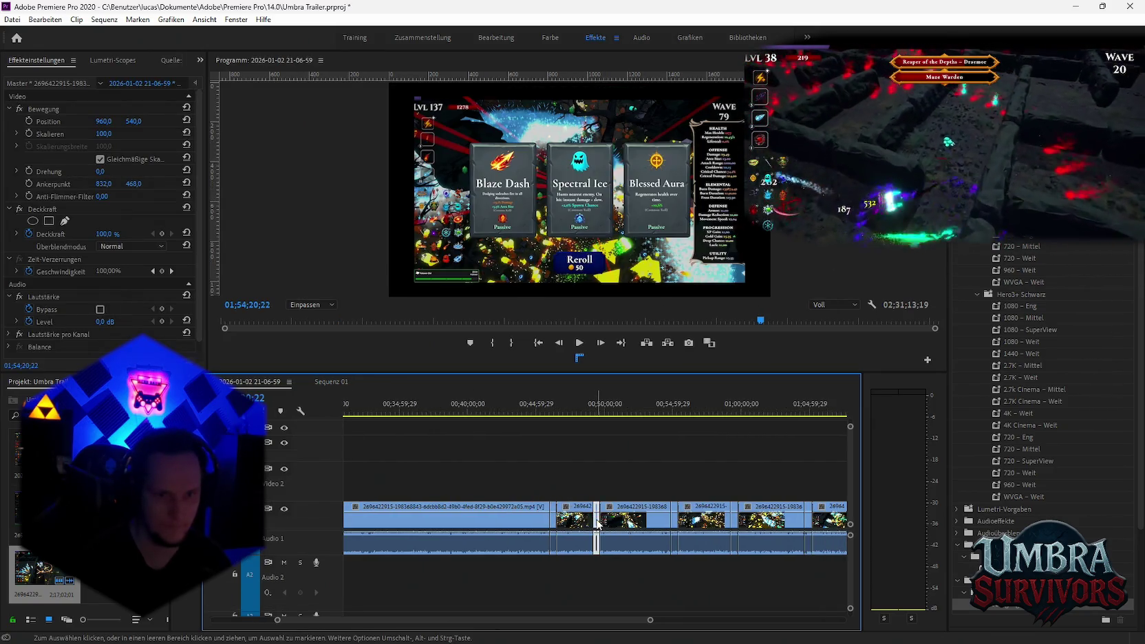
{"action": "left_click", "coordinate": [331, 381]}
{"action": "left_click", "coordinate": [467, 407]}
{"action": "key", "text": "ctrl+v"}
{"action": "key", "text": "Delete"}
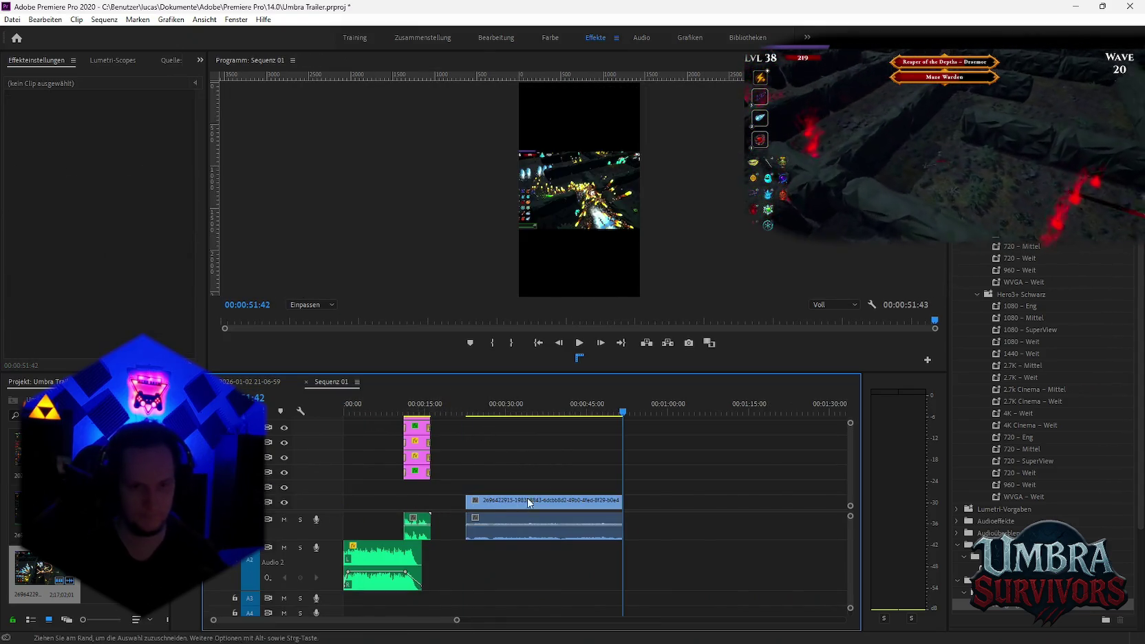
Split the new clip at 38:20 and delete the right-hand piece
{"action": "left_click_drag", "start_coordinate": [492, 411], "coordinate": [550, 416]}
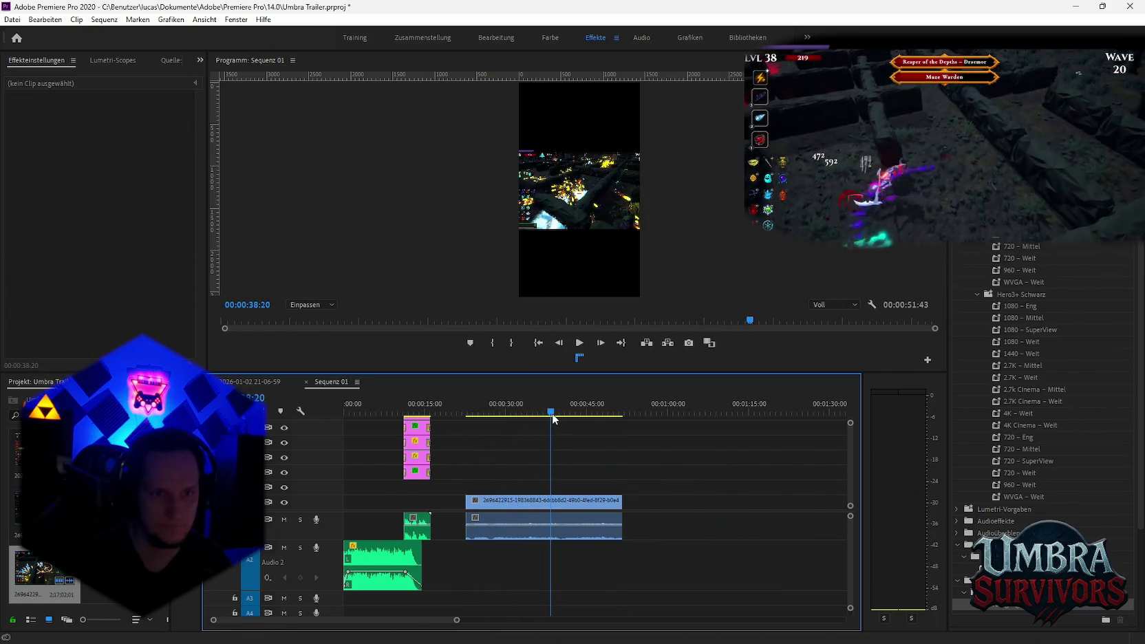
{"action": "key", "text": "ctrl+k"}
{"action": "left_click", "coordinate": [557, 505]}
{"action": "key", "text": "Delete"}
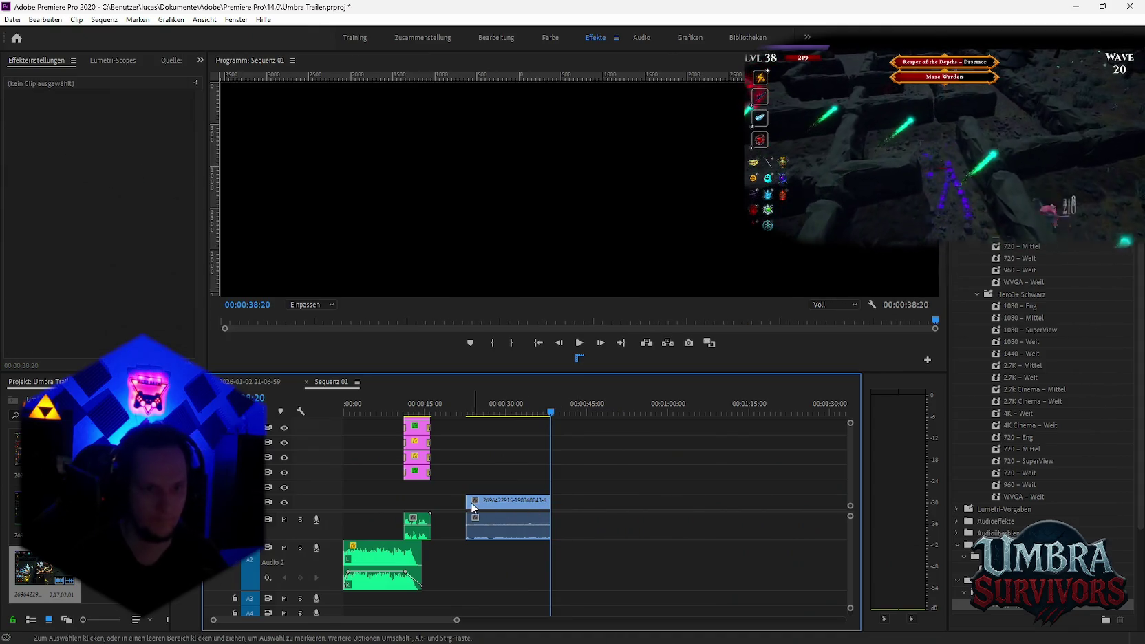
Move the remaining piece to V2 at 0 without audio and enable the Skalieren stopwatch
{"action": "mouse_move", "coordinate": [466, 503]}
{"action": "left_mouse_down"}
{"action": "mouse_move", "coordinate": [508, 503]}
{"action": "mouse_move", "coordinate": [348, 487]}
{"action": "left_mouse_up"}
{"action": "left_click", "coordinate": [411, 495]}
{"action": "left_click", "coordinate": [376, 525]}
{"action": "key", "text": "Delete"}
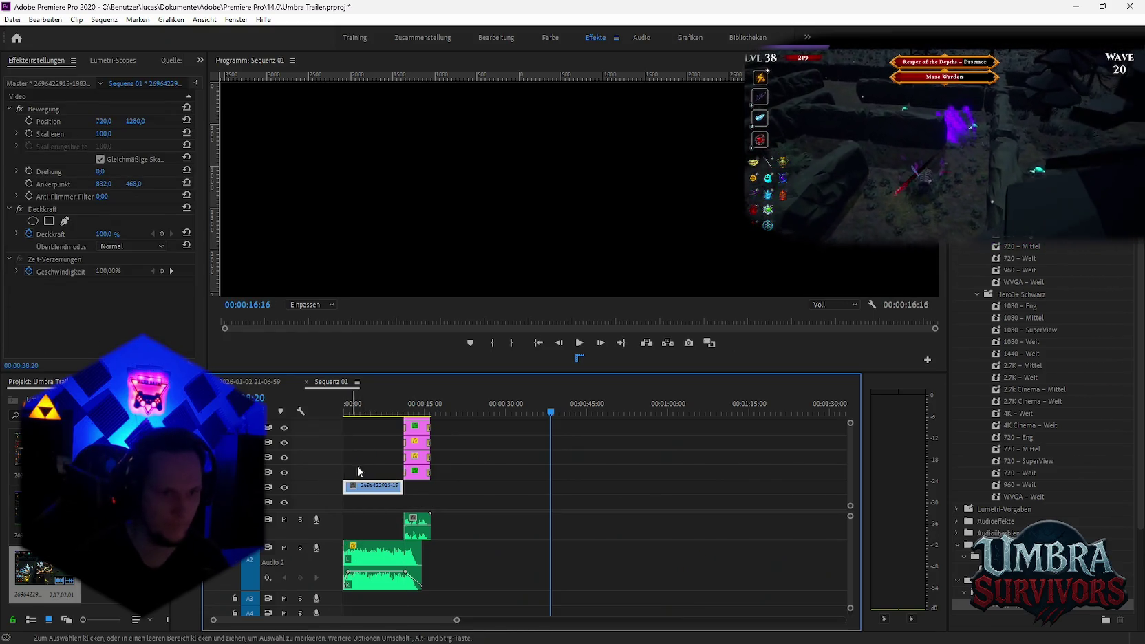
{"action": "key", "text": "Home"}
{"action": "left_click", "coordinate": [29, 134]}
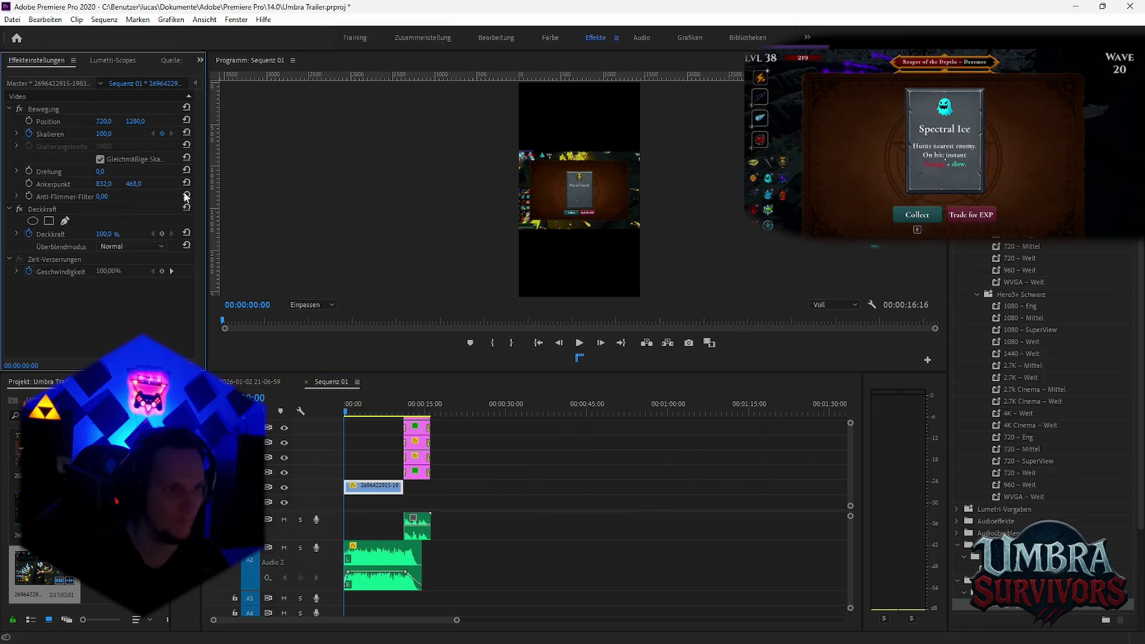
Keyframe the clip's Skalieren from 100 at the start up to 275
{"action": "left_click", "coordinate": [348, 413]}
{"action": "key", "text": "space"}
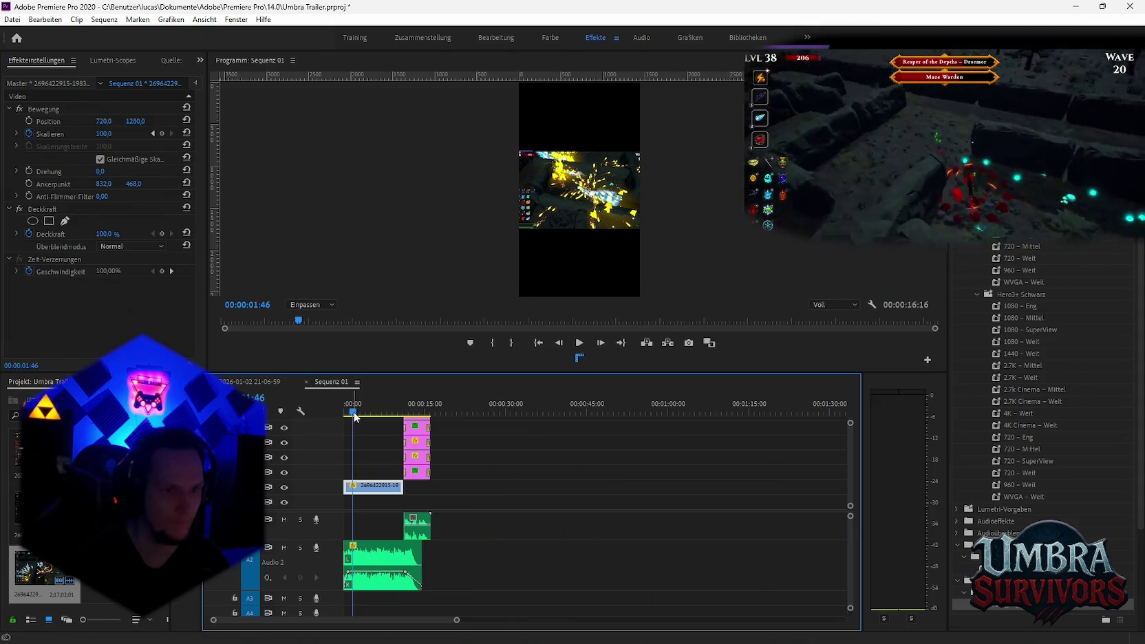
{"action": "left_click_drag", "start_coordinate": [103, 134], "coordinate": [224, 133]}
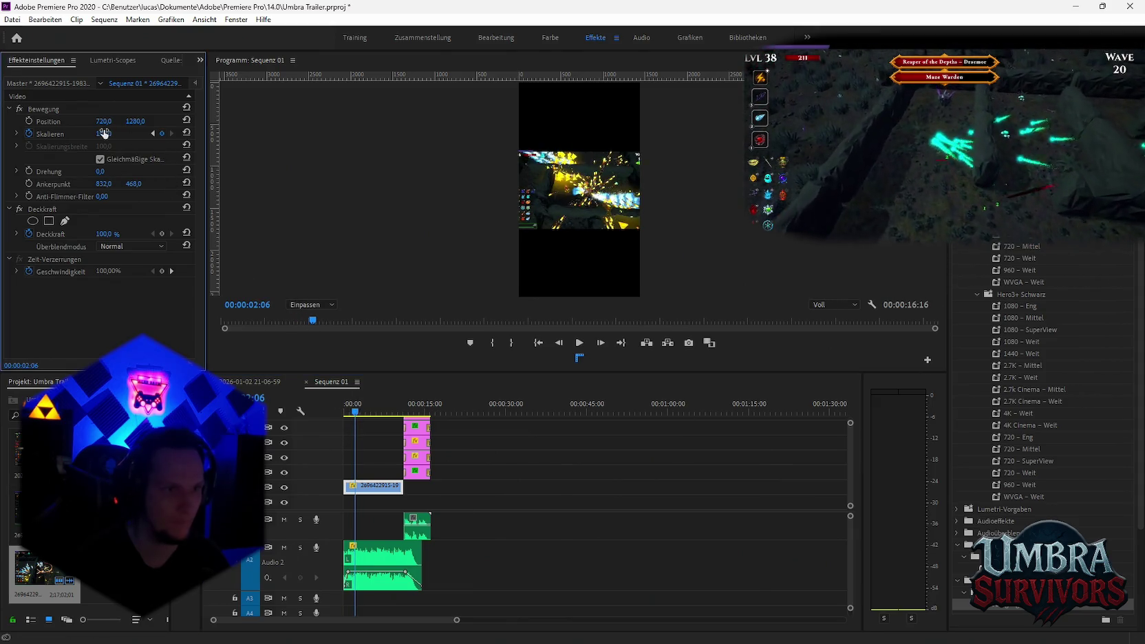
{"action": "left_click", "coordinate": [153, 134]}
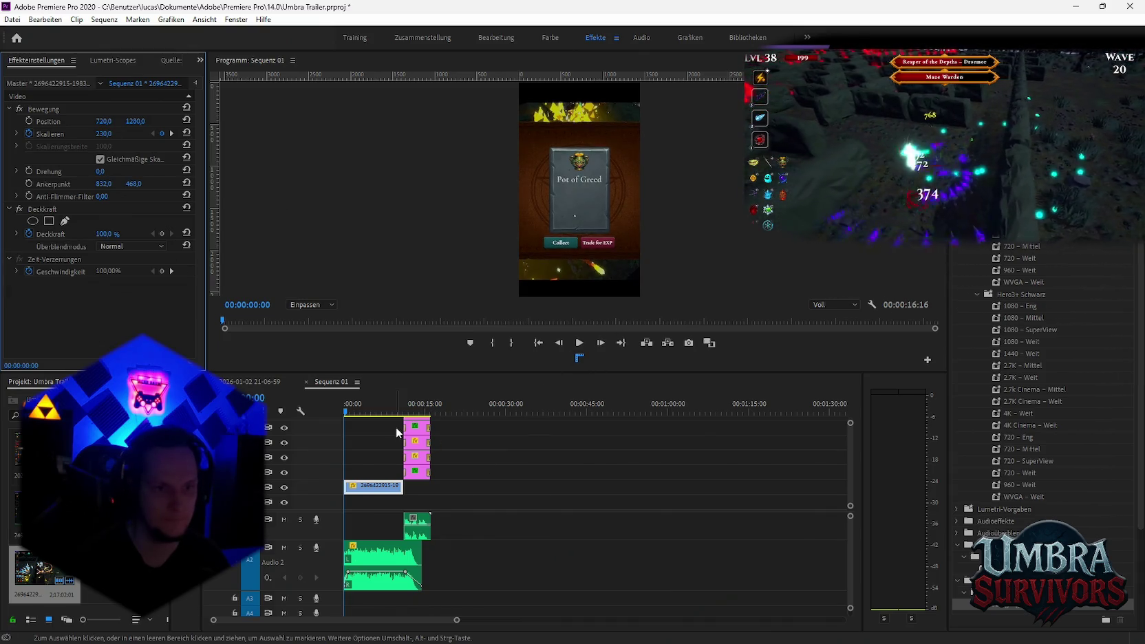
Add a transition from Effects to the clip's start and preview the zoom
{"action": "key", "text": "space"}
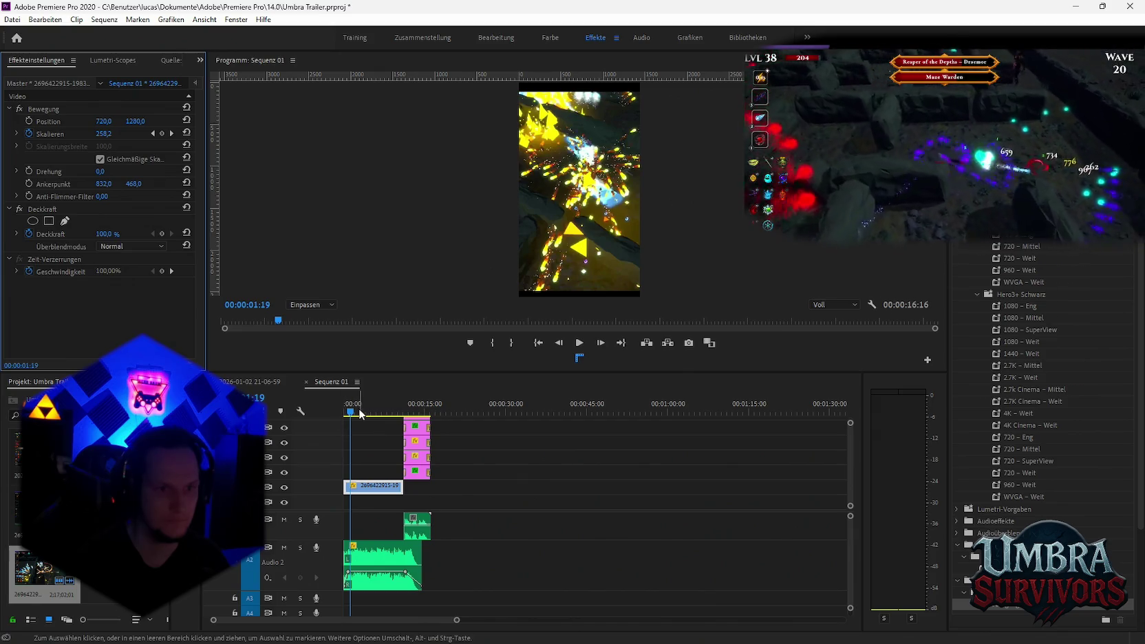
{"action": "left_click", "coordinate": [319, 418]}
{"action": "key", "text": "Home"}
{"action": "left_click_drag", "start_coordinate": [990, 557], "coordinate": [353, 492]}
{"action": "key", "text": "space"}
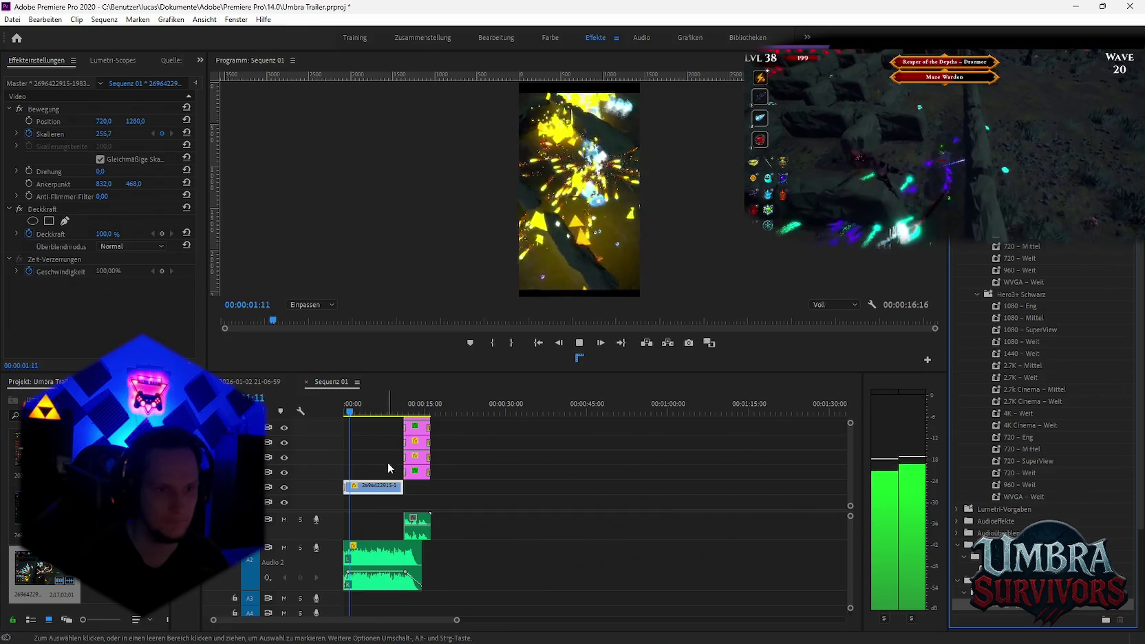
{"action": "key", "text": "space"}
{"action": "scroll", "coordinate": [365, 492], "scroll_direction": "up", "scroll_amount": 4}
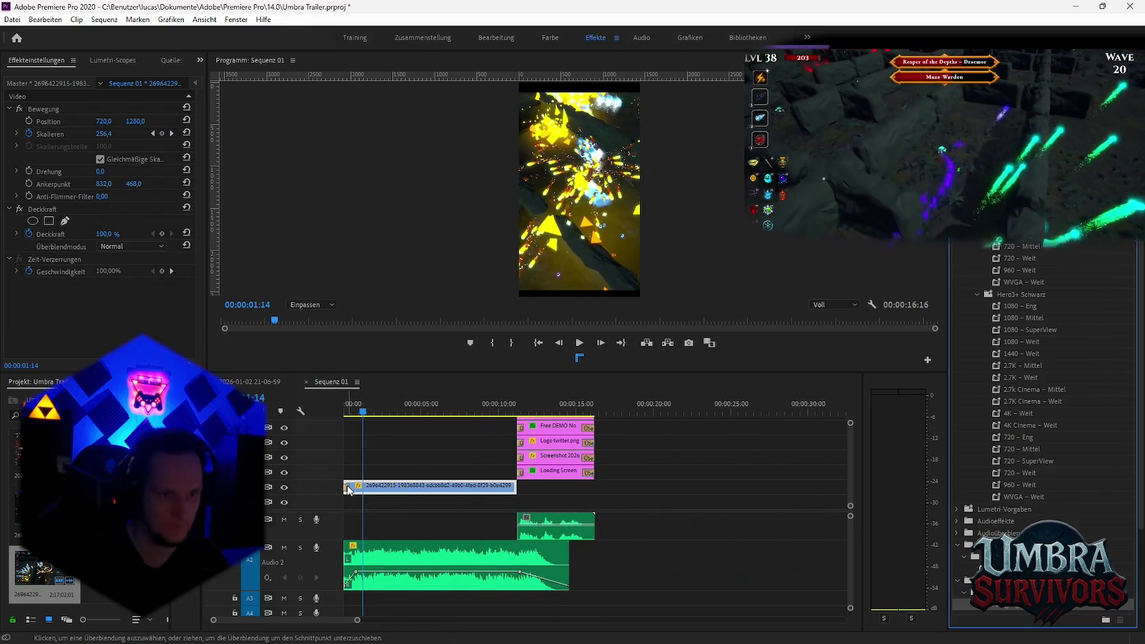
Adjust the Übergang zu Schwarz transition's length and preview the opening
{"action": "left_click", "coordinate": [349, 487]}
{"action": "left_click_drag", "start_coordinate": [349, 491], "coordinate": [355, 494]}
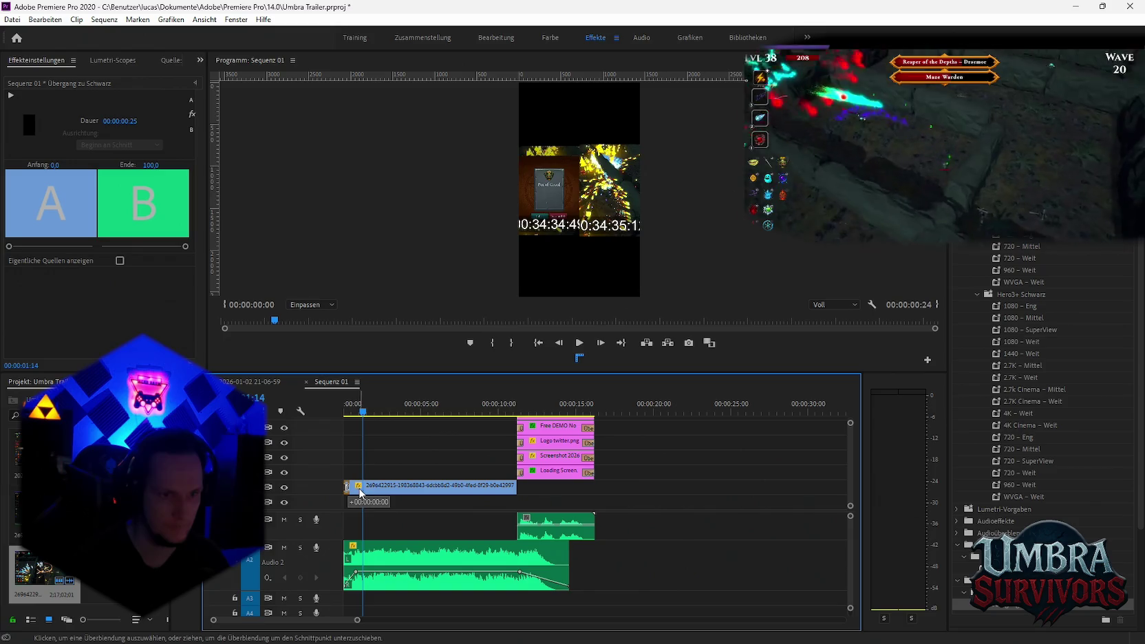
{"action": "left_click", "coordinate": [111, 121]}
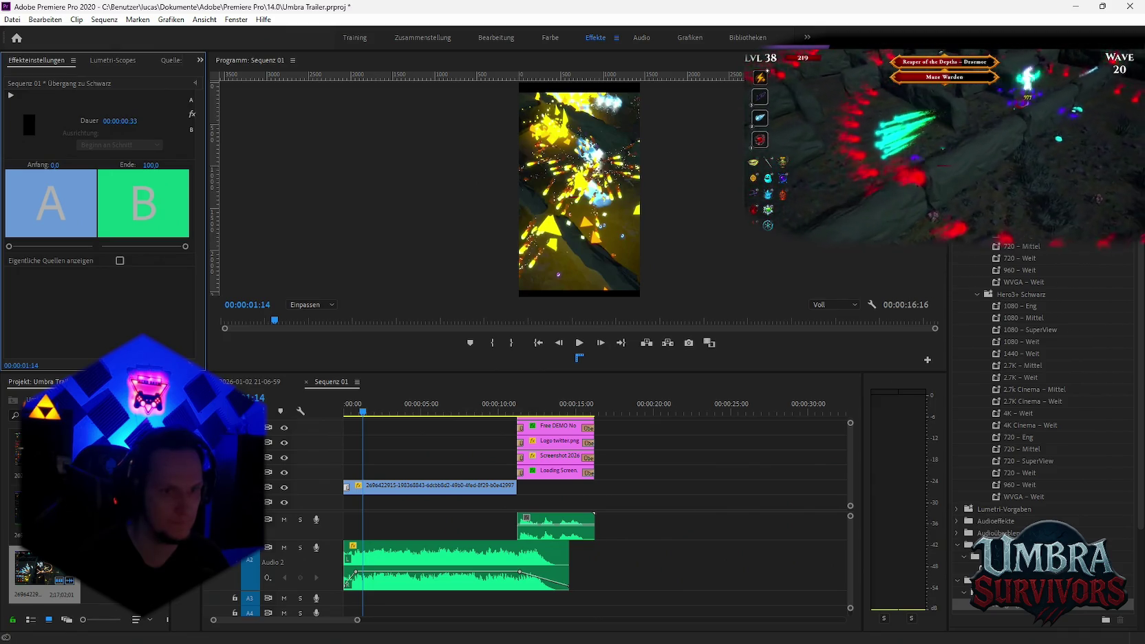
{"action": "left_click", "coordinate": [302, 411]}
{"action": "key", "text": "Home"}
{"action": "key", "text": "space"}
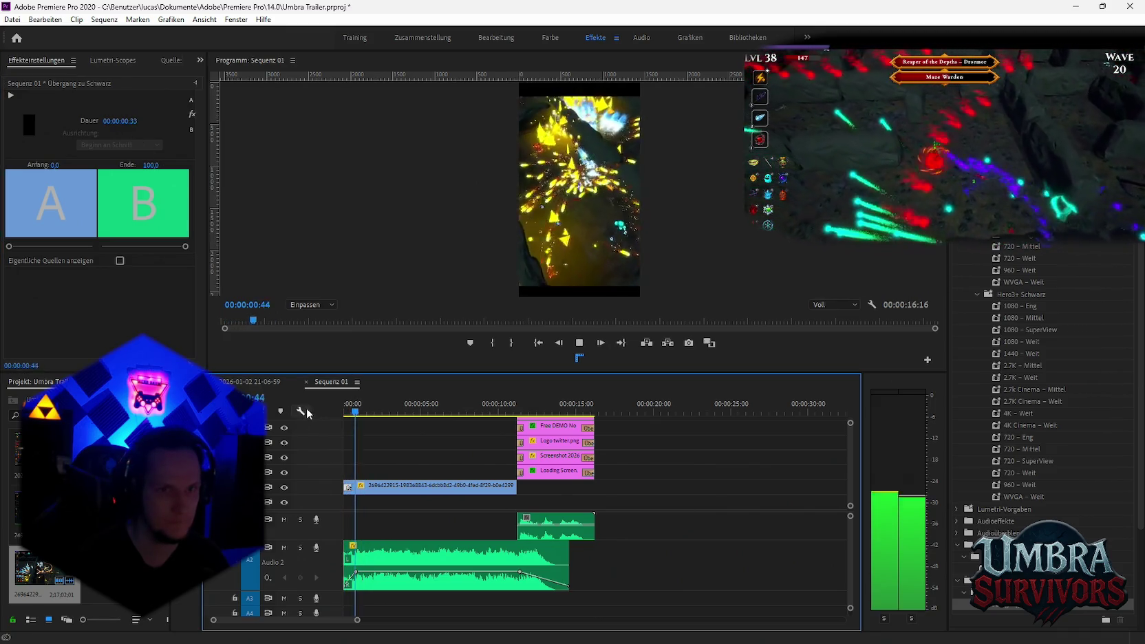
{"action": "key", "text": "space"}
Try Skalieren 230 on the second keyframe, then undo back to 275
{"action": "left_click", "coordinate": [385, 487]}
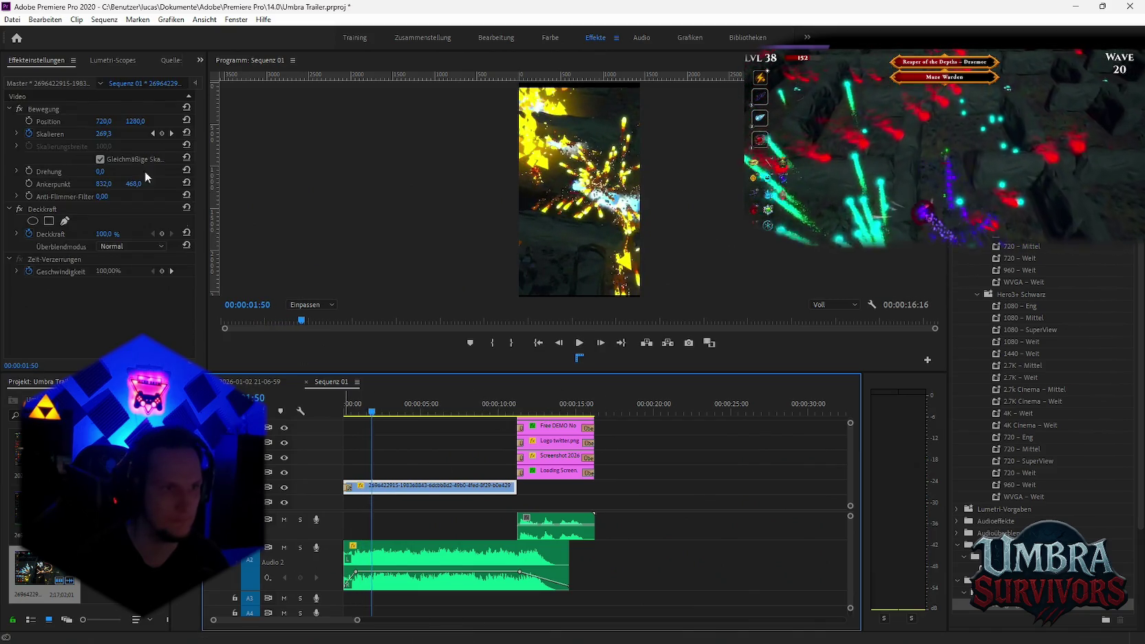
{"action": "left_click", "coordinate": [171, 134]}
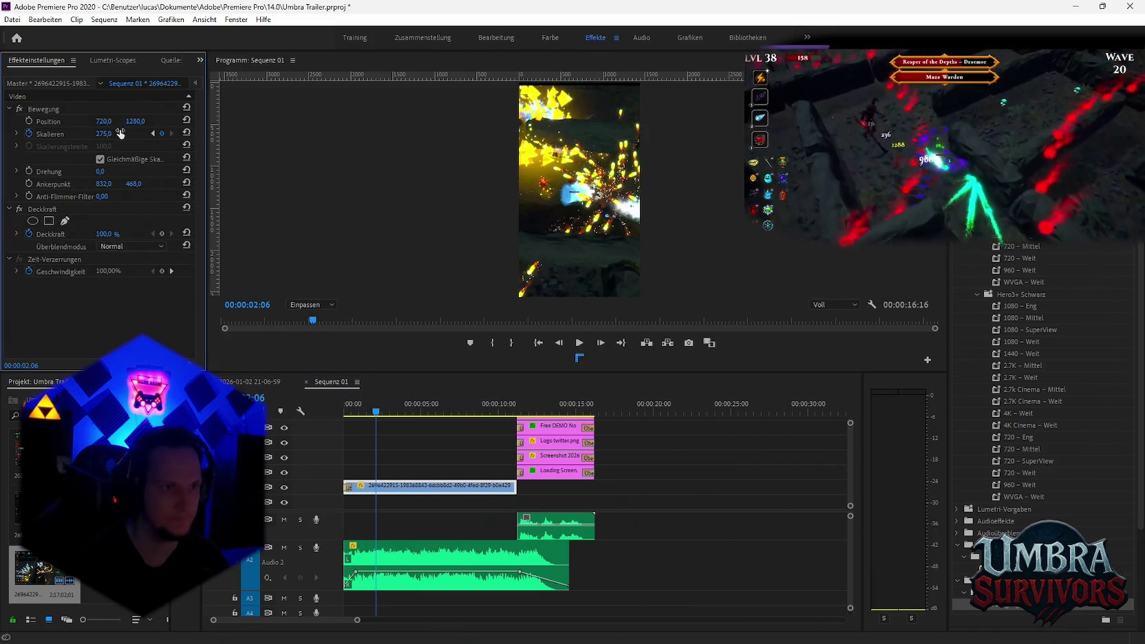
{"action": "type", "text": "230"}
{"action": "key", "text": "Return"}
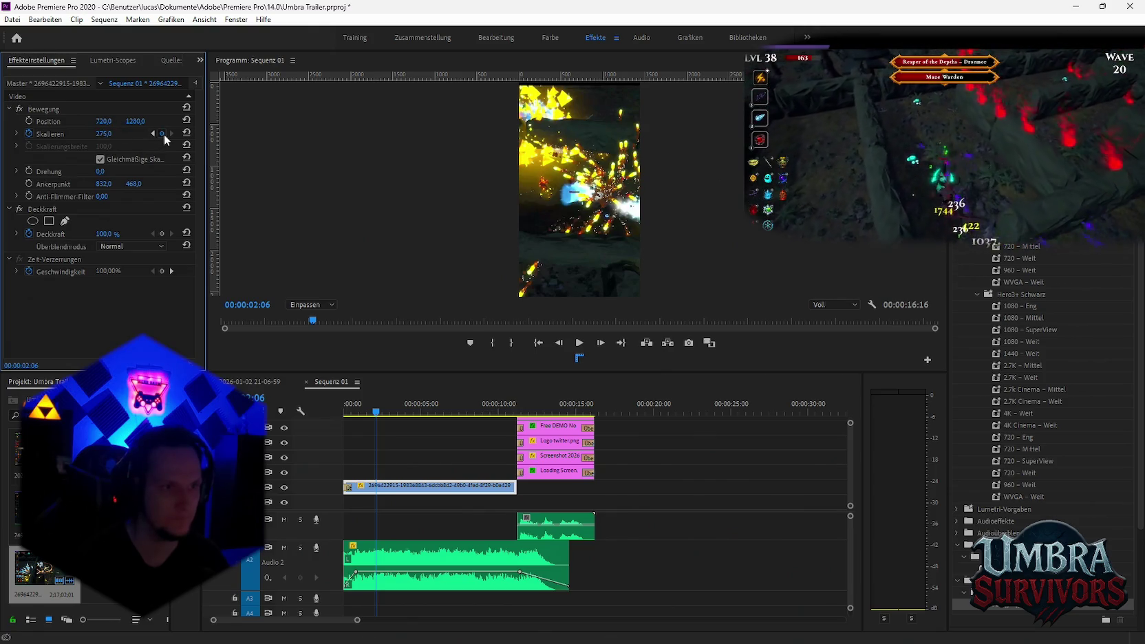
{"action": "left_click", "coordinate": [389, 413]}
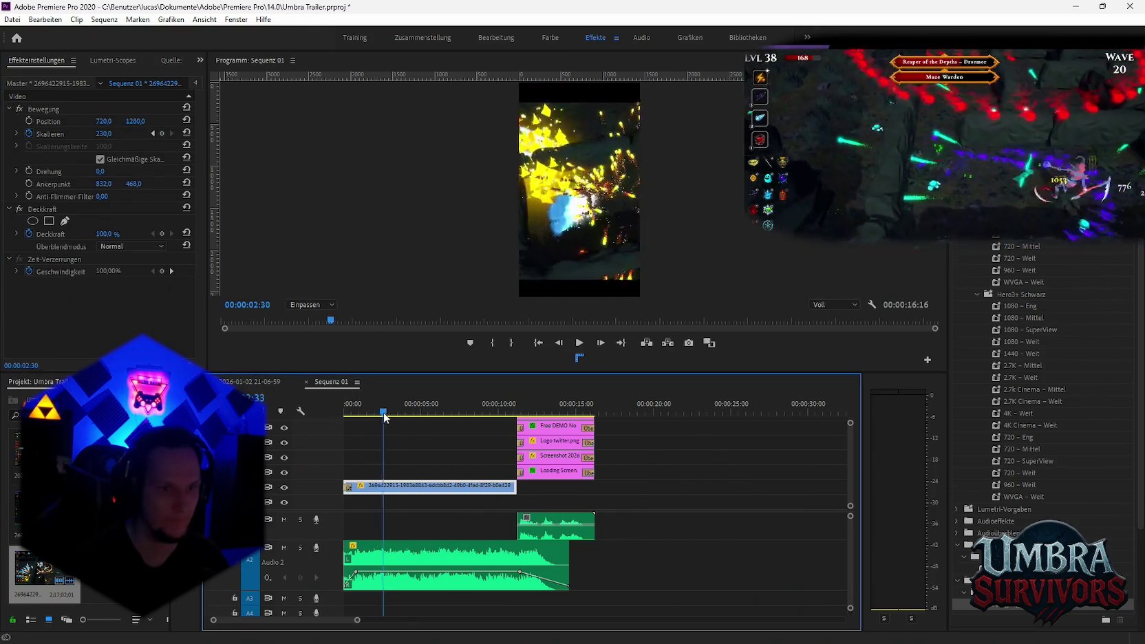
{"action": "key", "text": "ctrl+z"}
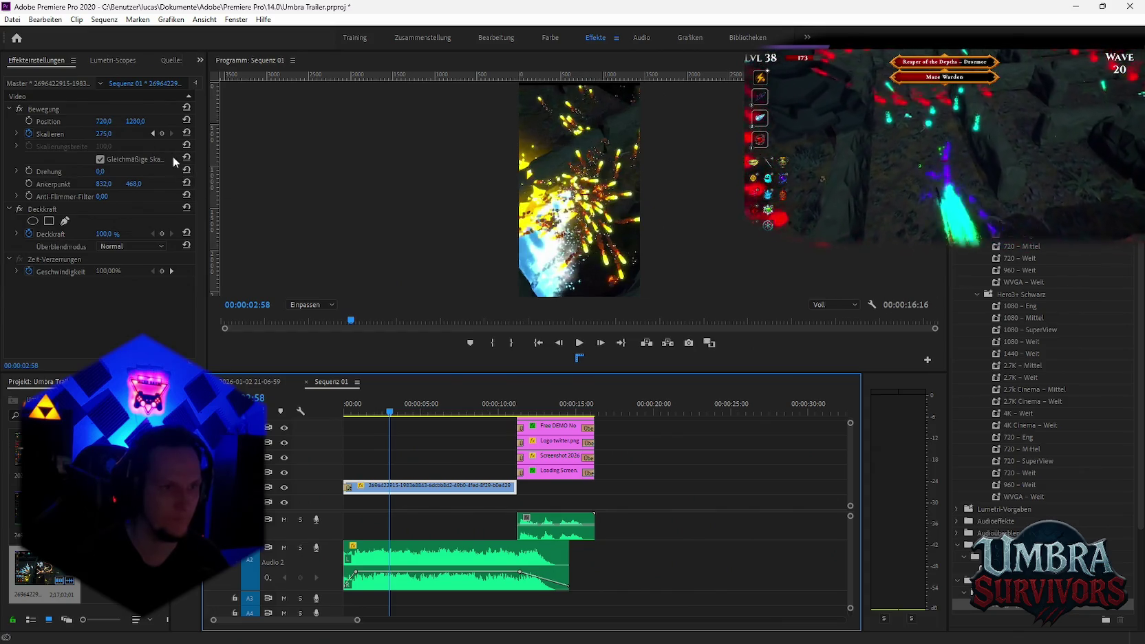
{"action": "left_click", "coordinate": [163, 141]}
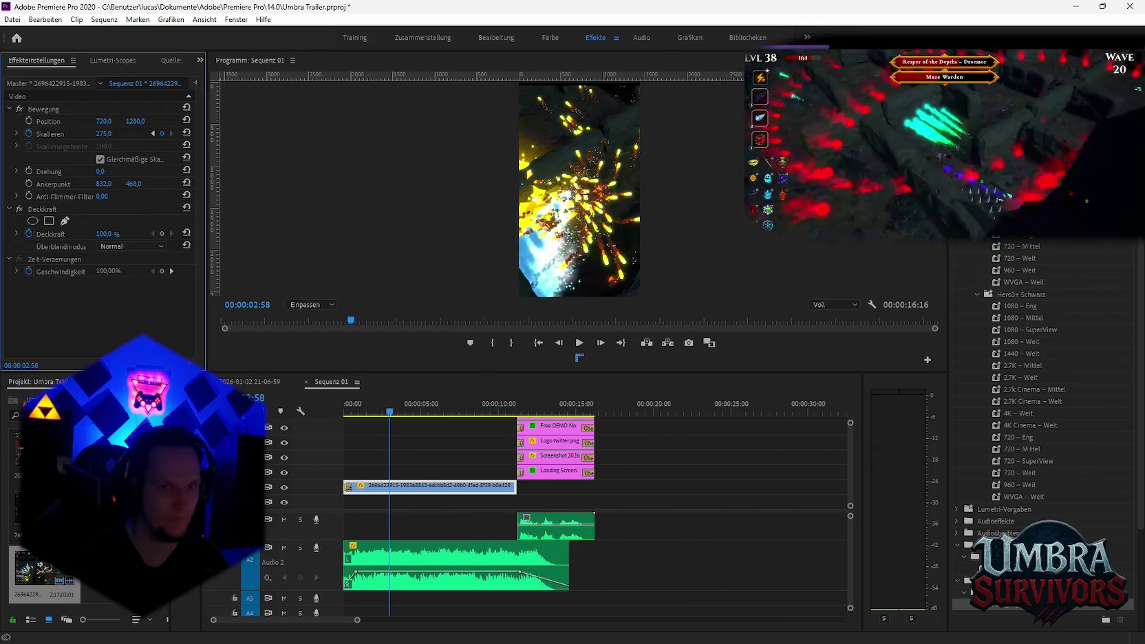
{"action": "left_click_drag", "start_coordinate": [103, 133], "coordinate": [250, 267]}
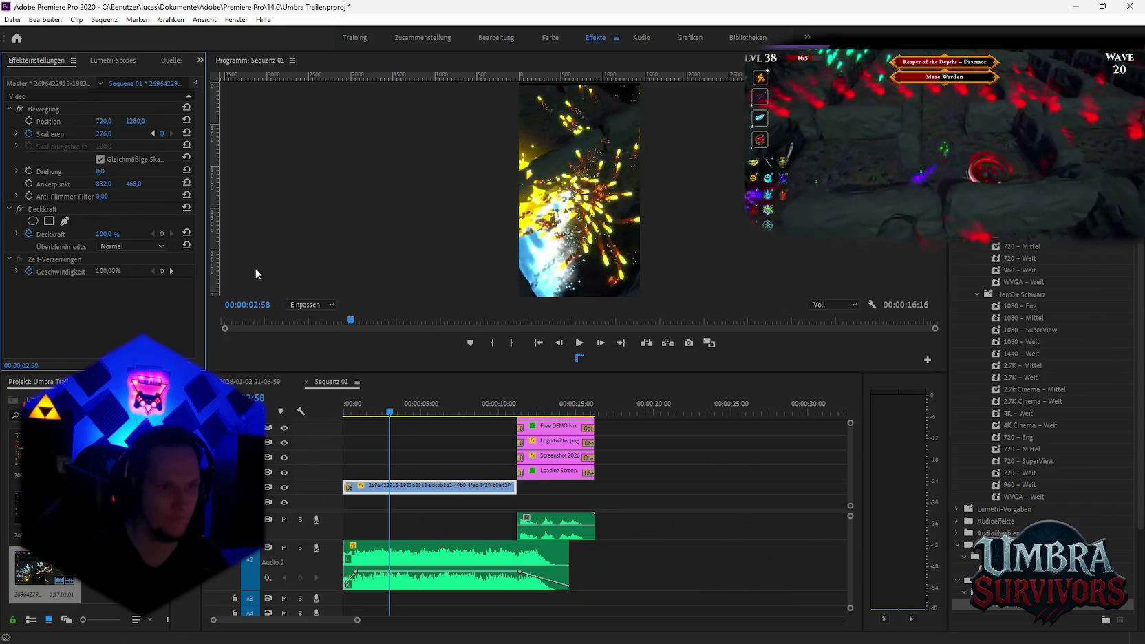
Step through the scale keyframes and play the short to the Free DEMO Now! end card
{"action": "key", "text": "space"}
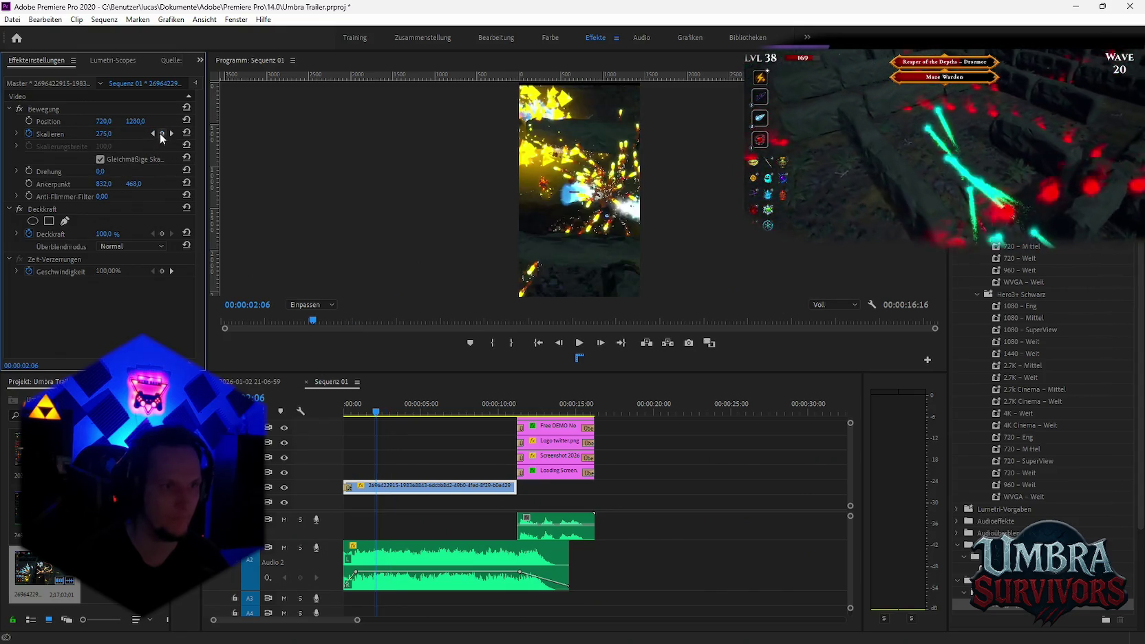
{"action": "left_click", "coordinate": [173, 133]}
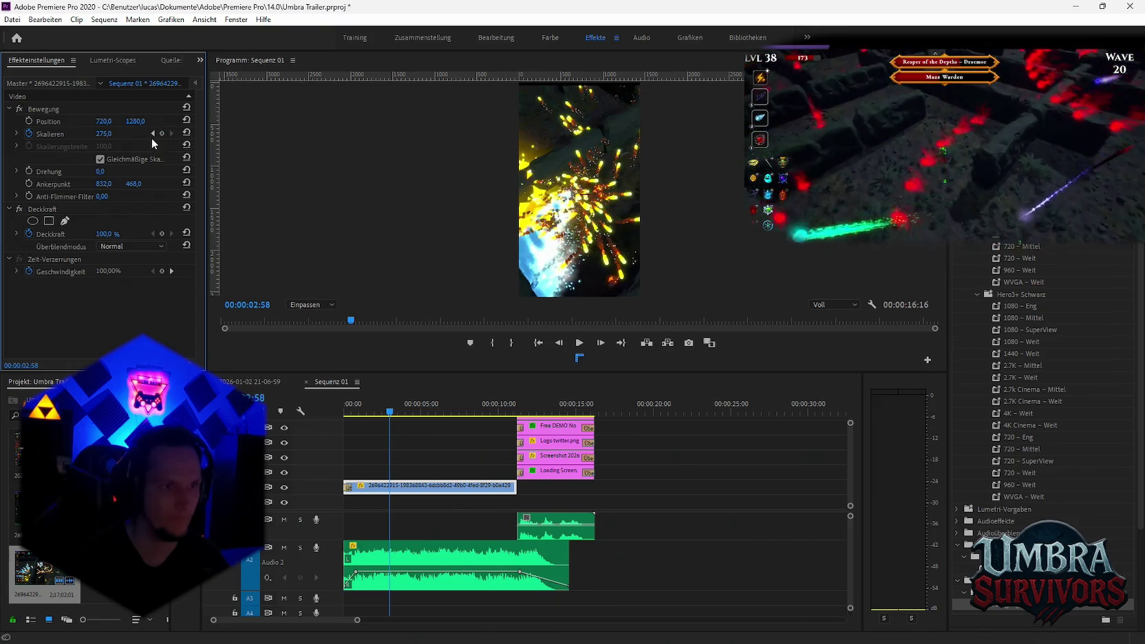
{"action": "left_click", "coordinate": [152, 134]}
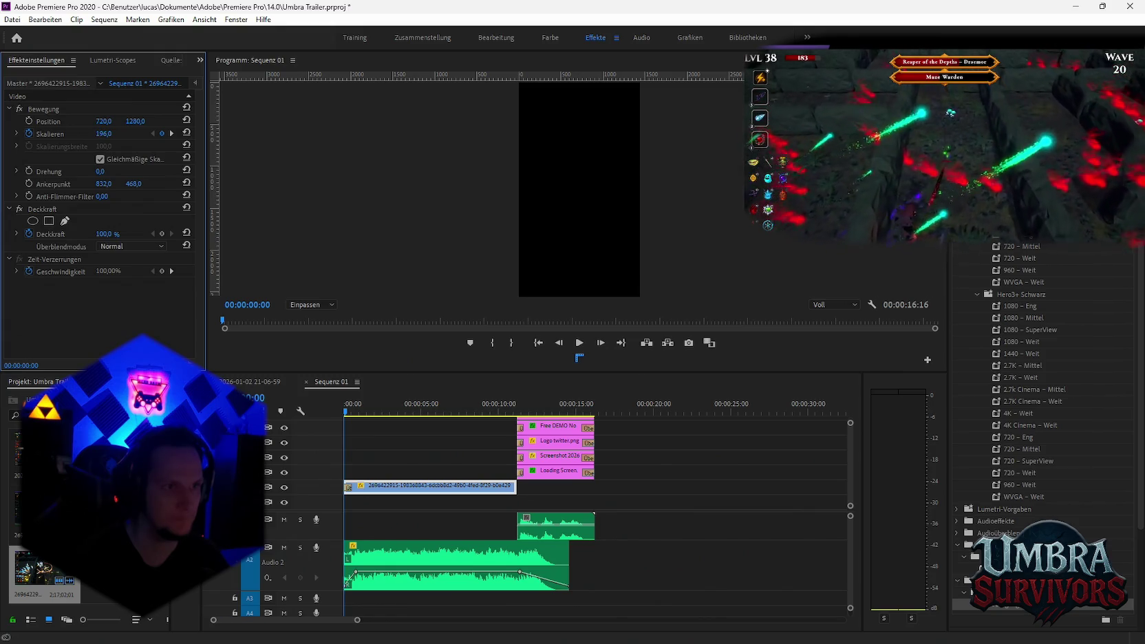
{"action": "key", "text": "space"}
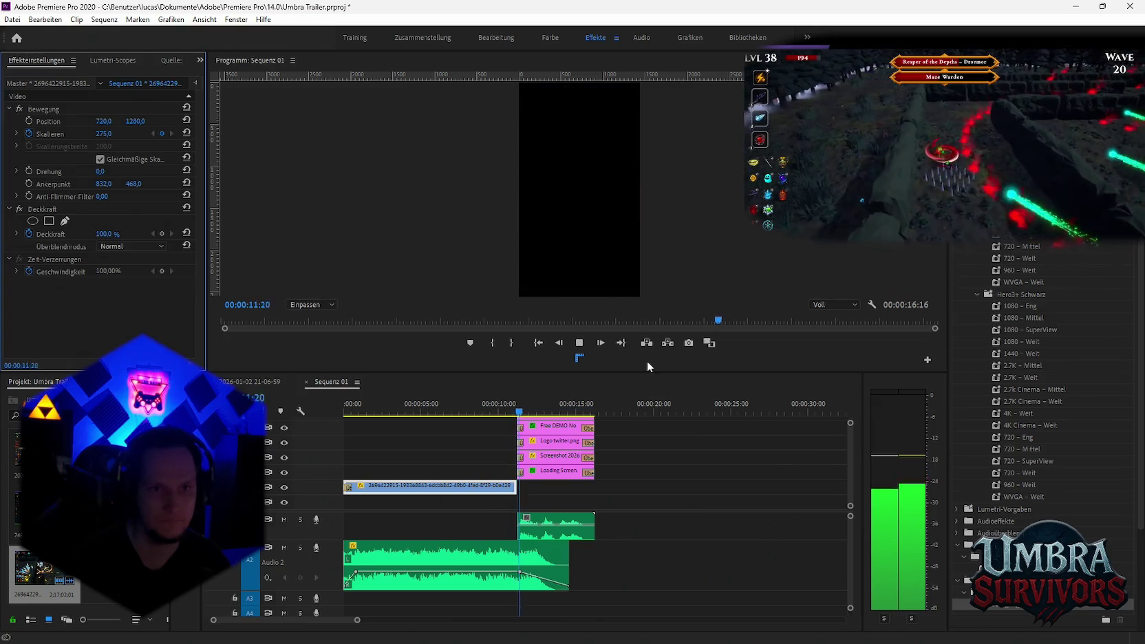
{"action": "key", "text": "space"}
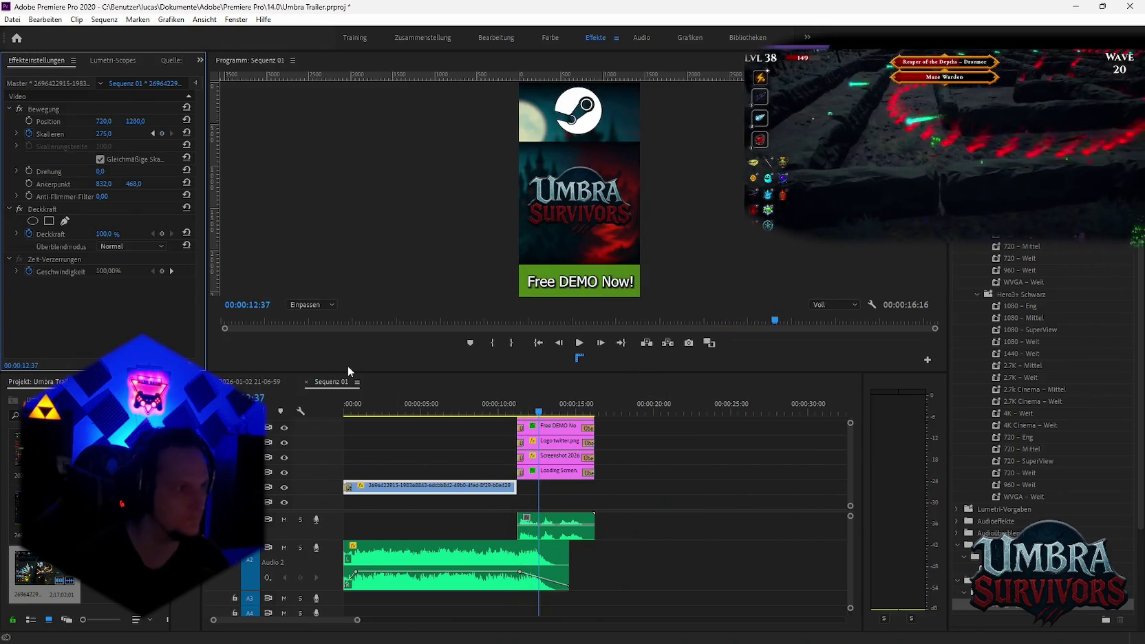
{"action": "left_click", "coordinate": [9, 19]}
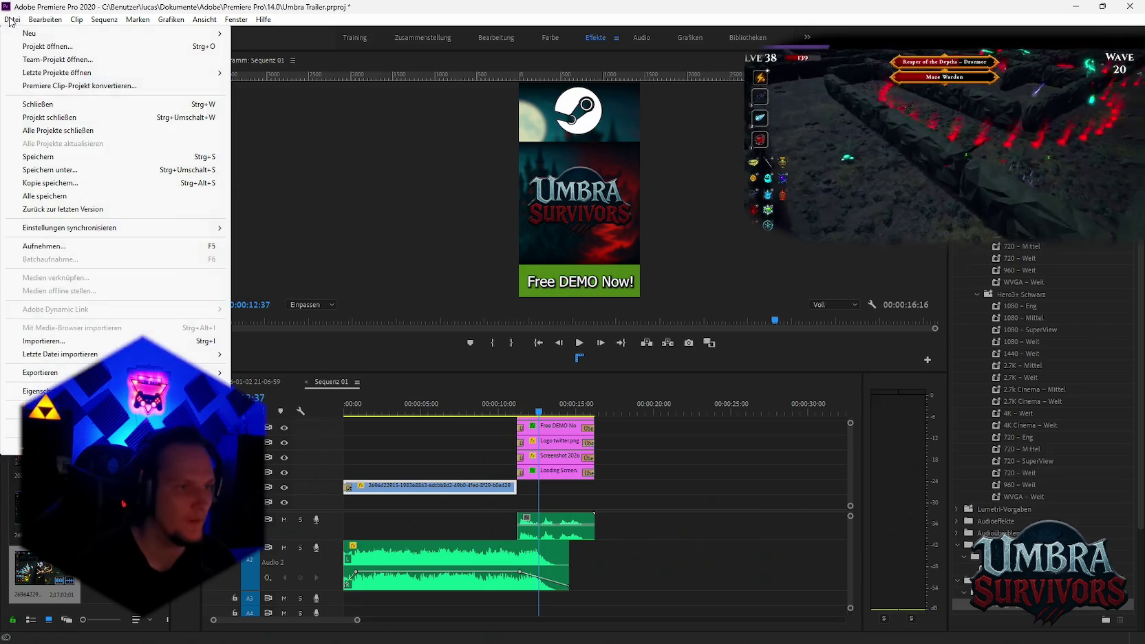
Export the sequence as media and bring up Media Encoder's queue of finished shorts
{"action": "mouse_move", "coordinate": [54, 372]}
{"action": "left_click", "coordinate": [282, 373]}
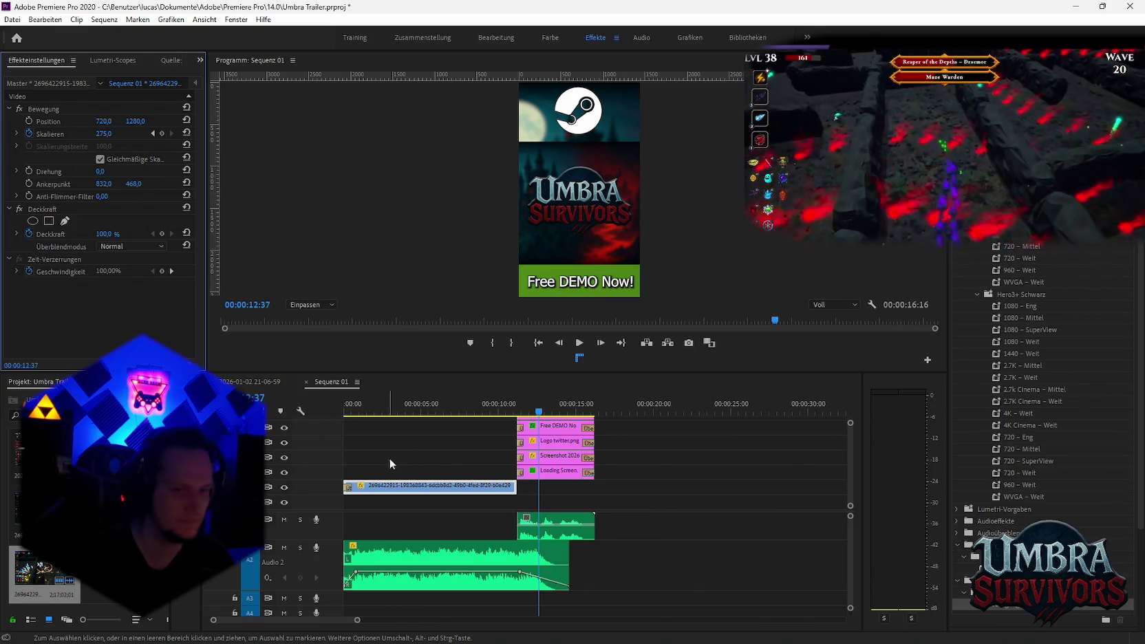
{"action": "left_click", "coordinate": [12, 19]}
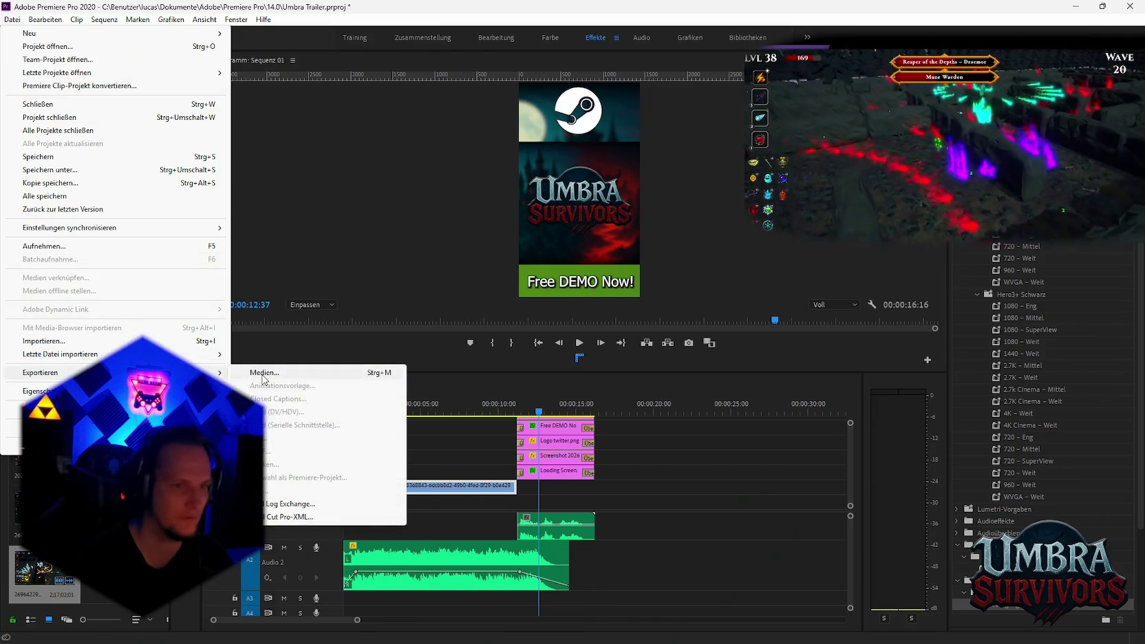
{"action": "left_click", "coordinate": [351, 382]}
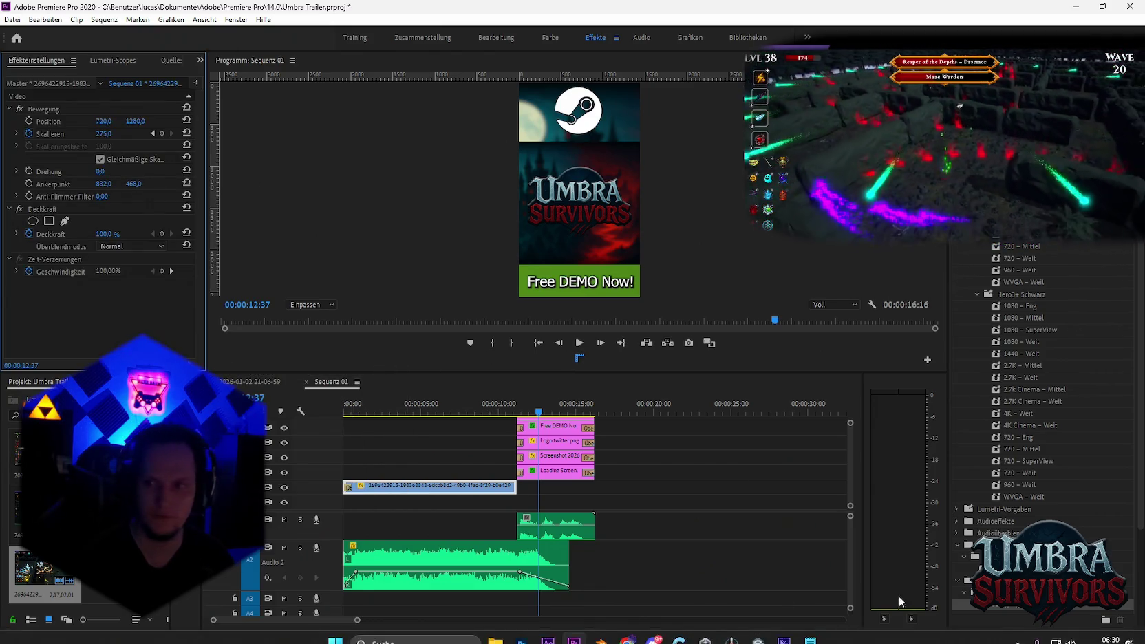
{"action": "mouse_move", "coordinate": [757, 630]}
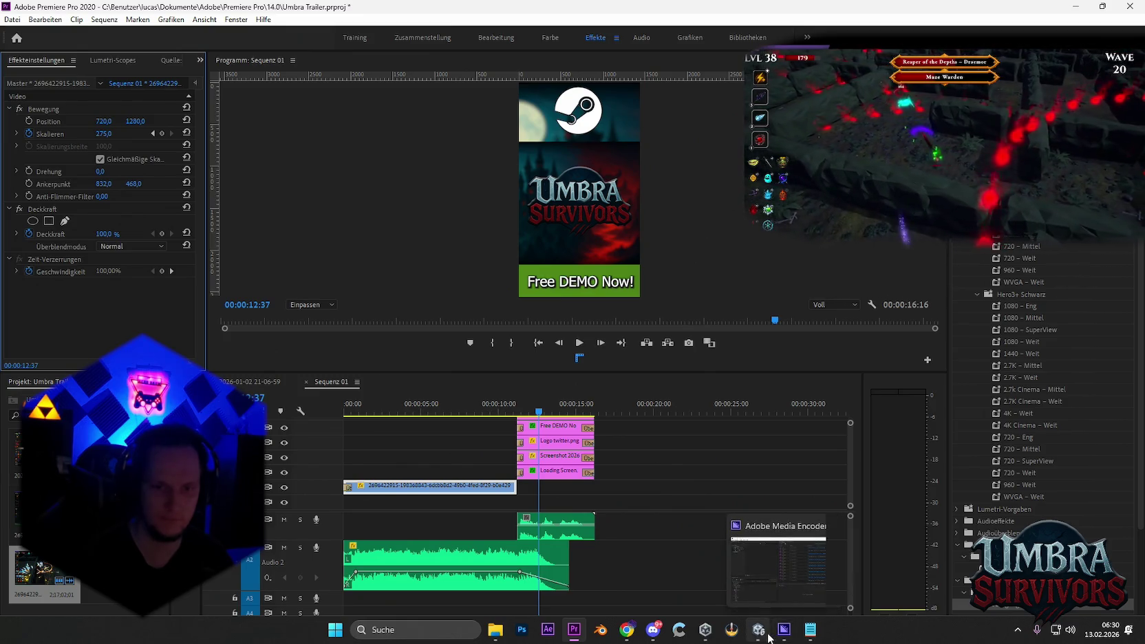
{"action": "left_click", "coordinate": [784, 571]}
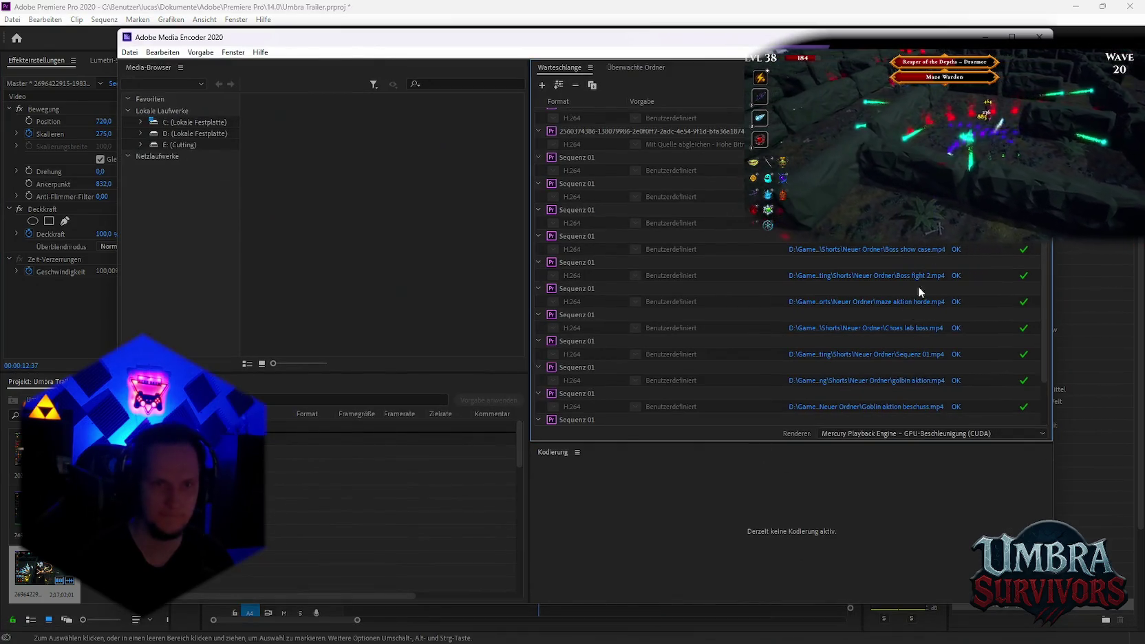
Minimize Media Encoder to show Premiere's Sequenz 01 at its end card
{"action": "left_click", "coordinate": [124, 247]}
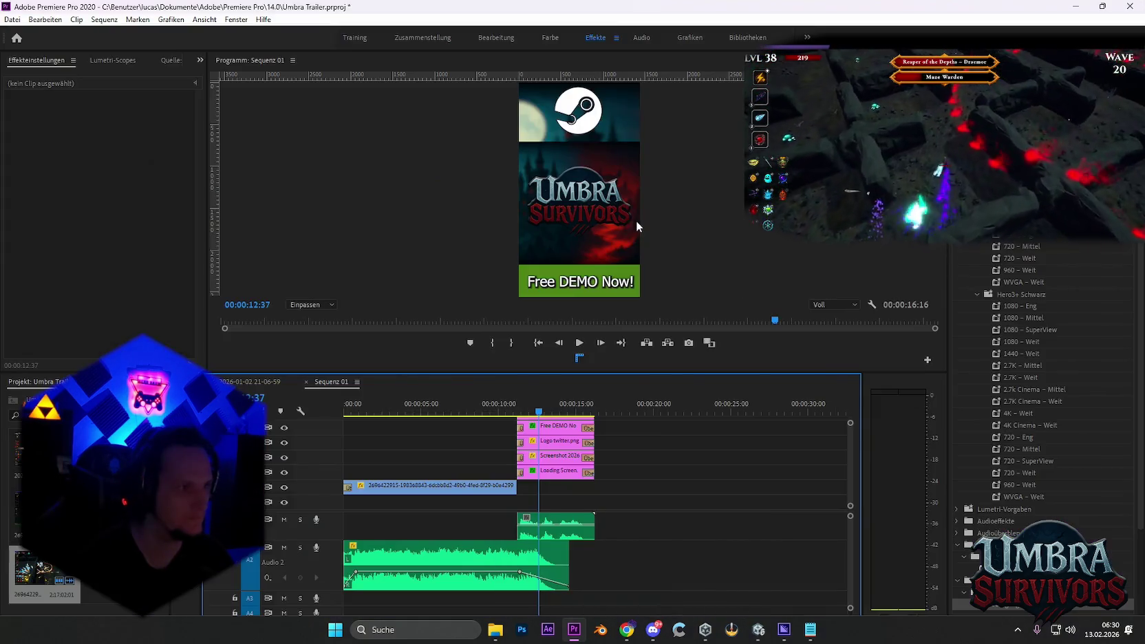
Open the Export Media settings for Sequenz 01 and the Ausgabename save dialog
{"action": "left_click", "coordinate": [12, 19]}
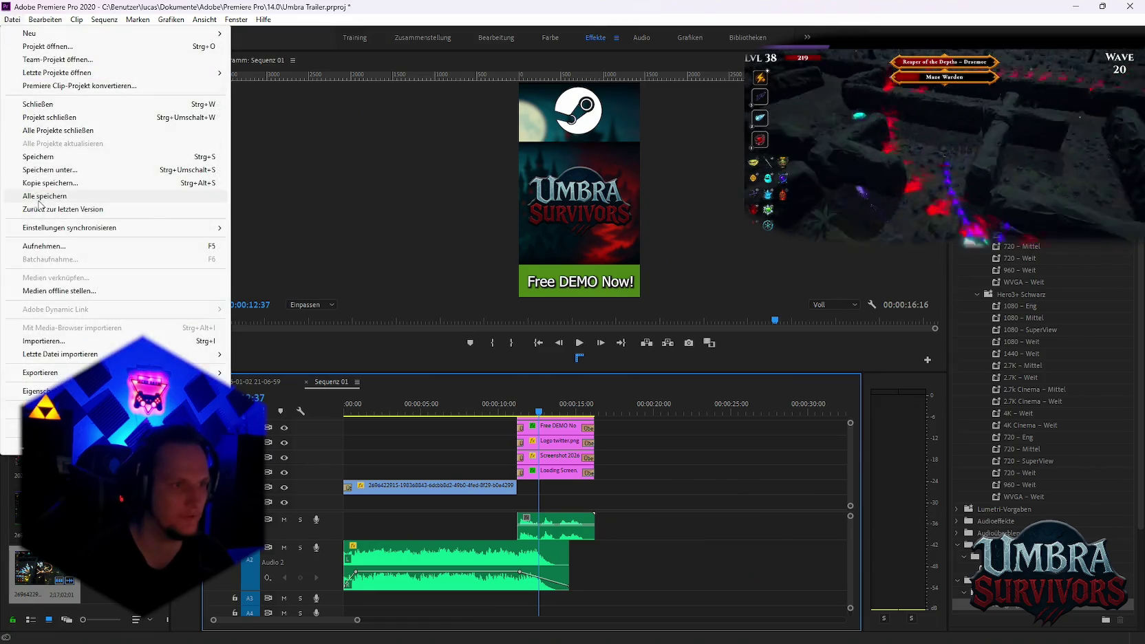
{"action": "left_click", "coordinate": [258, 373]}
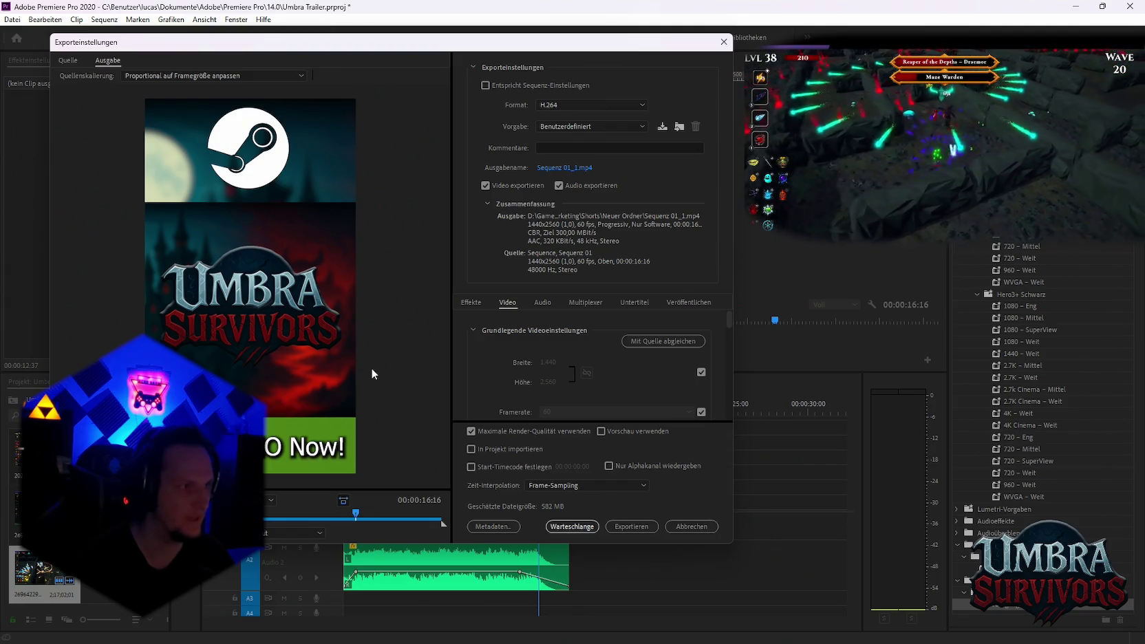
{"action": "left_click", "coordinate": [565, 168]}
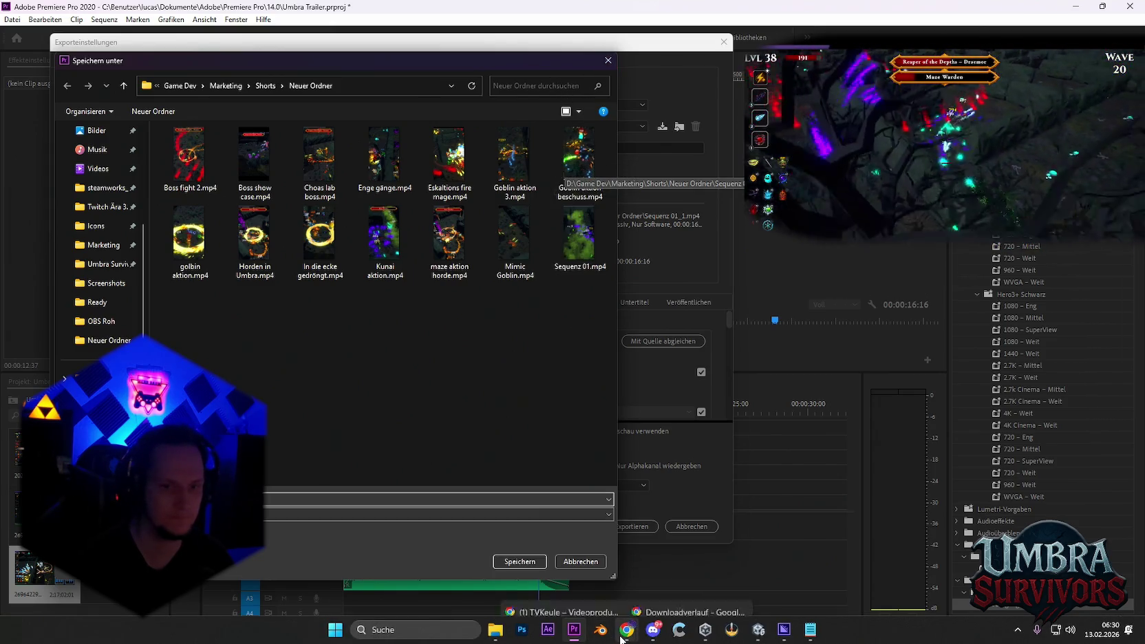
{"action": "mouse_move", "coordinate": [626, 629]}
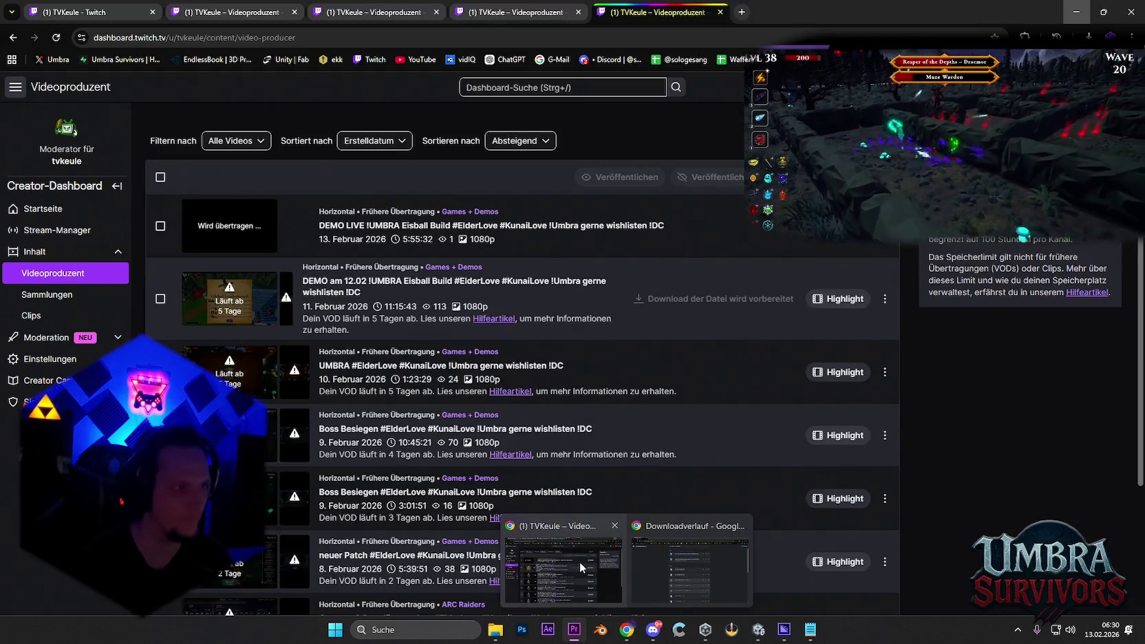
Reload Twitch's Videoproduzent list in Chrome and open the top DEMO LIVE broadcast in the Highlighter
{"action": "left_click", "coordinate": [581, 567]}
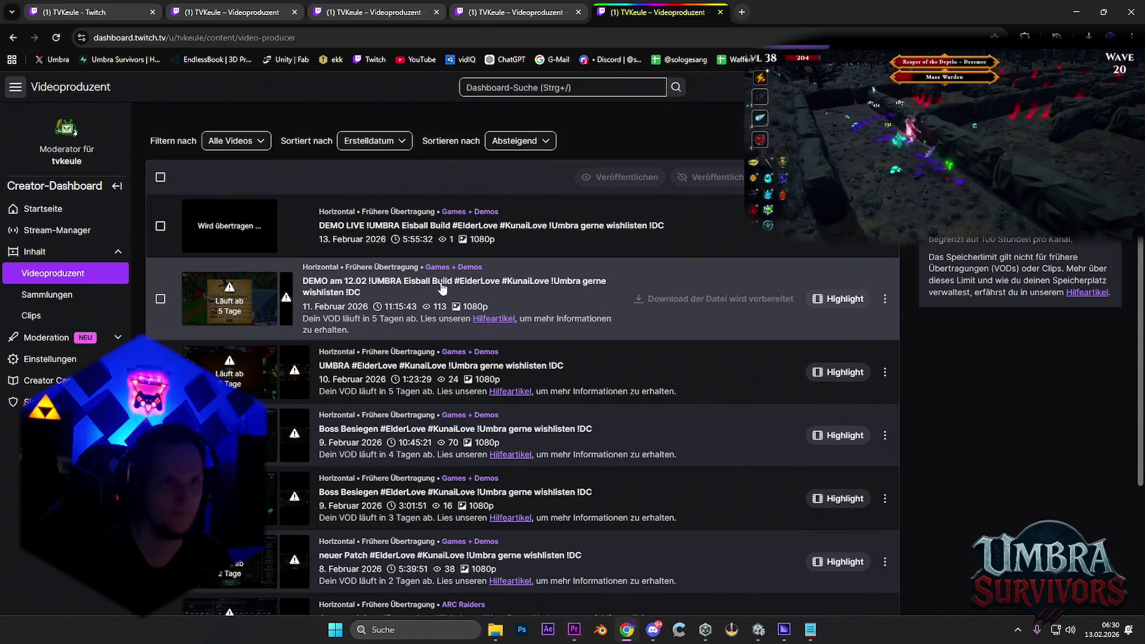
{"action": "left_click", "coordinate": [56, 37]}
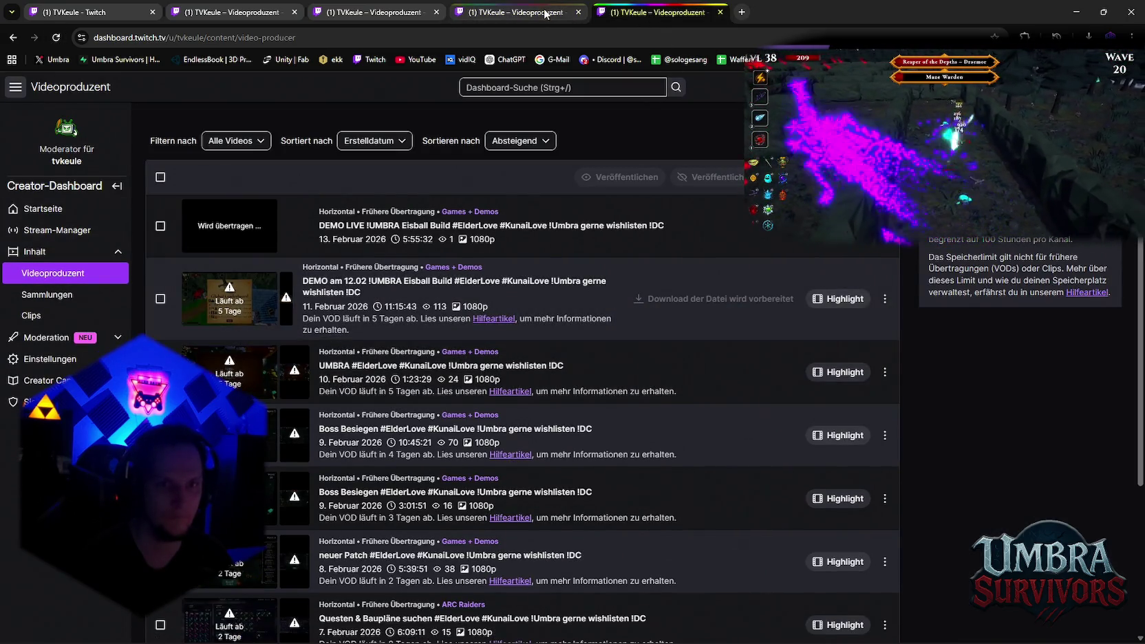
{"action": "scroll", "coordinate": [598, 358], "scroll_direction": "down", "scroll_amount": 1}
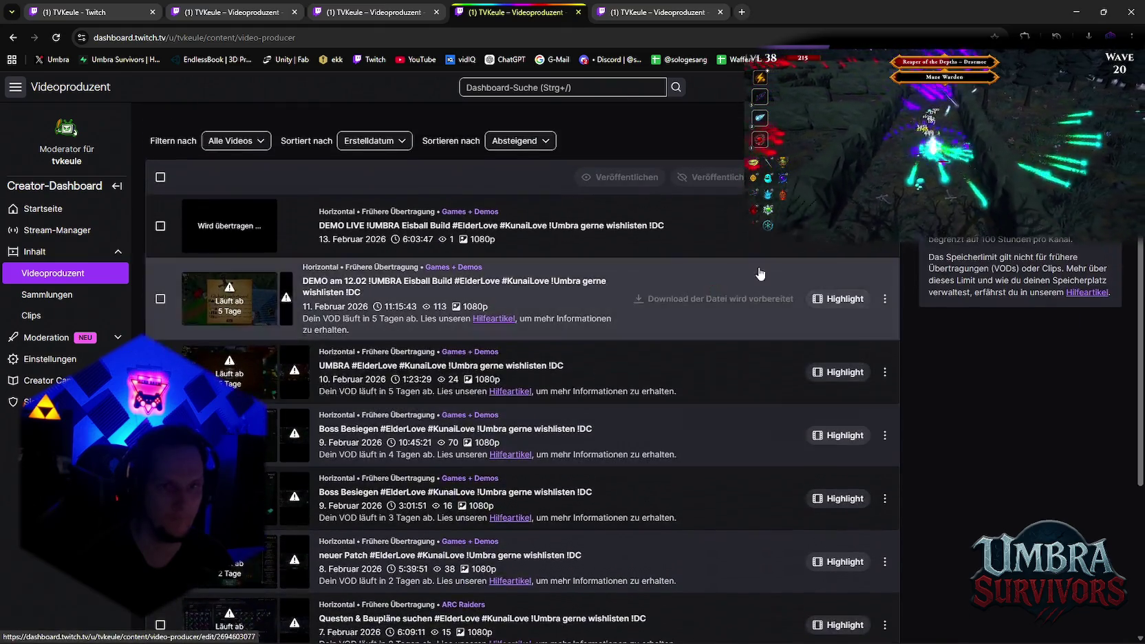
{"action": "left_click", "coordinate": [837, 292]}
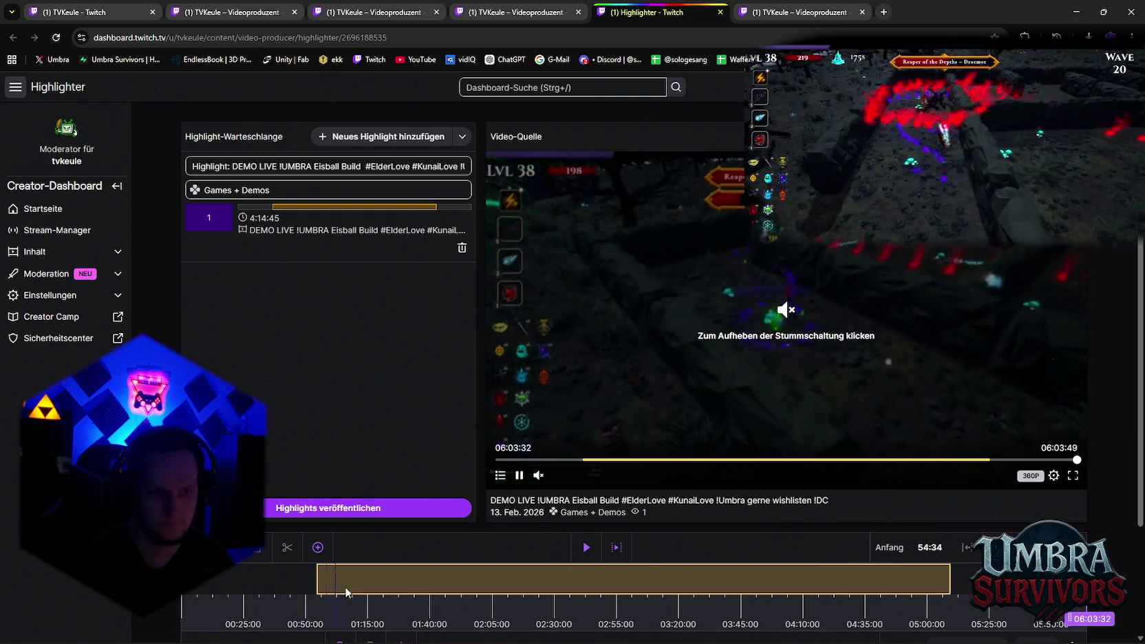
Extend the highlight's end to the stream's end and drag its start trim handle earlier
{"action": "left_click_drag", "start_coordinate": [317, 577], "coordinate": [846, 578]}
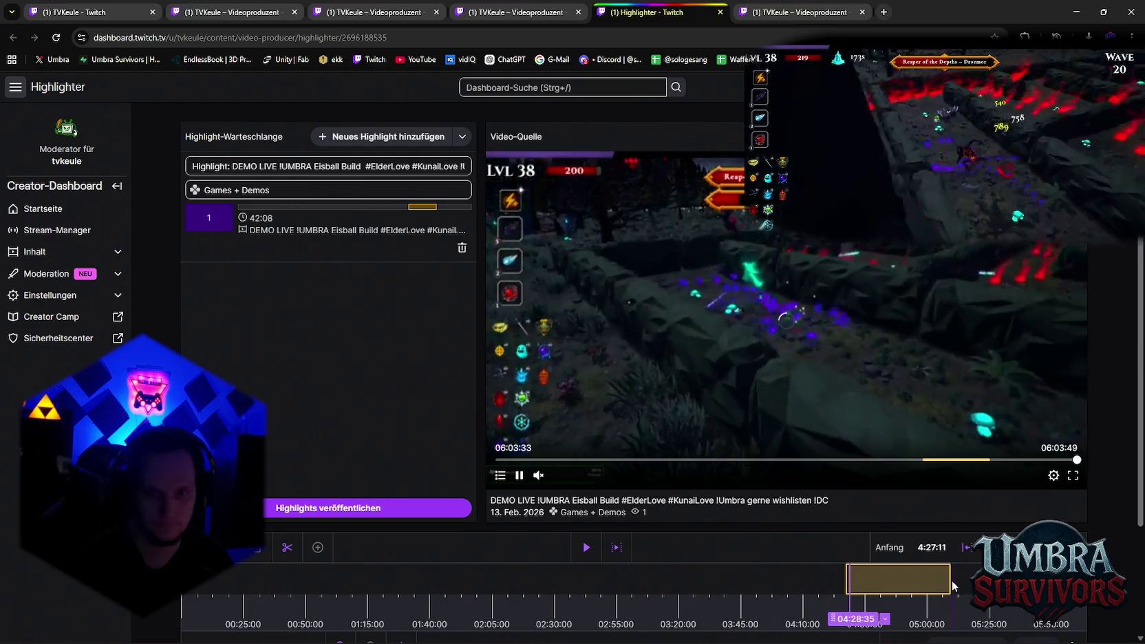
{"action": "left_click_drag", "start_coordinate": [948, 584], "coordinate": [1085, 584]}
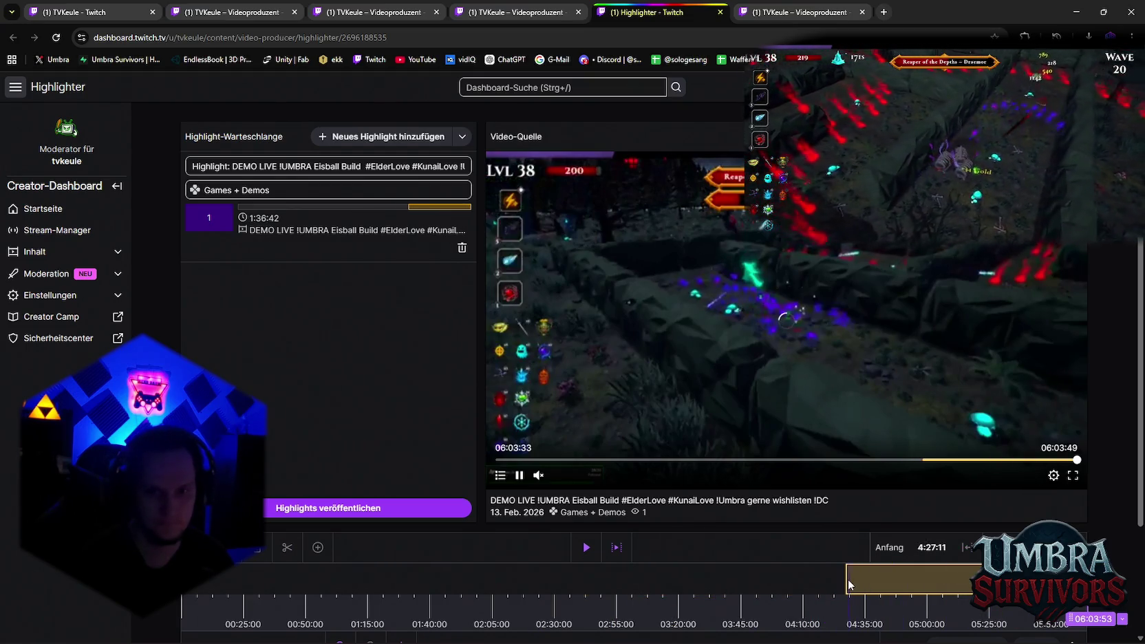
{"action": "mouse_move", "coordinate": [847, 578]}
{"action": "left_mouse_down"}
{"action": "mouse_move", "coordinate": [1014, 580]}
{"action": "mouse_move", "coordinate": [826, 589]}
{"action": "left_mouse_up"}
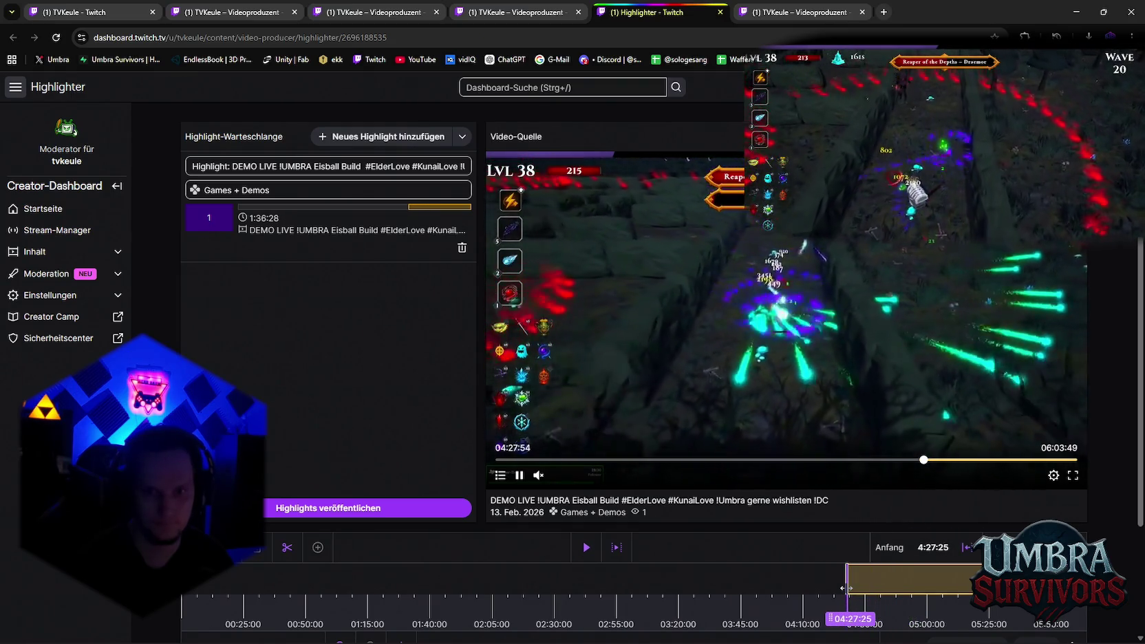
{"action": "left_click_drag", "start_coordinate": [825, 589], "coordinate": [821, 589]}
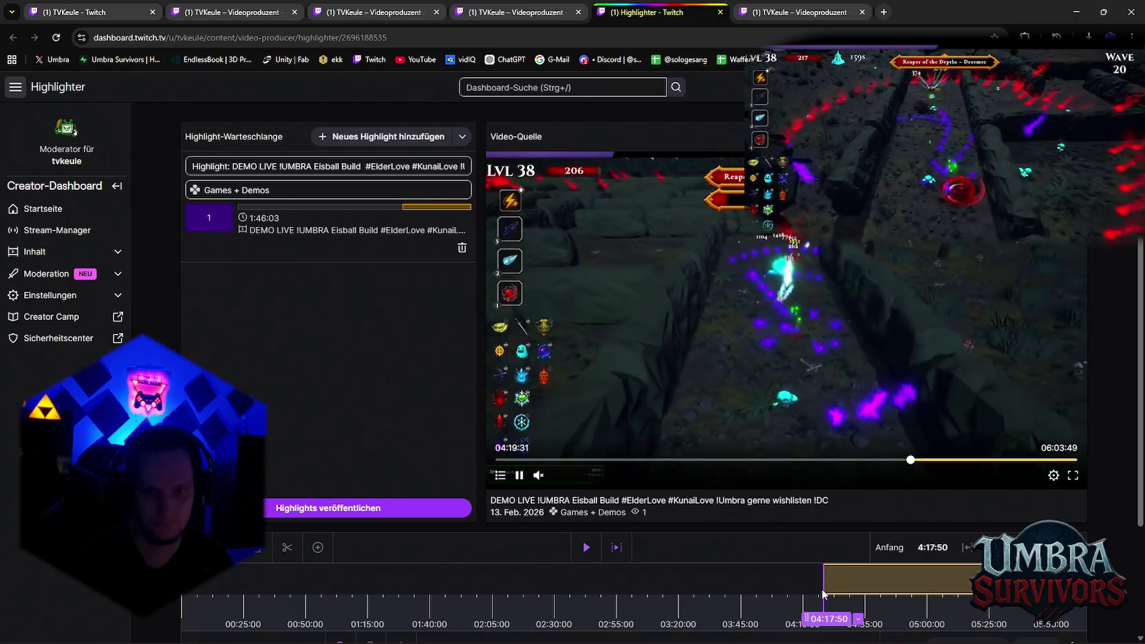
{"action": "left_click", "coordinate": [827, 586]}
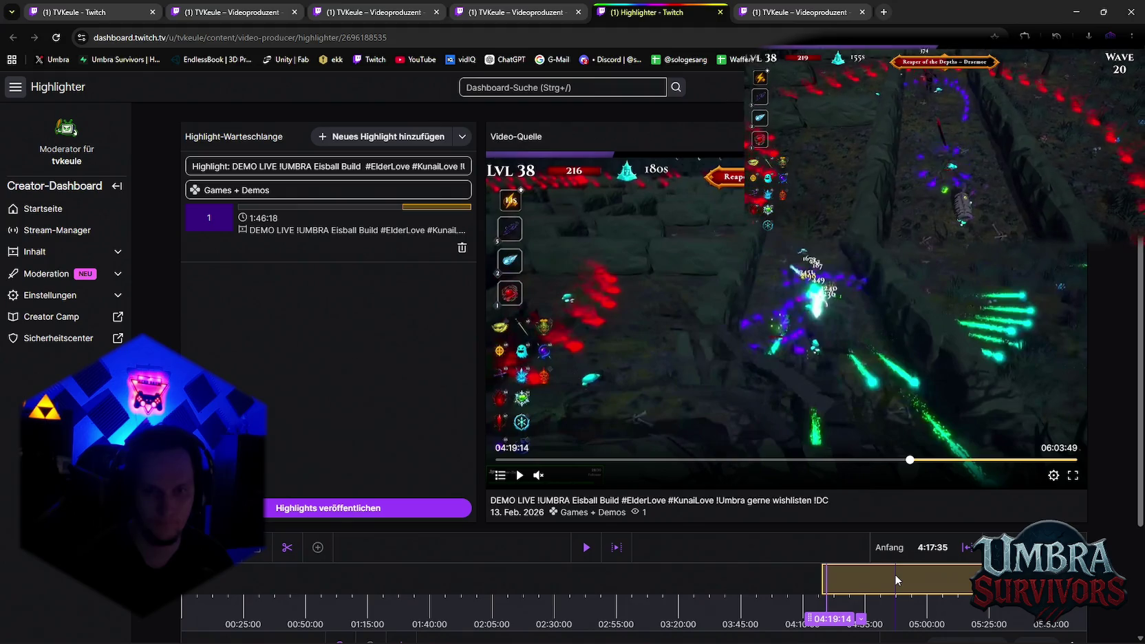
{"action": "left_click", "coordinate": [862, 584]}
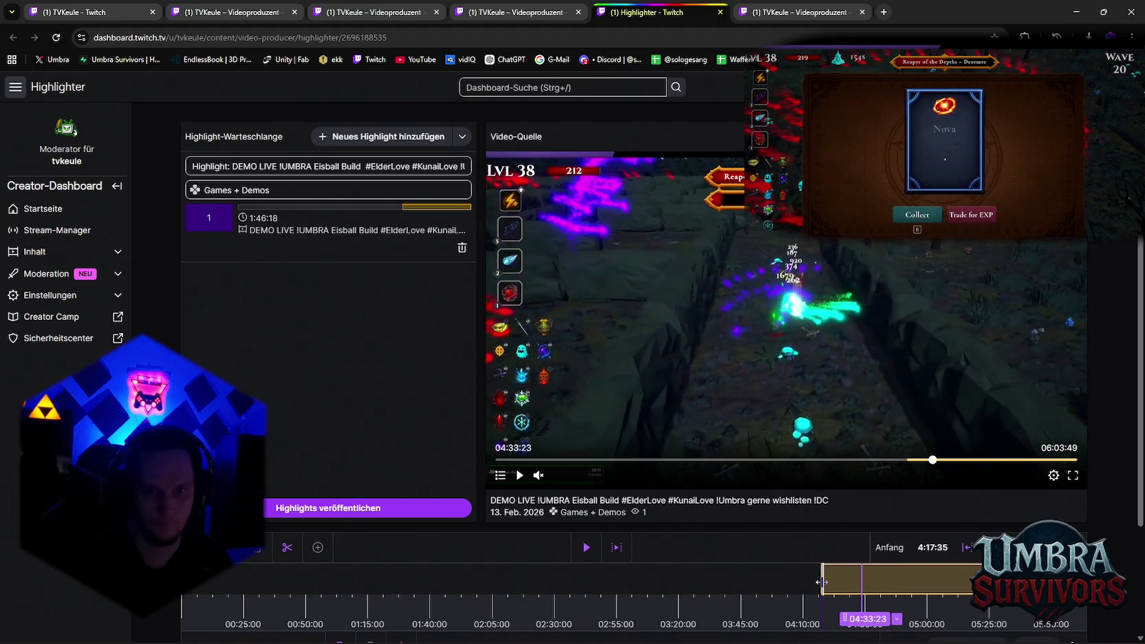
{"action": "left_click_drag", "start_coordinate": [763, 588], "coordinate": [757, 583]}
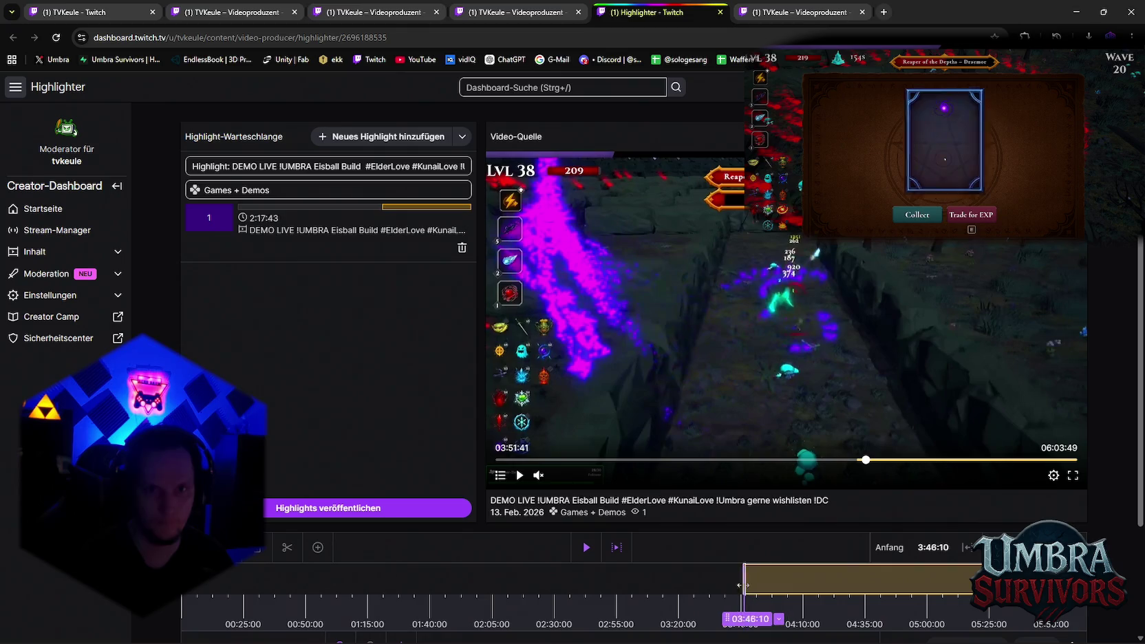
{"action": "mouse_move", "coordinate": [669, 593]}
{"action": "left_mouse_down"}
{"action": "mouse_move", "coordinate": [478, 573]}
{"action": "mouse_move", "coordinate": [408, 579]}
{"action": "left_mouse_up"}
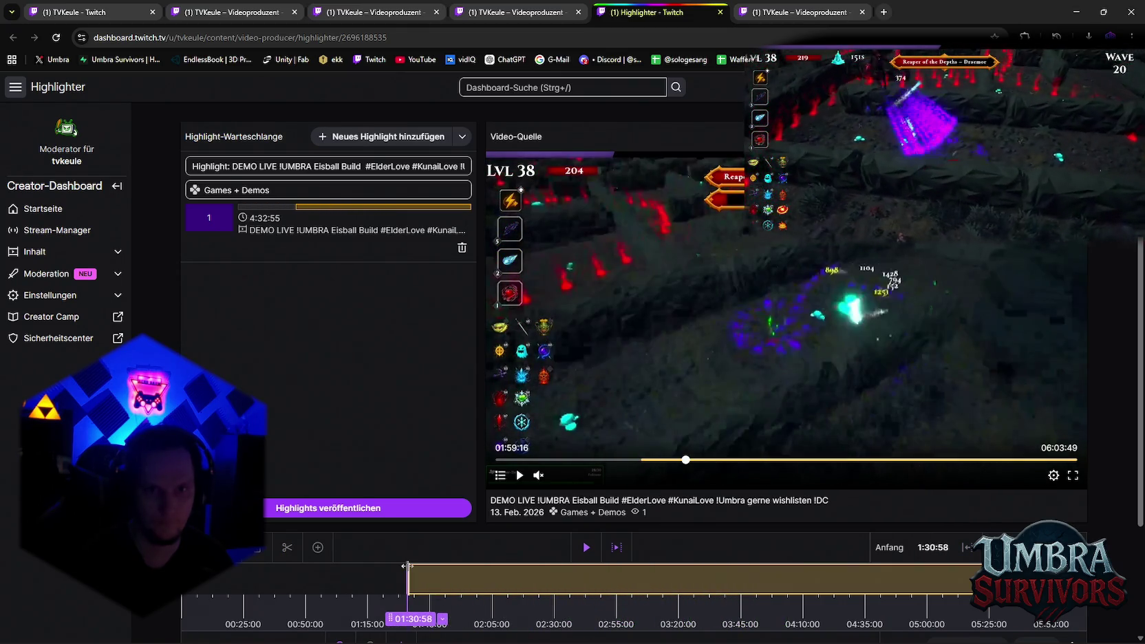
Scrub the stream timeline and set the highlight start to 4:25
{"action": "left_click", "coordinate": [424, 585]}
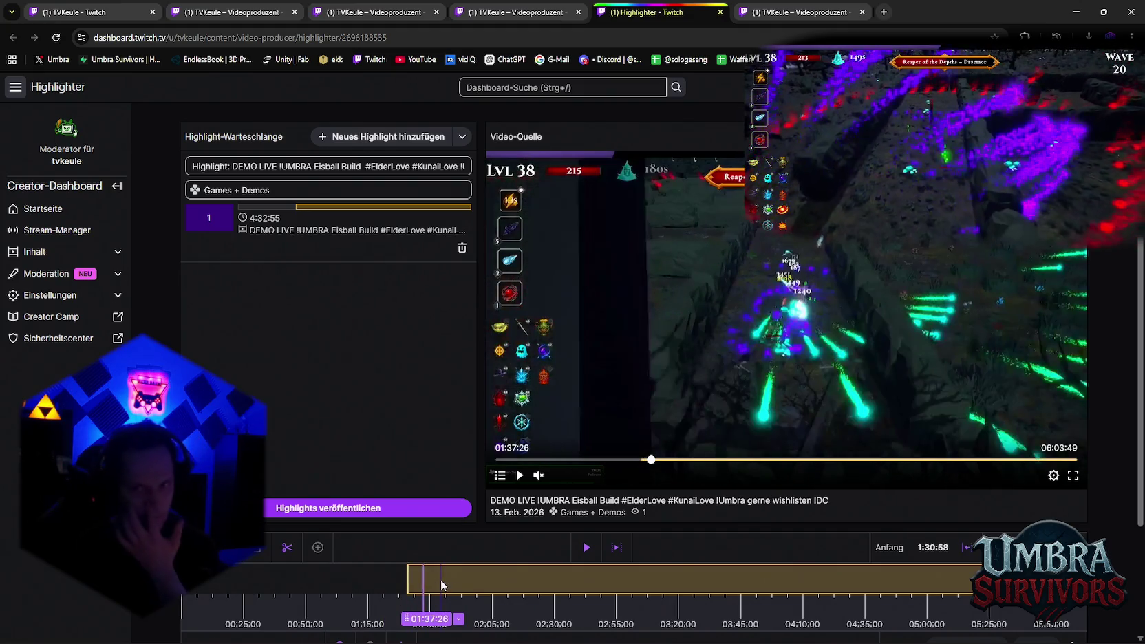
{"action": "left_click", "coordinate": [553, 585]}
{"action": "left_click", "coordinate": [659, 584]}
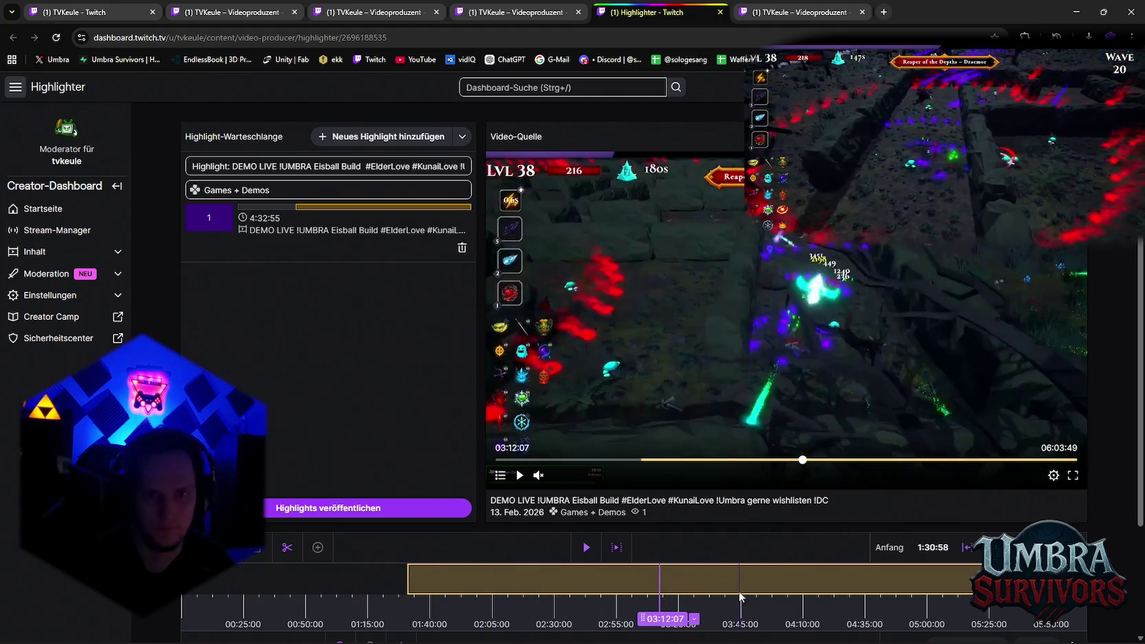
{"action": "left_click", "coordinate": [918, 583]}
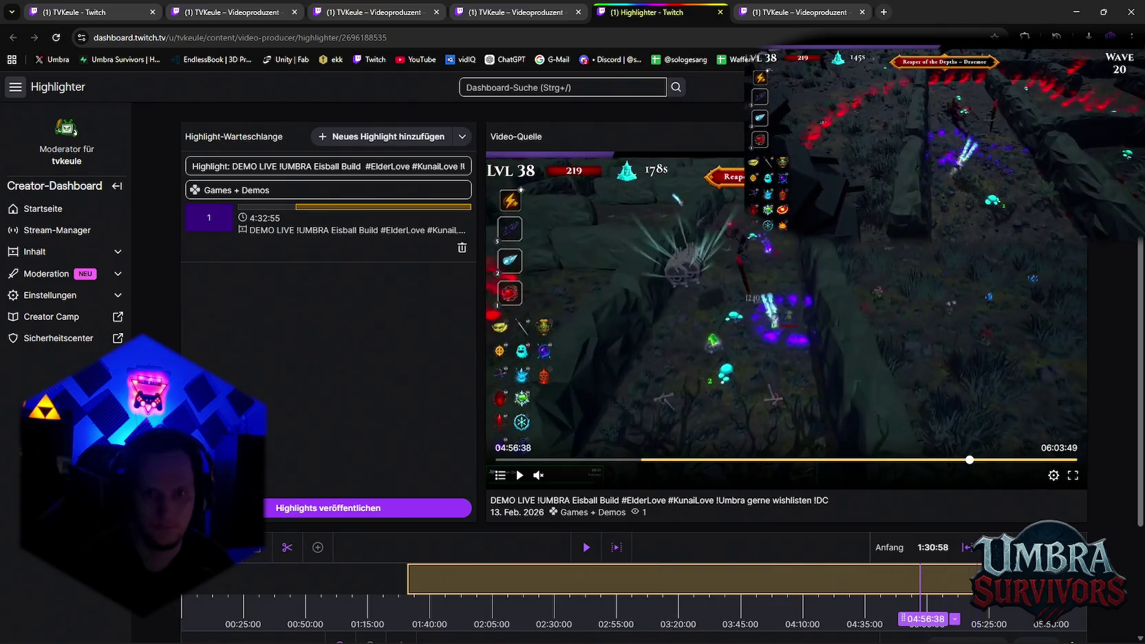
{"action": "left_click", "coordinate": [976, 581]}
{"action": "left_click", "coordinate": [194, 582]}
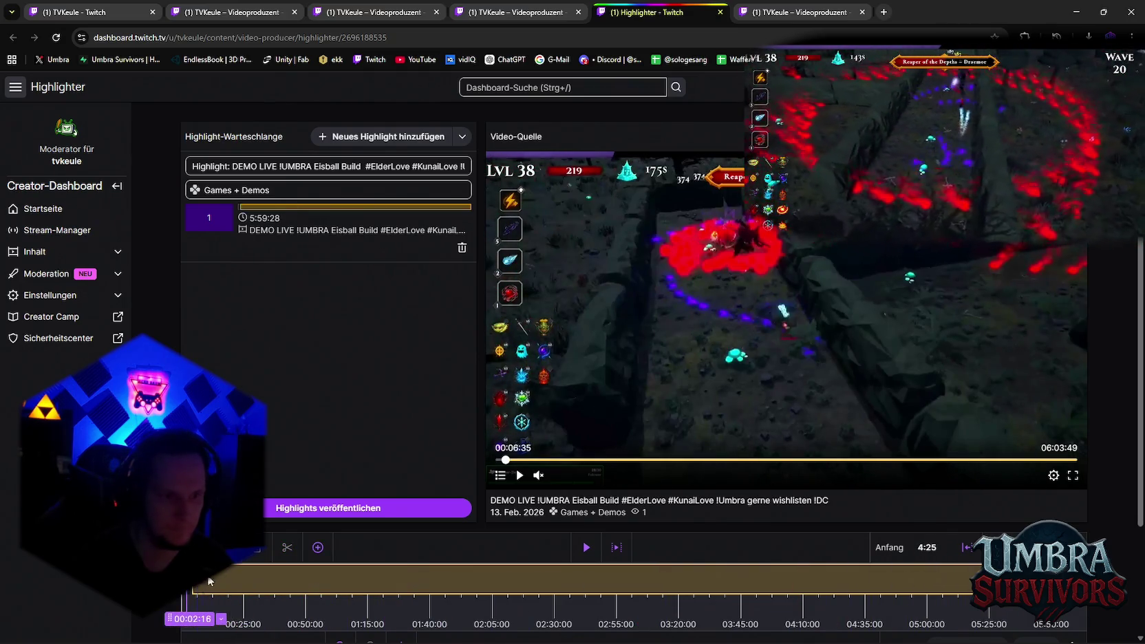
{"action": "left_click", "coordinate": [218, 578]}
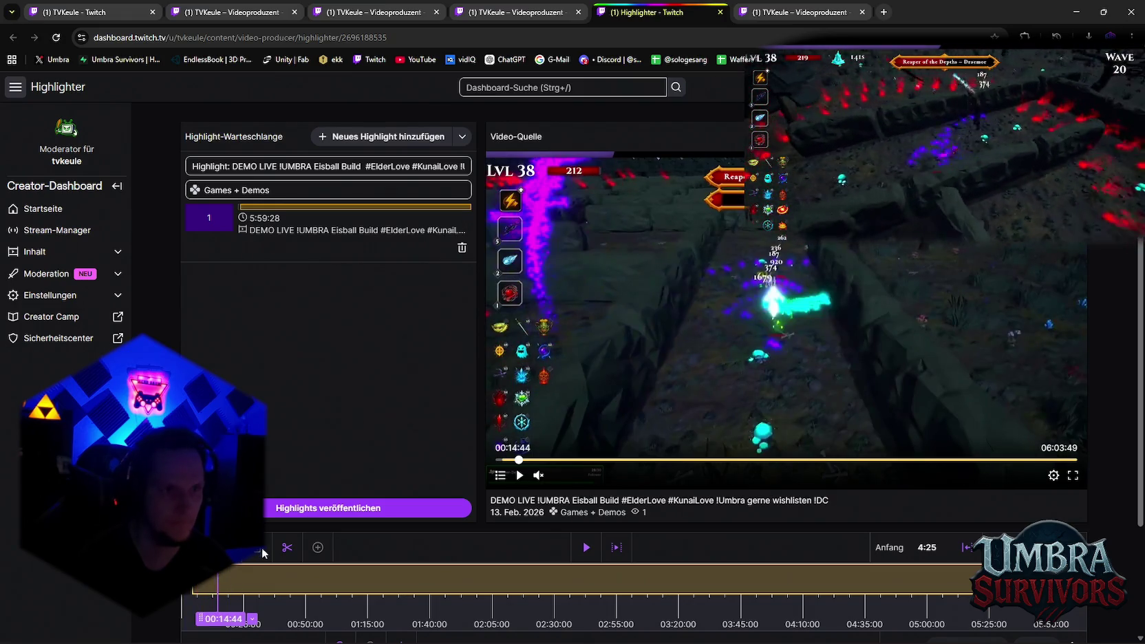
Scrub and play the highlight preview, then return to the Videoproduzent list
{"action": "scroll", "coordinate": [255, 547], "scroll_direction": "down", "scroll_amount": 2}
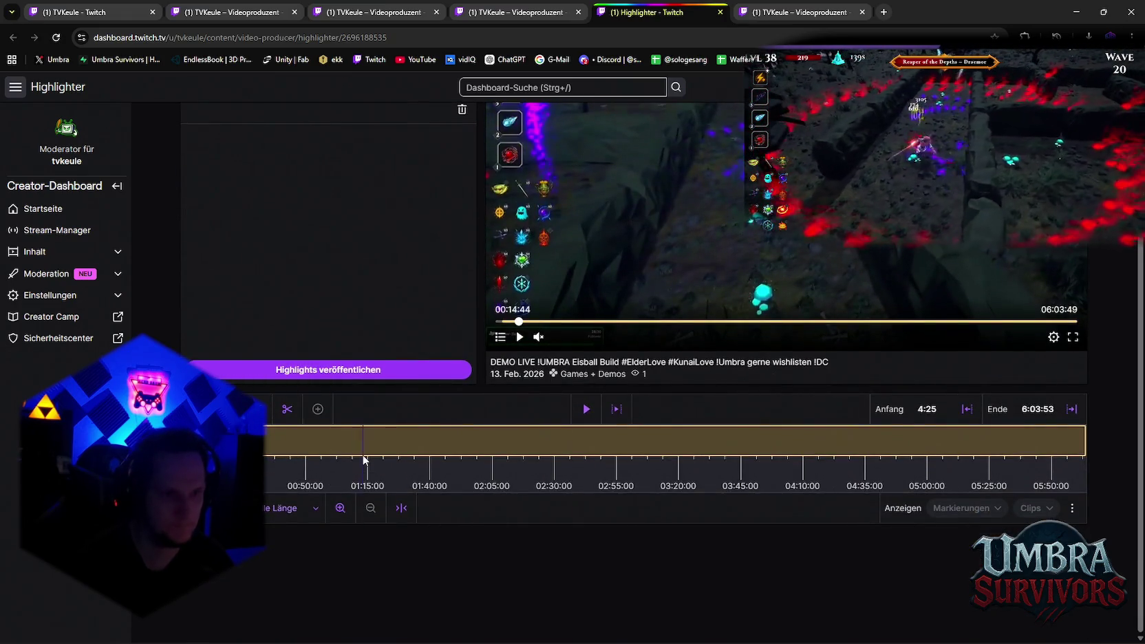
{"action": "left_click", "coordinate": [438, 460]}
{"action": "left_click", "coordinate": [562, 459]}
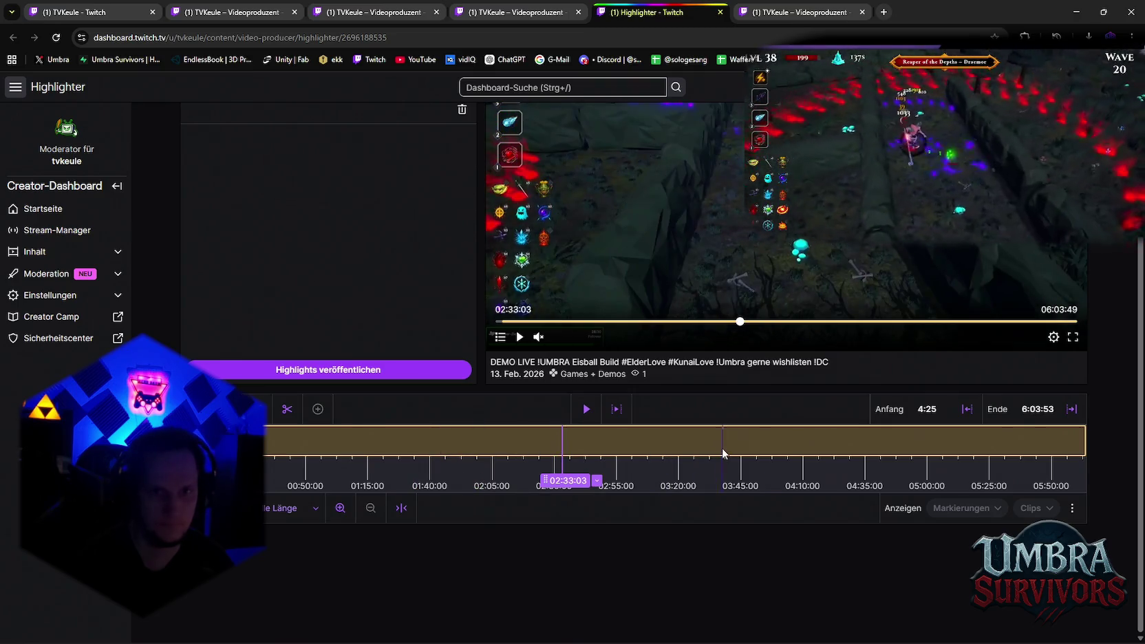
{"action": "left_click", "coordinate": [723, 454]}
{"action": "scroll", "coordinate": [907, 334], "scroll_direction": "up", "scroll_amount": 2}
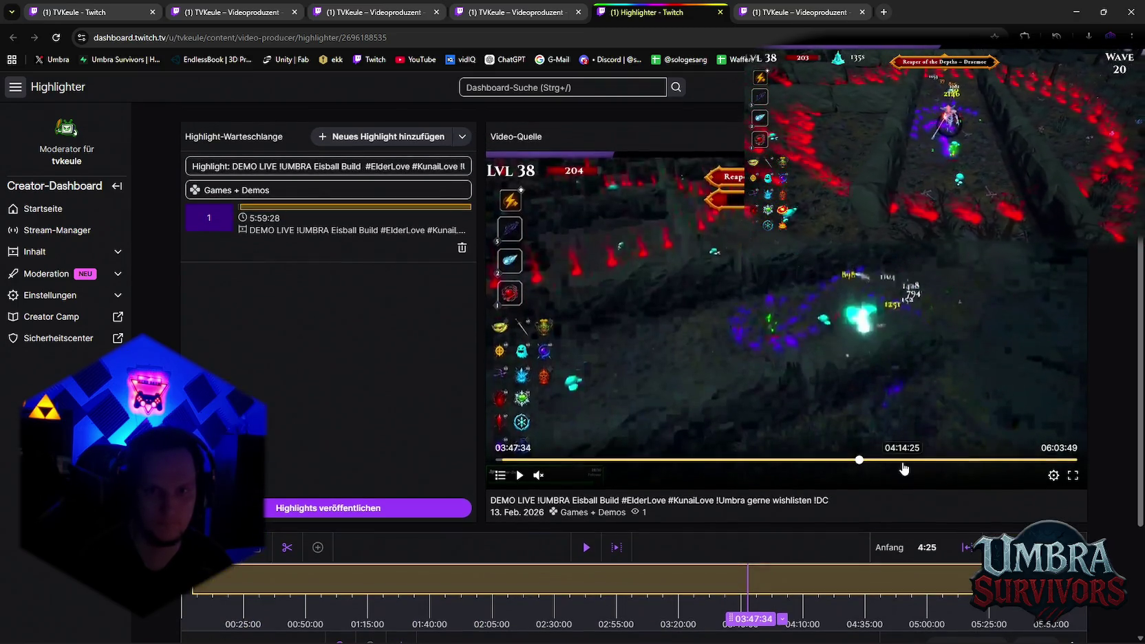
{"action": "left_click", "coordinate": [975, 459]}
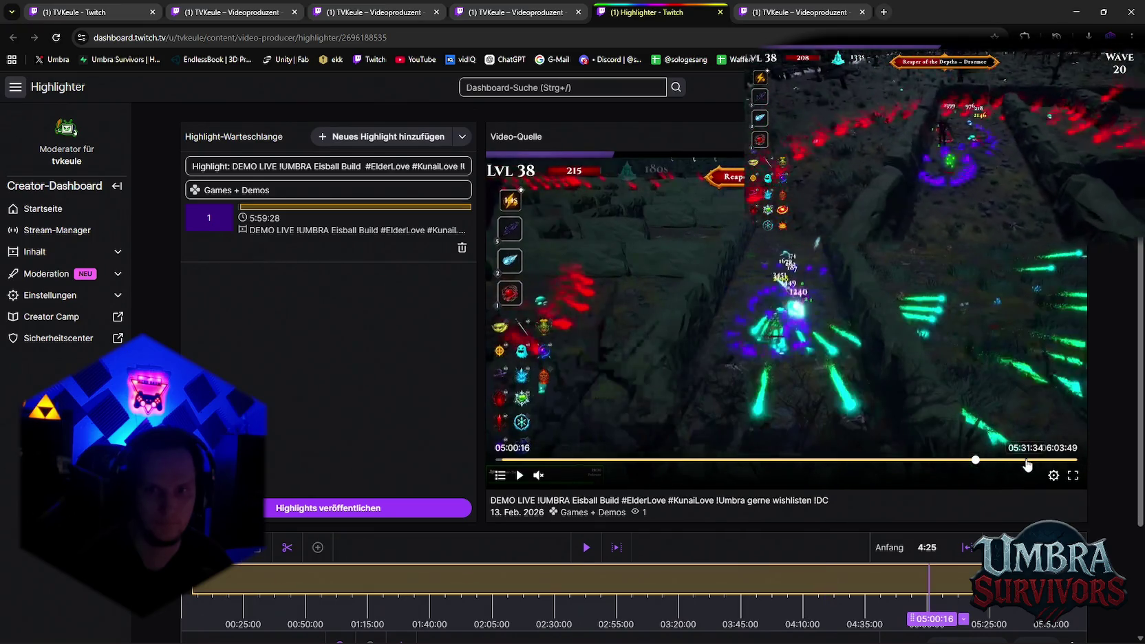
{"action": "left_click", "coordinate": [1058, 460]}
{"action": "left_click_drag", "start_coordinate": [705, 461], "coordinate": [479, 468]}
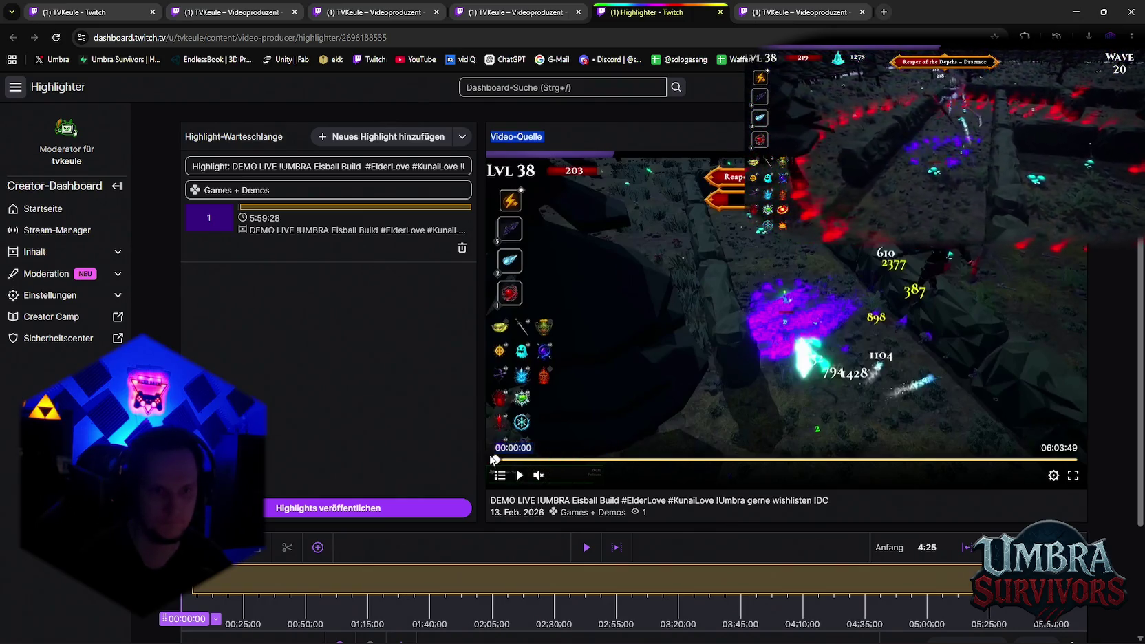
{"action": "left_click", "coordinate": [519, 474]}
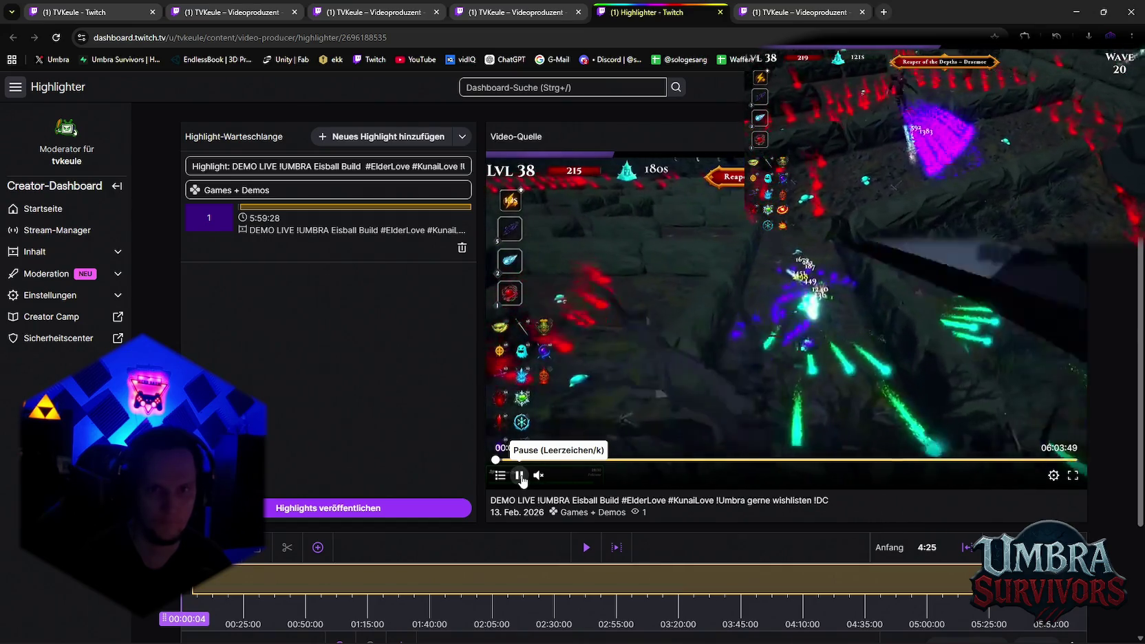
{"action": "left_click", "coordinate": [521, 476]}
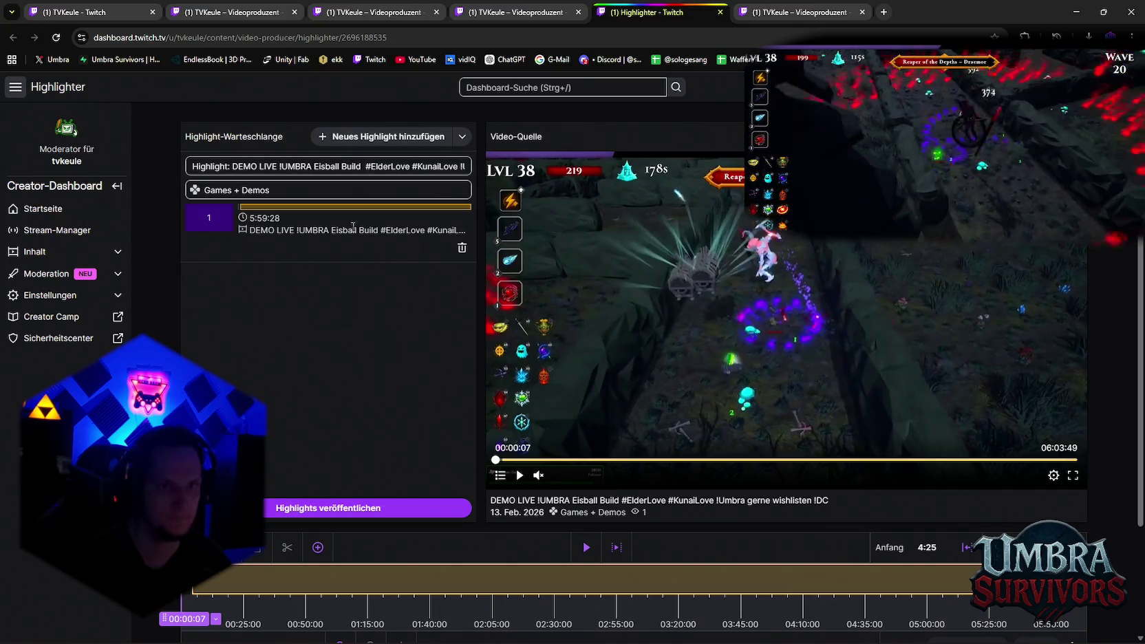
{"action": "key", "text": "ctrl+Page_Up"}
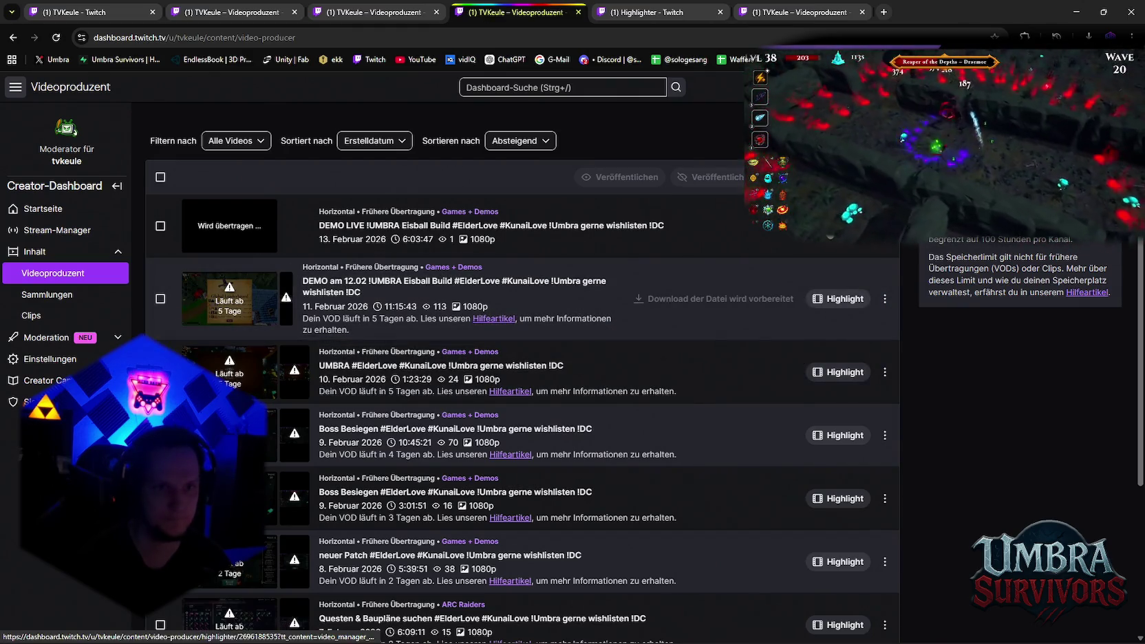
Open a highlight of the newest VOD with its start trimmed to 0:00, lasting 5:10:21
{"action": "left_click", "coordinate": [809, 232]}
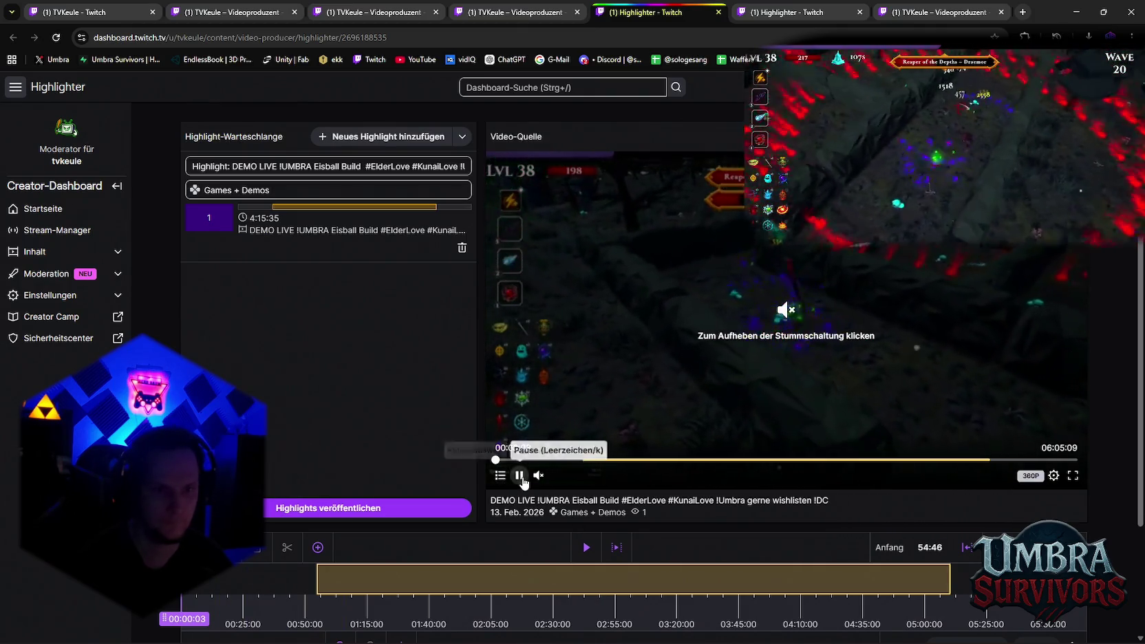
{"action": "left_click", "coordinate": [518, 474]}
{"action": "left_click_drag", "start_coordinate": [317, 586], "coordinate": [181, 586]}
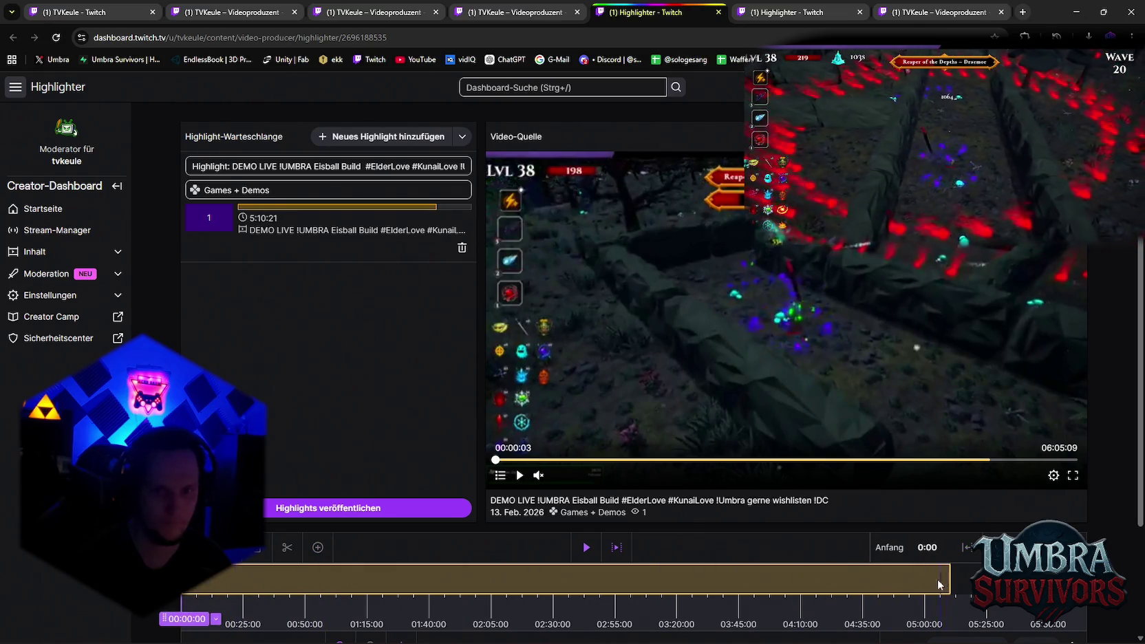
{"action": "left_click", "coordinate": [891, 605]}
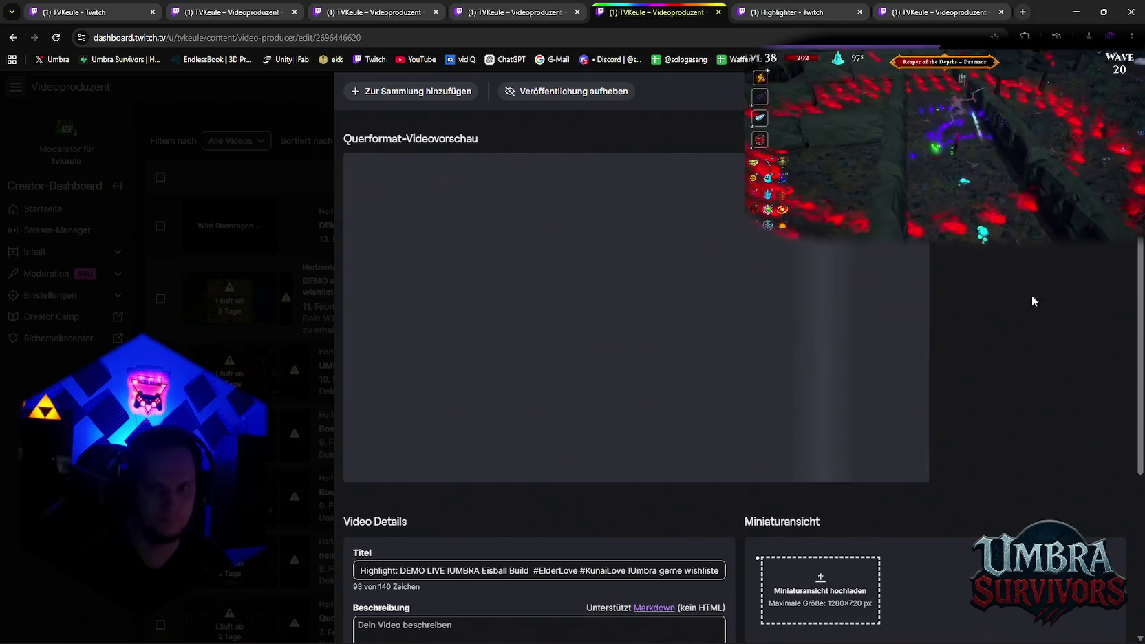
{"action": "scroll", "coordinate": [1031, 274], "scroll_direction": "down", "scroll_amount": 3}
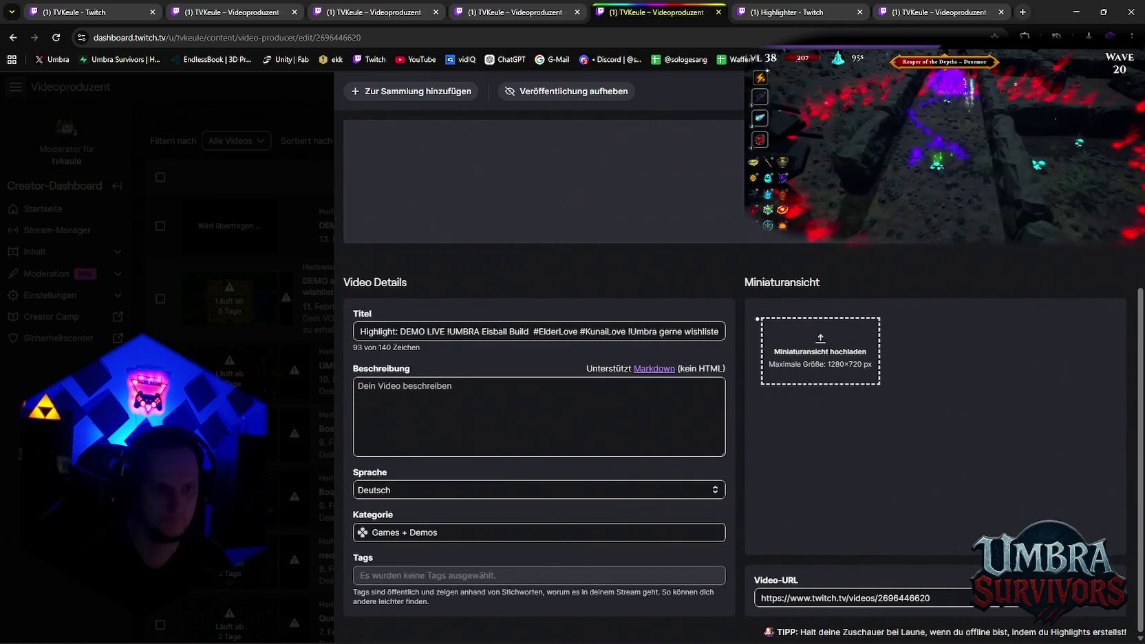
{"action": "key", "text": "Escape"}
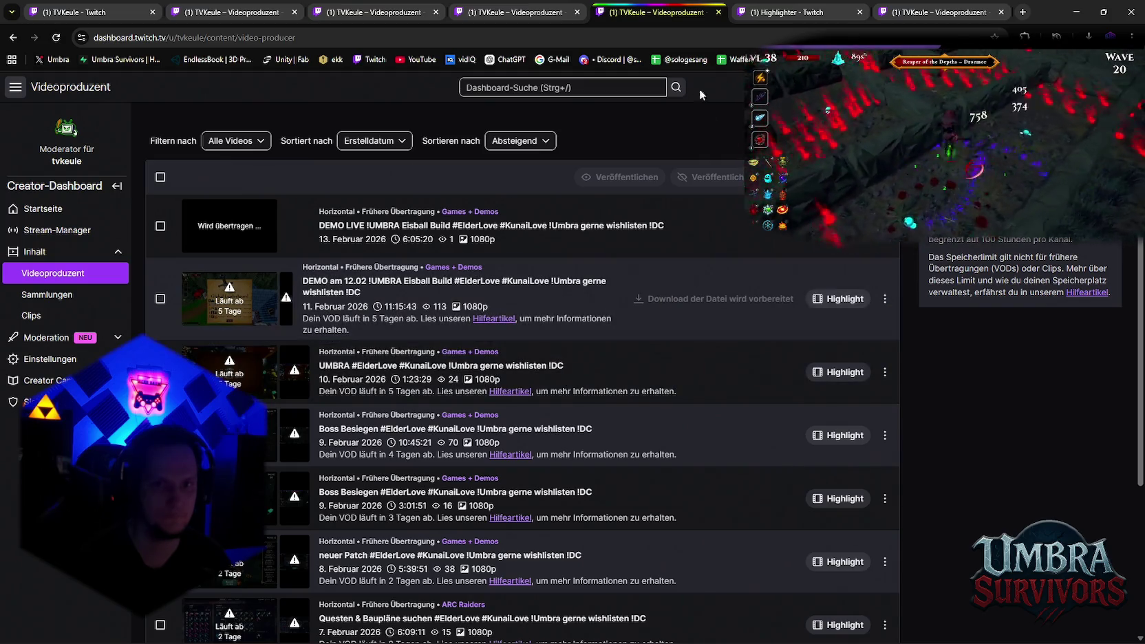
{"action": "left_click", "coordinate": [863, 12]}
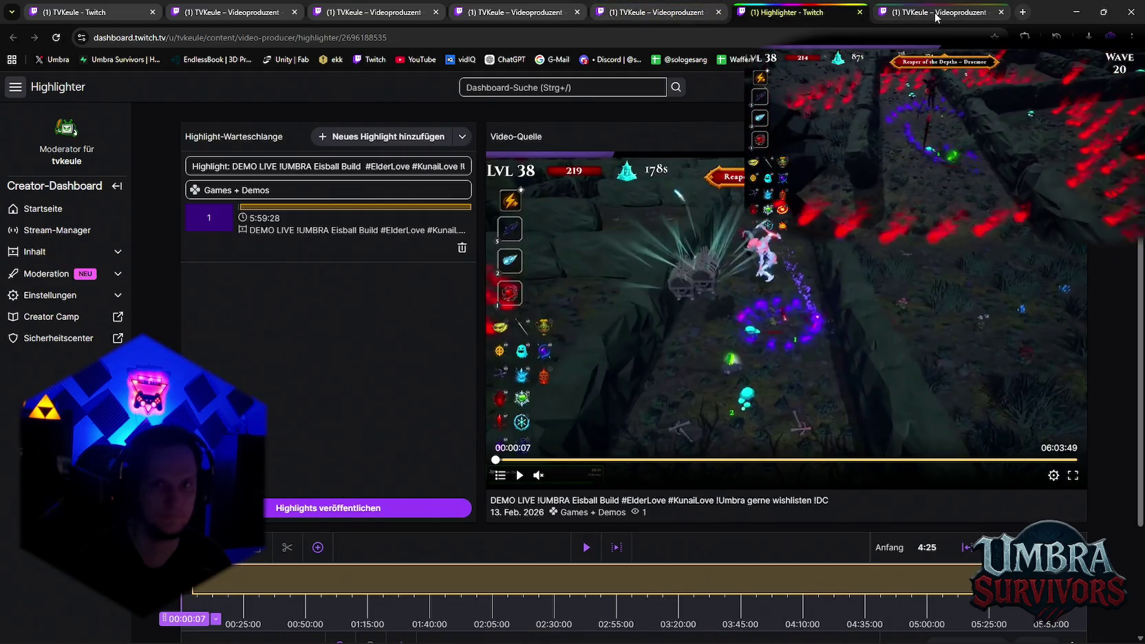
Name the export Eskaltion fire mage 2.mp4 in the Shorts folder and queue it in Media Encoder
{"action": "left_click", "coordinate": [935, 12]}
{"action": "left_click", "coordinate": [1075, 15]}
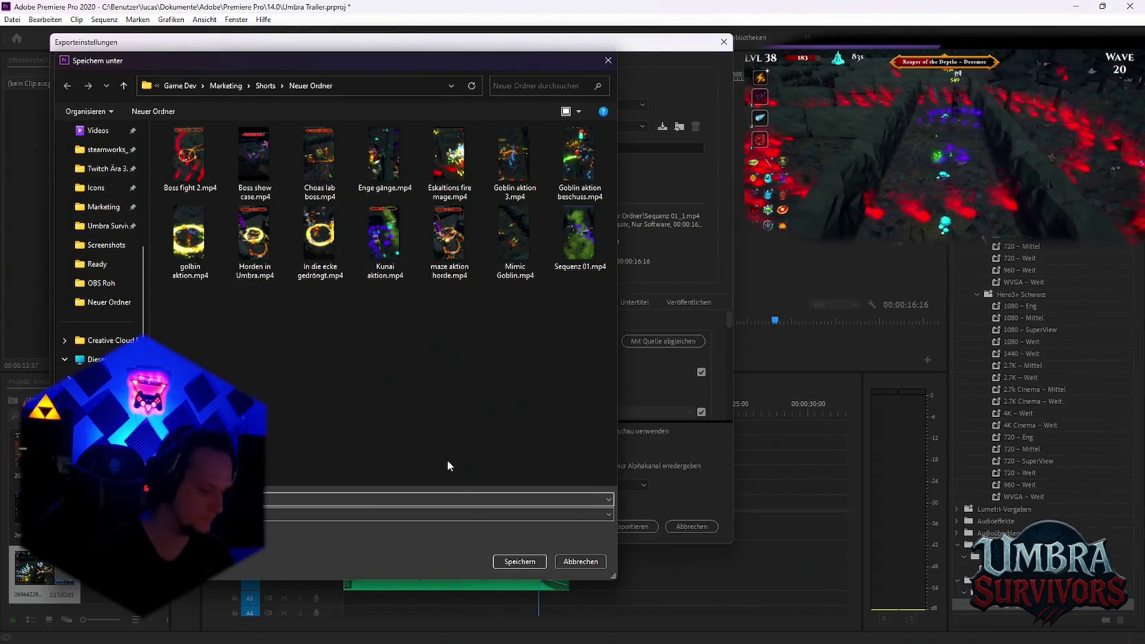
{"action": "key", "text": "ctrl+v"}
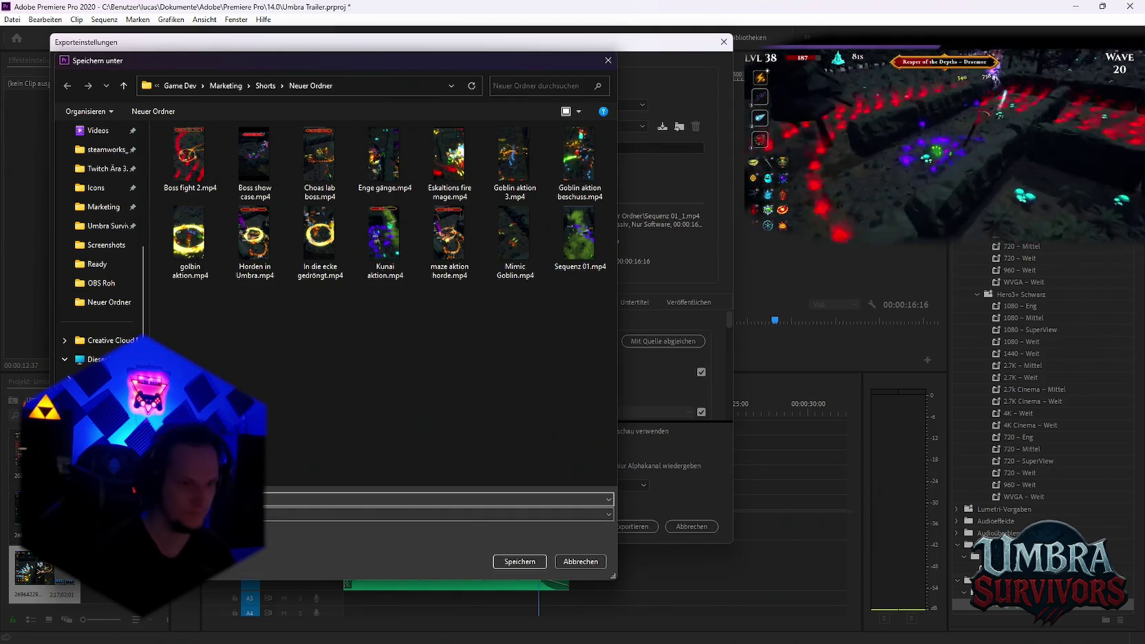
{"action": "left_click", "coordinate": [447, 459]}
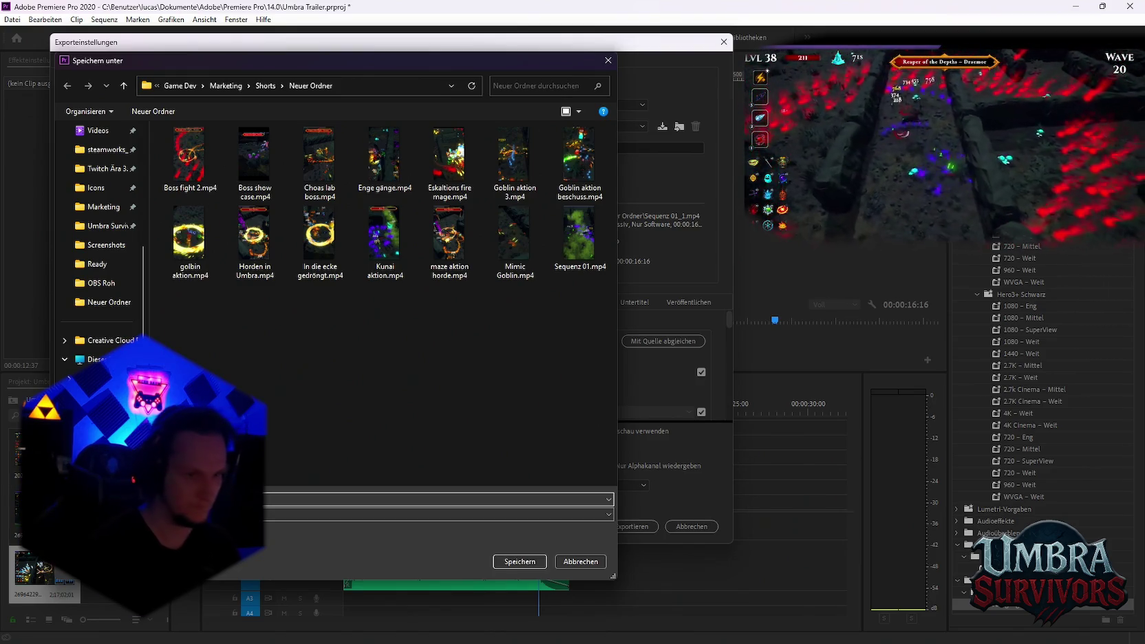
{"action": "key", "text": "Return"}
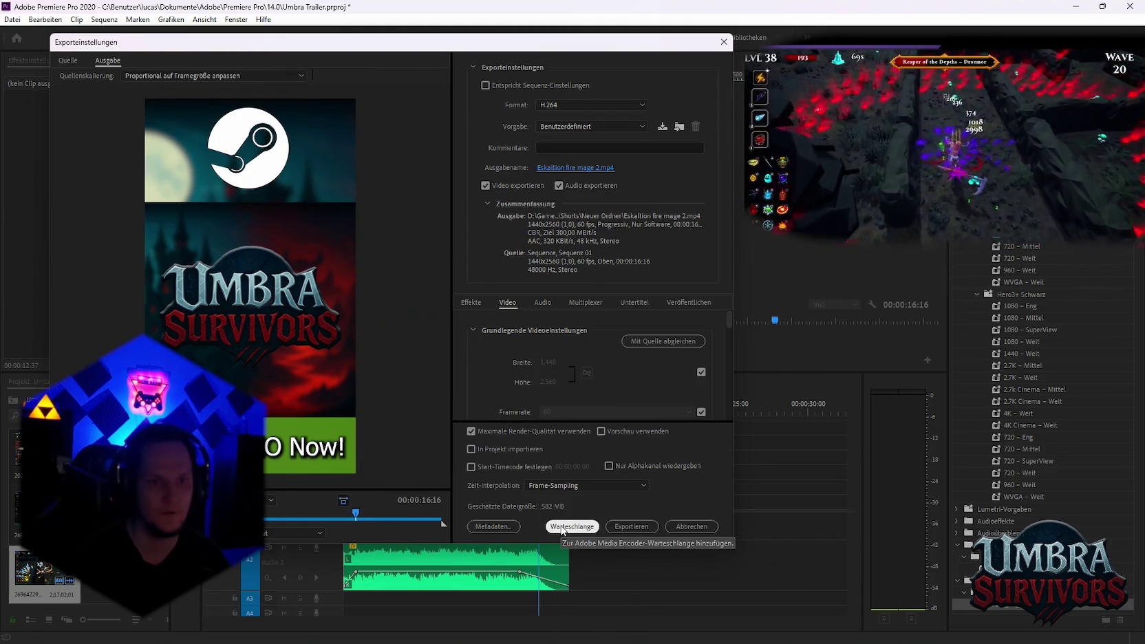
{"action": "left_click", "coordinate": [571, 526]}
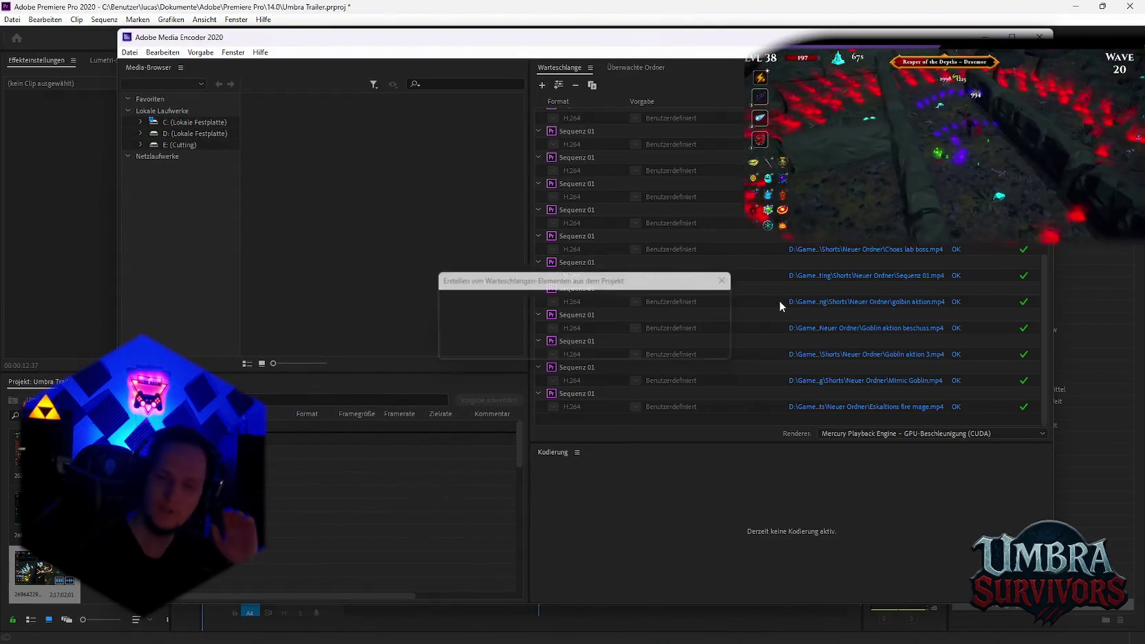
Encode the queued Eskaltion fire mage 2.mp4 short in Media Encoder, then minimize the encoder
{"action": "key", "text": "Return"}
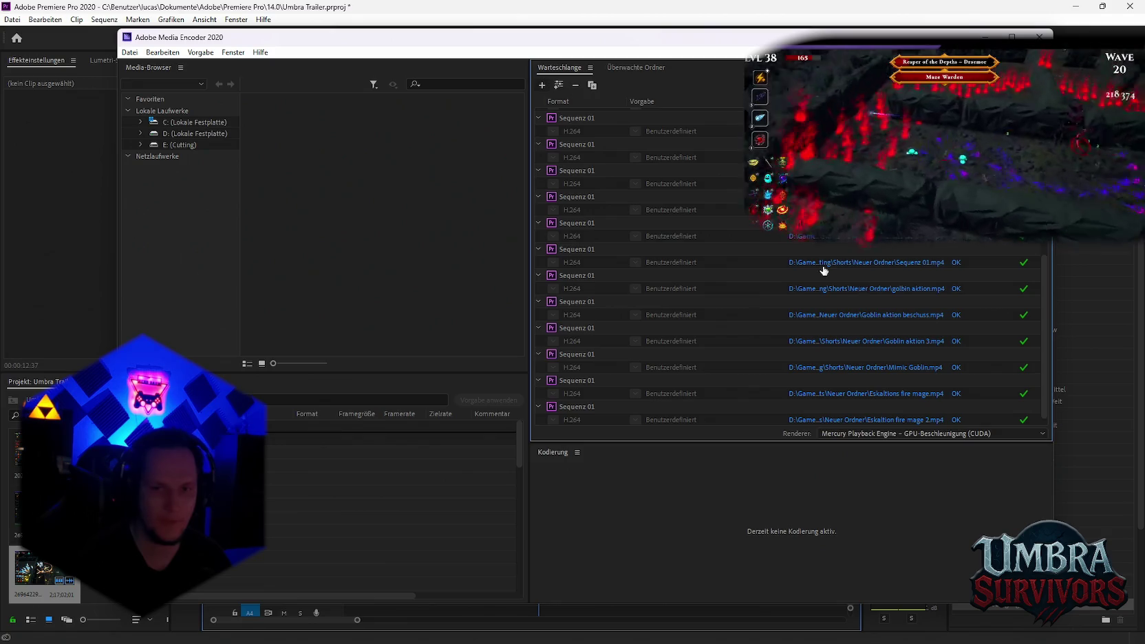
{"action": "left_click", "coordinate": [987, 36]}
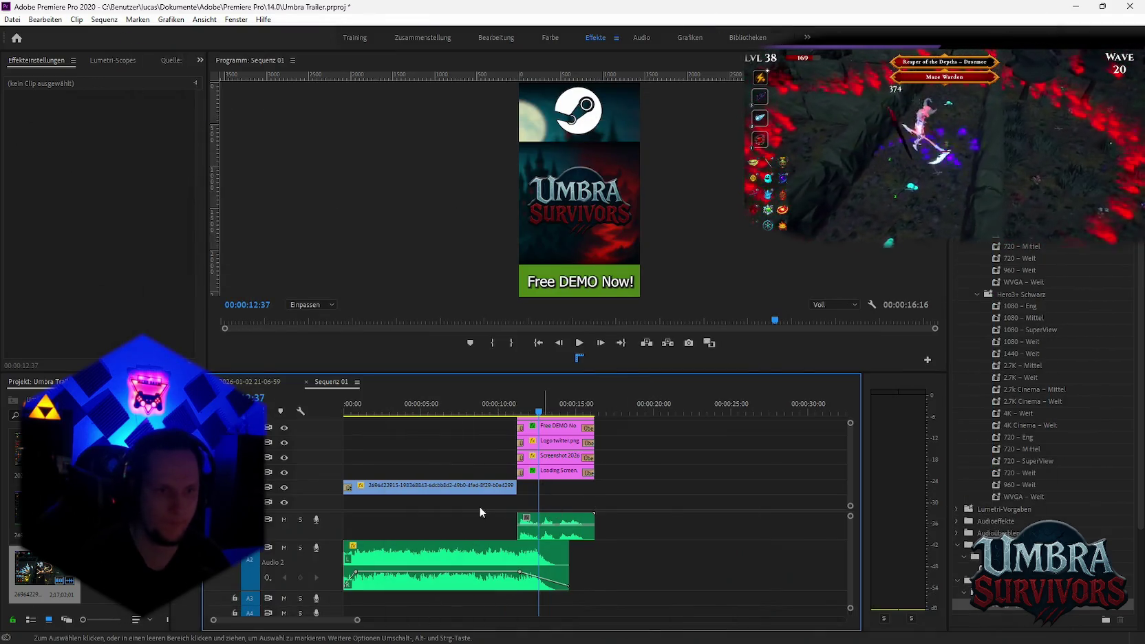
Return to the Sequenz 01 timeline and scrub the gameplay clip to find where the action begins
{"action": "double_click", "coordinate": [448, 486]}
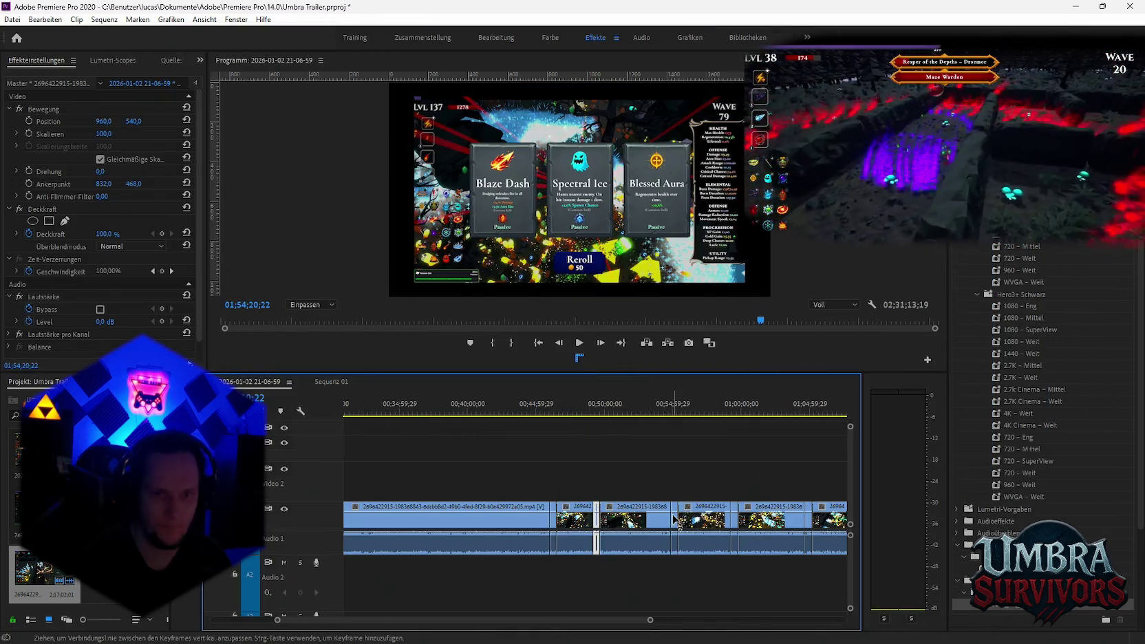
{"action": "left_click", "coordinate": [674, 521]}
{"action": "left_click", "coordinate": [335, 381]}
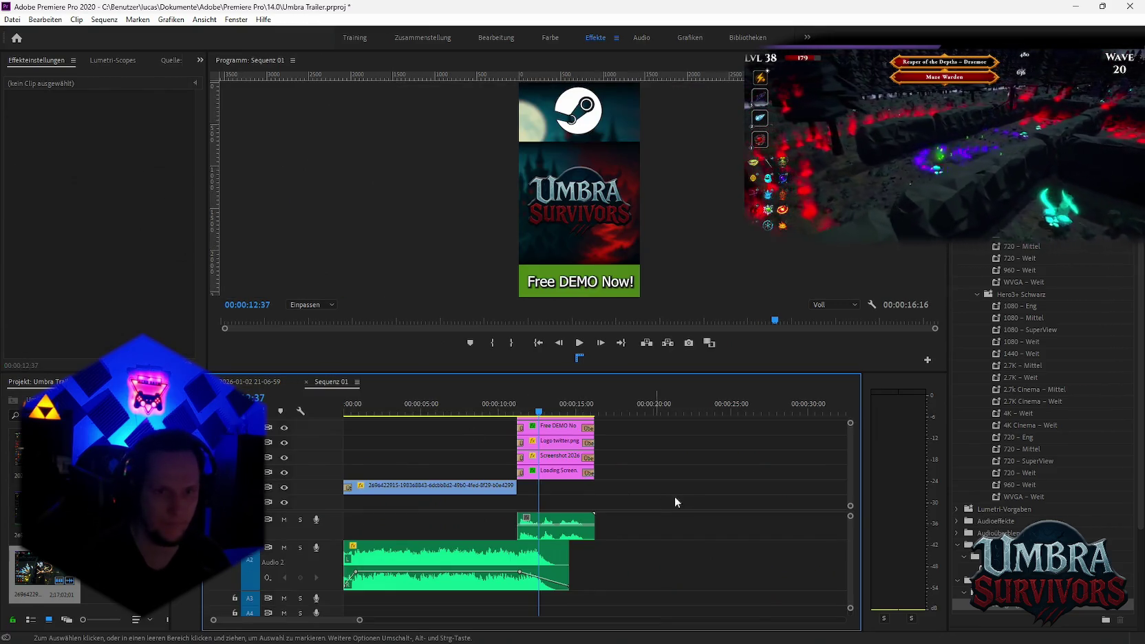
{"action": "key", "text": "ctrl+z"}
{"action": "key", "text": "ctrl+z"}
{"action": "key", "text": "ctrl+z"}
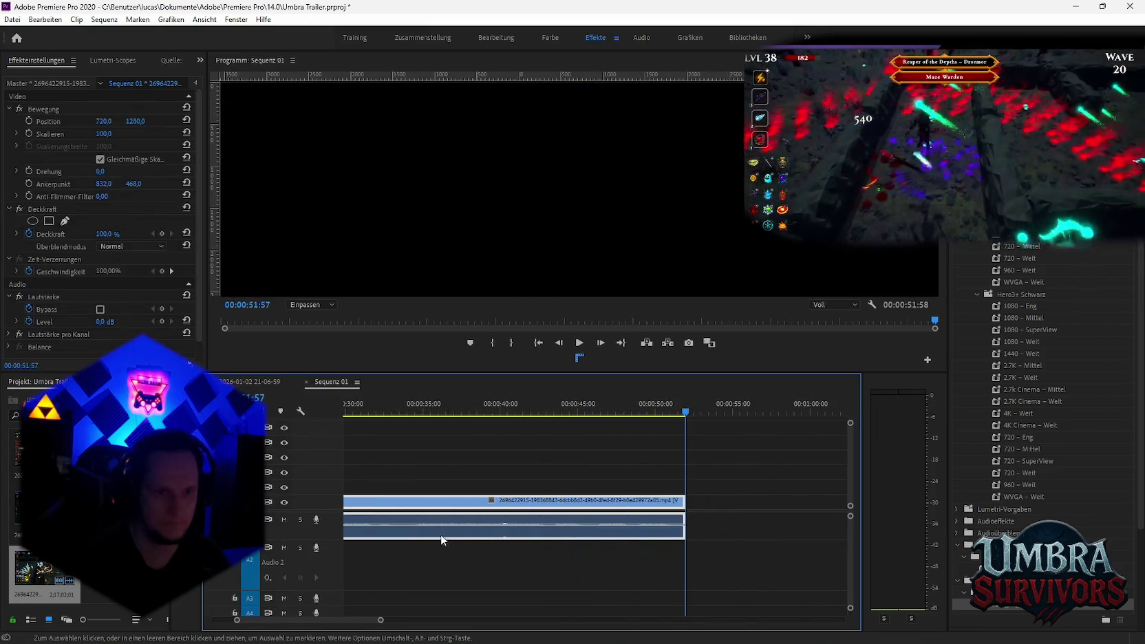
{"action": "key", "text": "ctrl+shift+z"}
{"action": "key", "text": "ctrl+shift+z"}
{"action": "key", "text": "ctrl+shift+z"}
{"action": "left_click", "coordinate": [482, 430]}
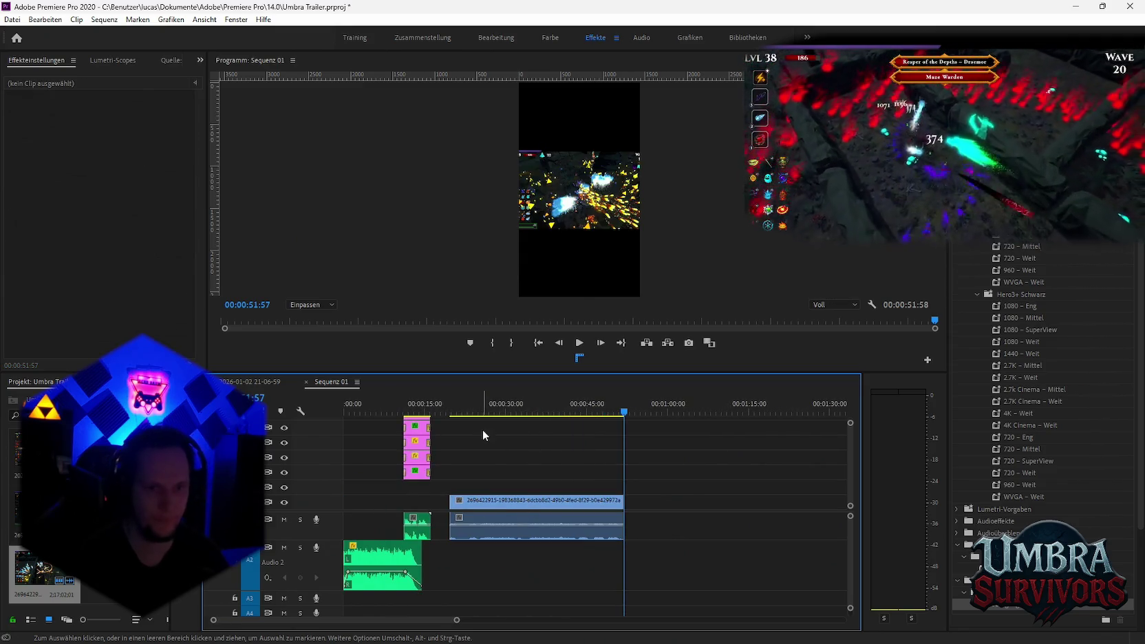
{"action": "left_click", "coordinate": [468, 411]}
{"action": "left_click_drag", "start_coordinate": [468, 411], "coordinate": [518, 417]}
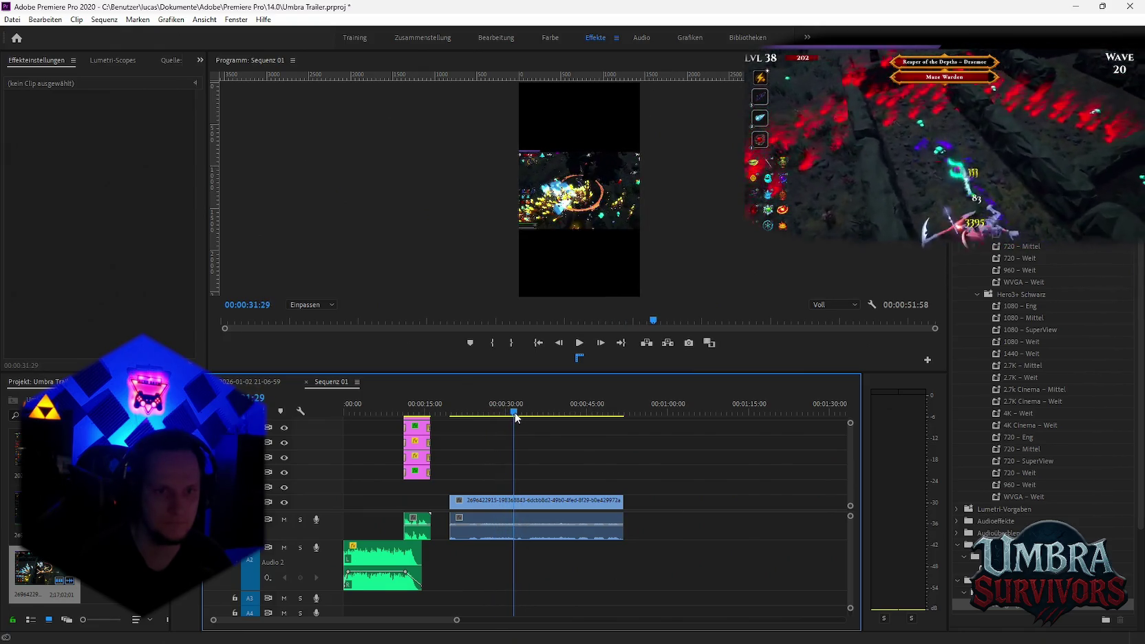
{"action": "left_click_drag", "start_coordinate": [540, 417], "coordinate": [621, 426]}
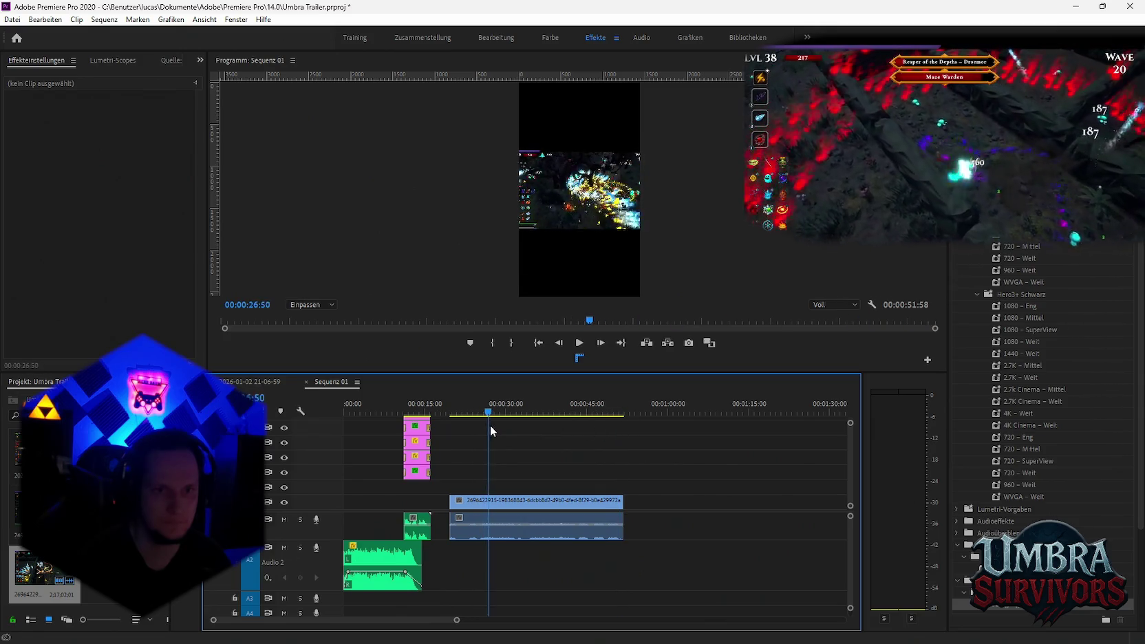
{"action": "left_click_drag", "start_coordinate": [489, 428], "coordinate": [481, 429]}
Razor-cut the gameplay clip around 25:18 and 31:49 to isolate the action excerpt
{"action": "key", "text": "c"}
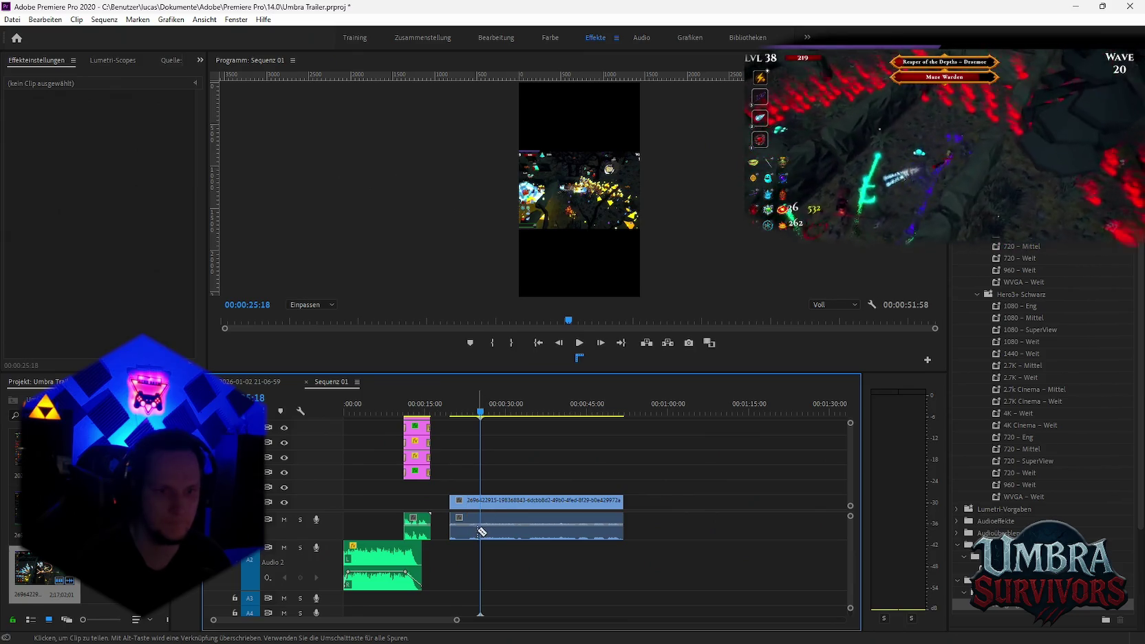
{"action": "left_click_drag", "start_coordinate": [481, 420], "coordinate": [515, 422]}
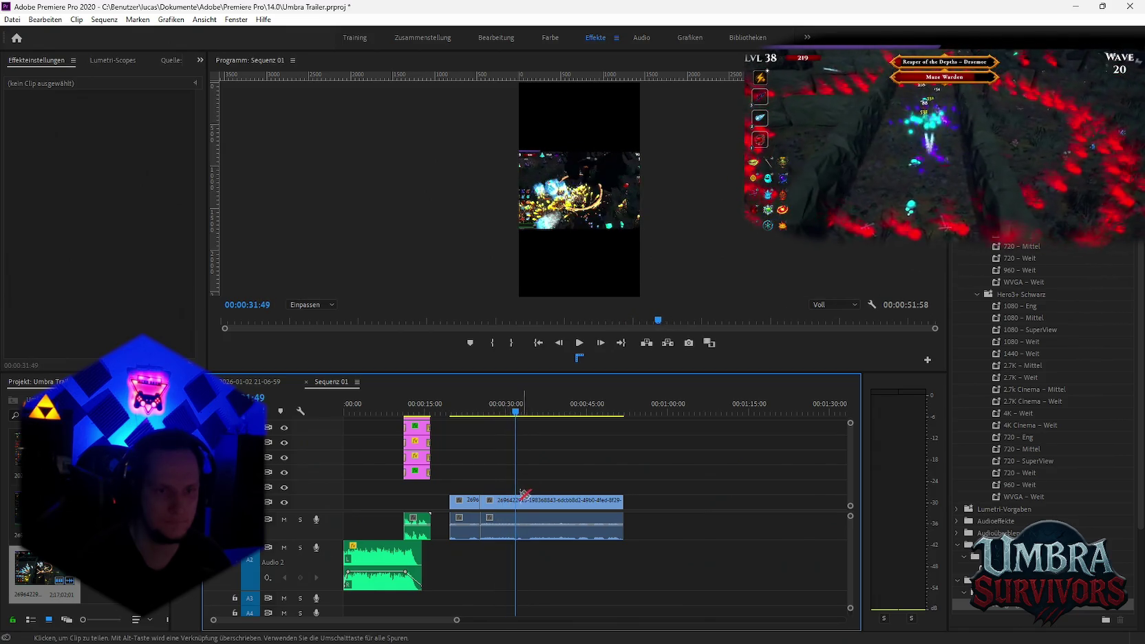
{"action": "left_click", "coordinate": [513, 516]}
{"action": "key", "text": "v"}
Move the excerpt earlier in the sequence and delete both leftover pieces of footage
{"action": "left_click_drag", "start_coordinate": [472, 509], "coordinate": [379, 506]}
{"action": "left_click", "coordinate": [564, 502]}
{"action": "key", "text": "Delete"}
{"action": "left_click", "coordinate": [460, 502]}
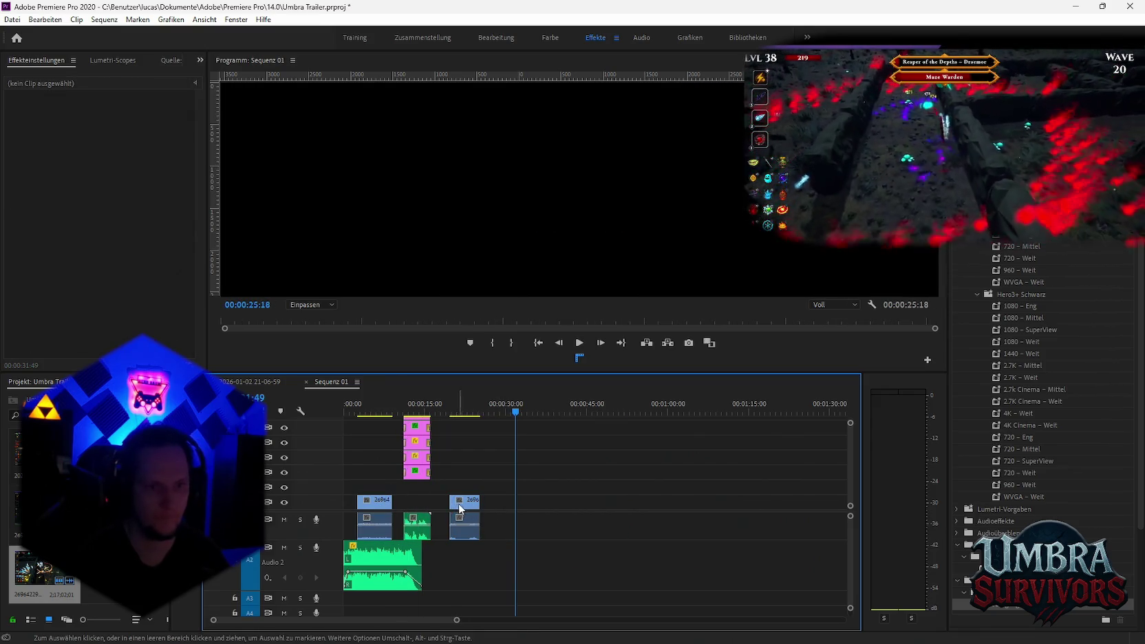
{"action": "key", "text": "Delete"}
{"action": "scroll", "coordinate": [458, 482], "scroll_direction": "up", "scroll_amount": 2}
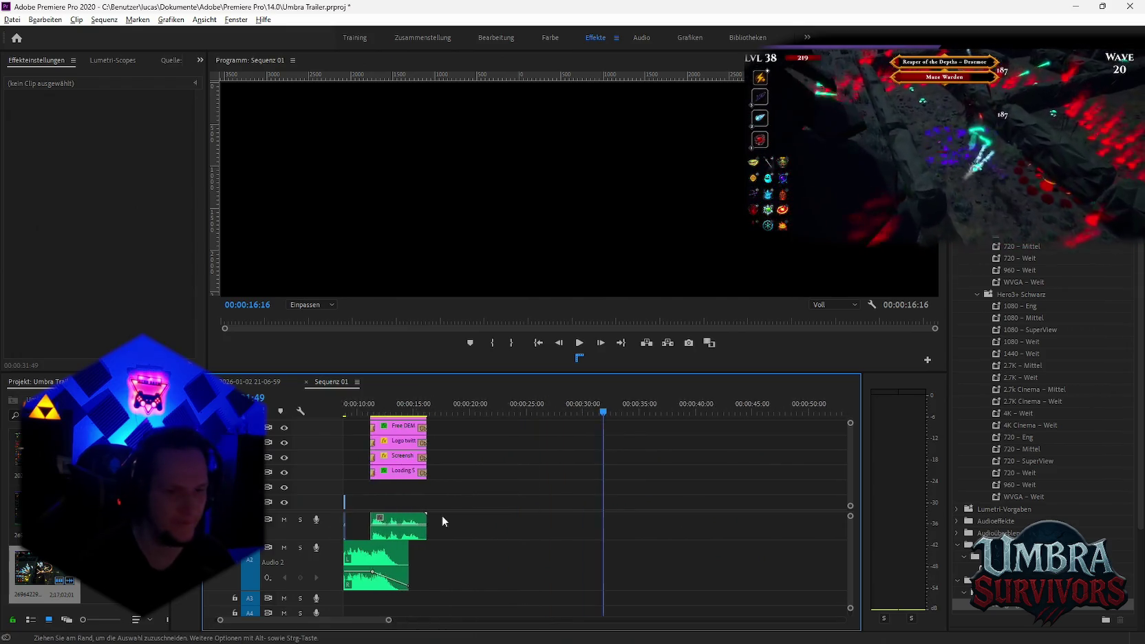
Delete the excerpt's A1 audio and move its V1 clip to the sequence start at 00:00
{"action": "scroll", "coordinate": [447, 523], "scroll_direction": "up", "scroll_amount": 3}
{"action": "scroll", "coordinate": [447, 528], "scroll_direction": "up", "scroll_amount": 3}
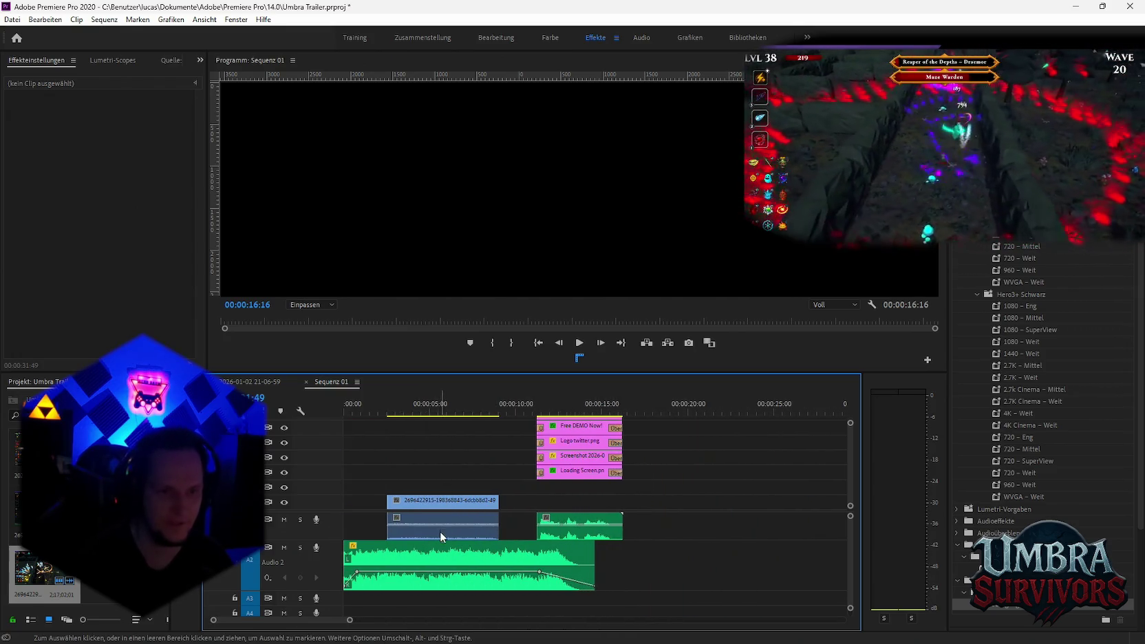
{"action": "left_click", "coordinate": [441, 533]}
{"action": "key", "text": "Delete"}
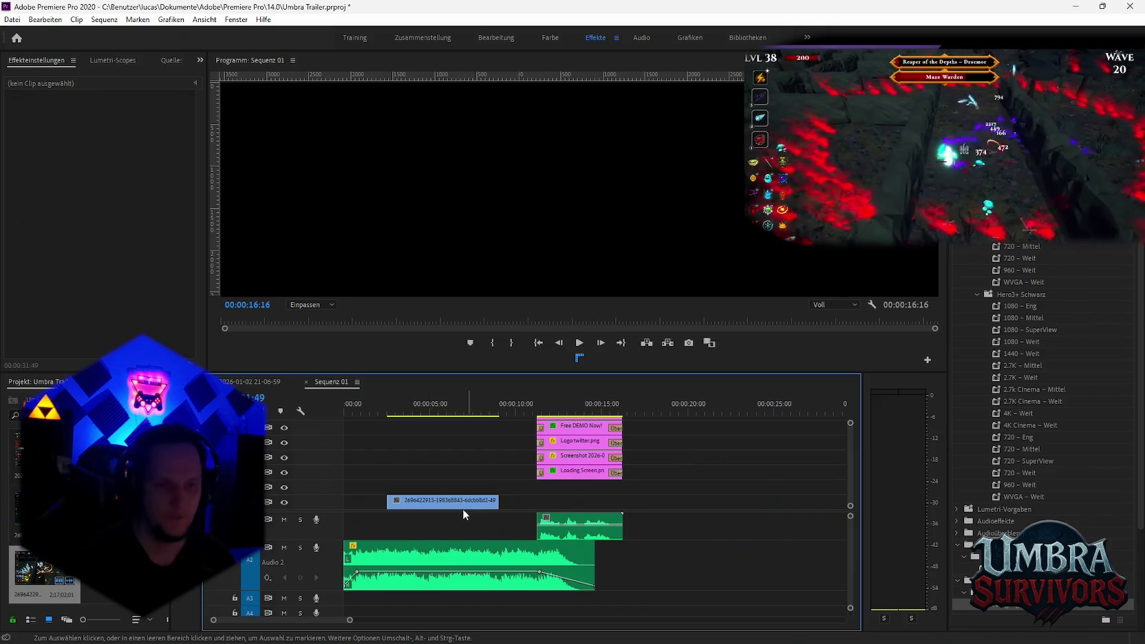
{"action": "left_click", "coordinate": [509, 500]}
{"action": "left_click_drag", "start_coordinate": [512, 501], "coordinate": [550, 500]}
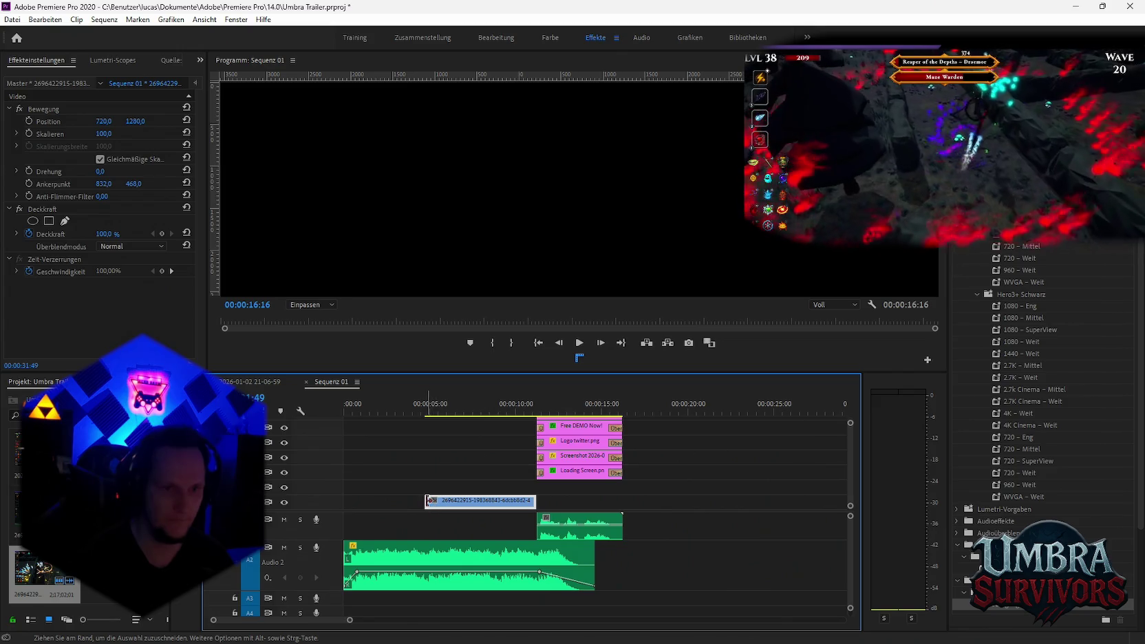
{"action": "left_click_drag", "start_coordinate": [432, 500], "coordinate": [350, 500]}
Add Übergang zu Schwarz fades to both ends of the excerpt and play back to check them
{"action": "left_click_drag", "start_coordinate": [1005, 568], "coordinate": [424, 513]}
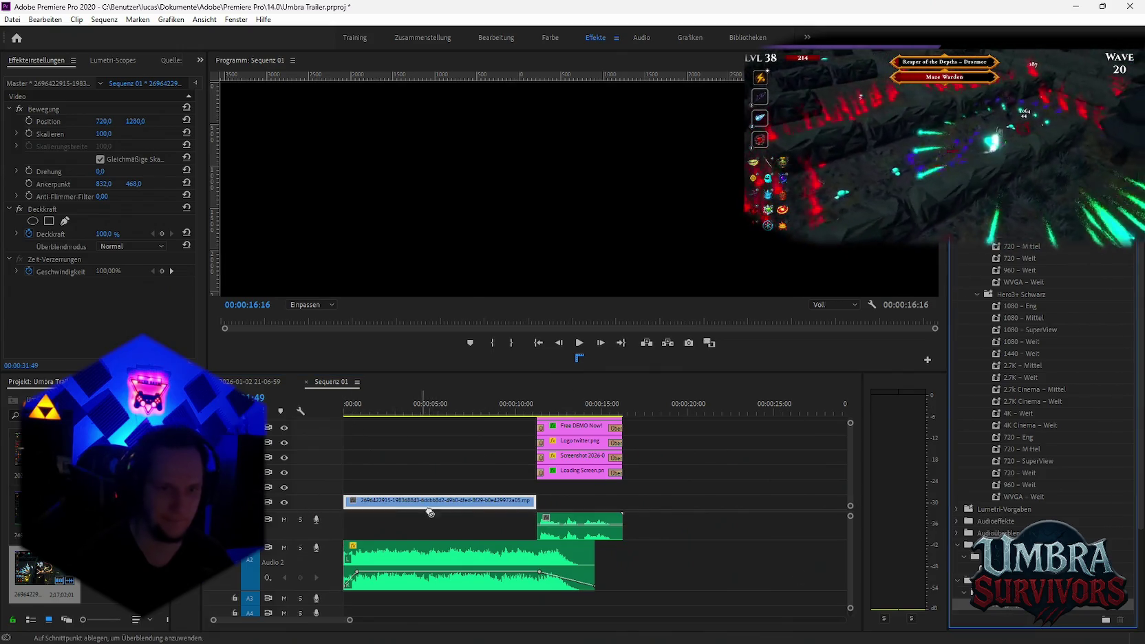
{"action": "left_click_drag", "start_coordinate": [533, 506], "coordinate": [534, 506]}
{"action": "left_click_drag", "start_coordinate": [347, 506], "coordinate": [347, 506]}
{"action": "key", "text": "space"}
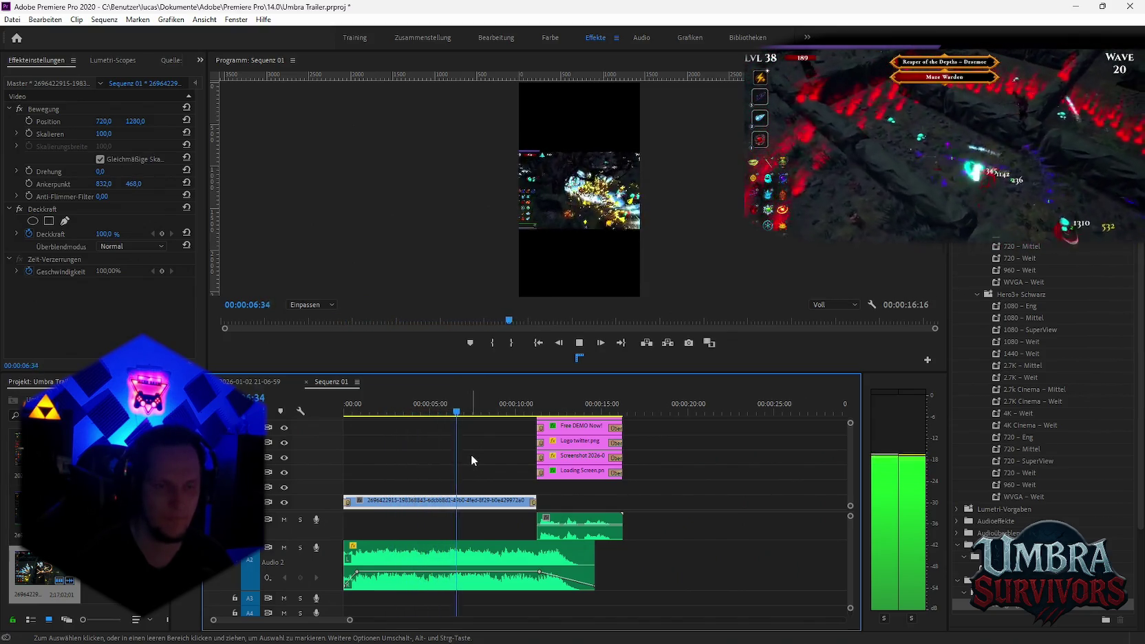
{"action": "key", "text": "space"}
{"action": "key", "text": "Home"}
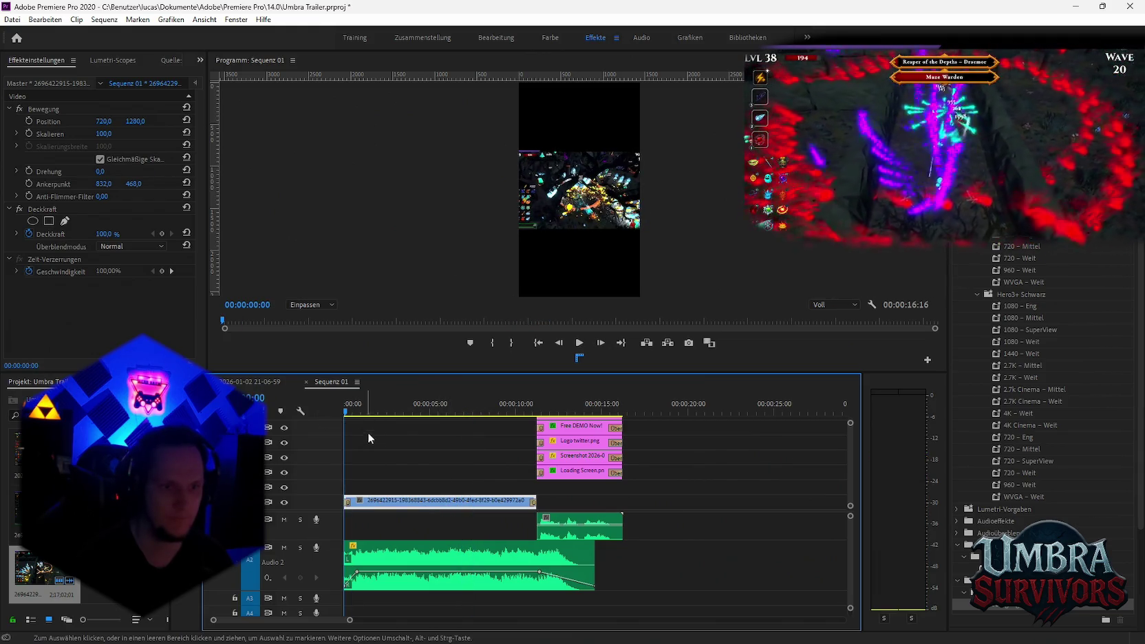
Lengthen the opening Übergang zu Schwarz fade to 00:00:00:49, then reselect the gameplay clip
{"action": "left_click", "coordinate": [347, 501]}
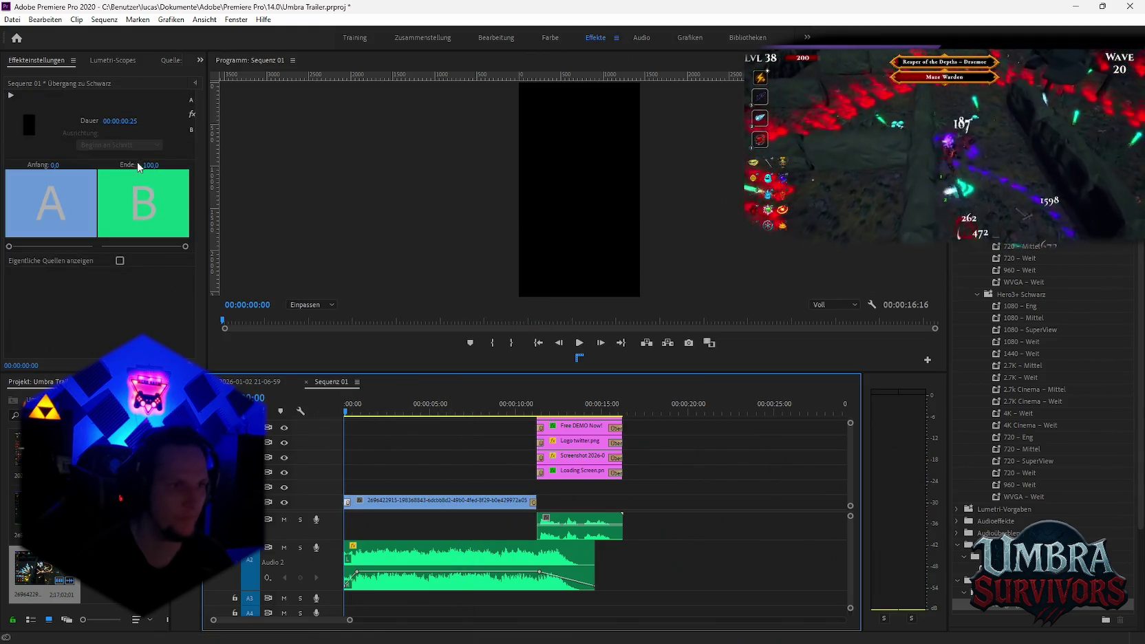
{"action": "left_click_drag", "start_coordinate": [122, 124], "coordinate": [131, 124]}
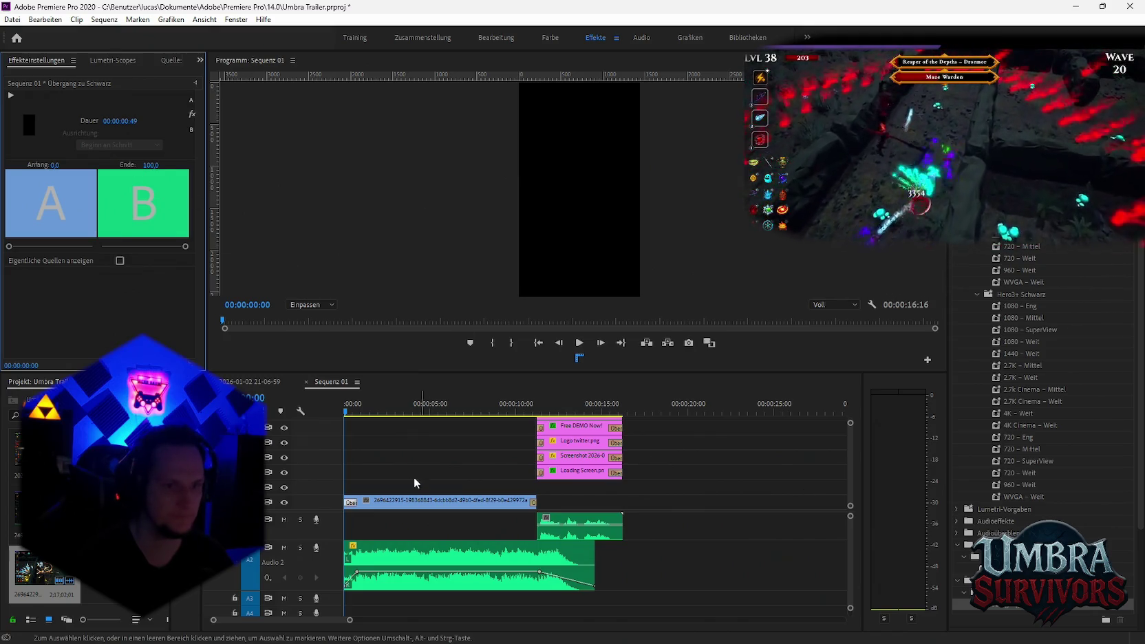
{"action": "left_click", "coordinate": [396, 500]}
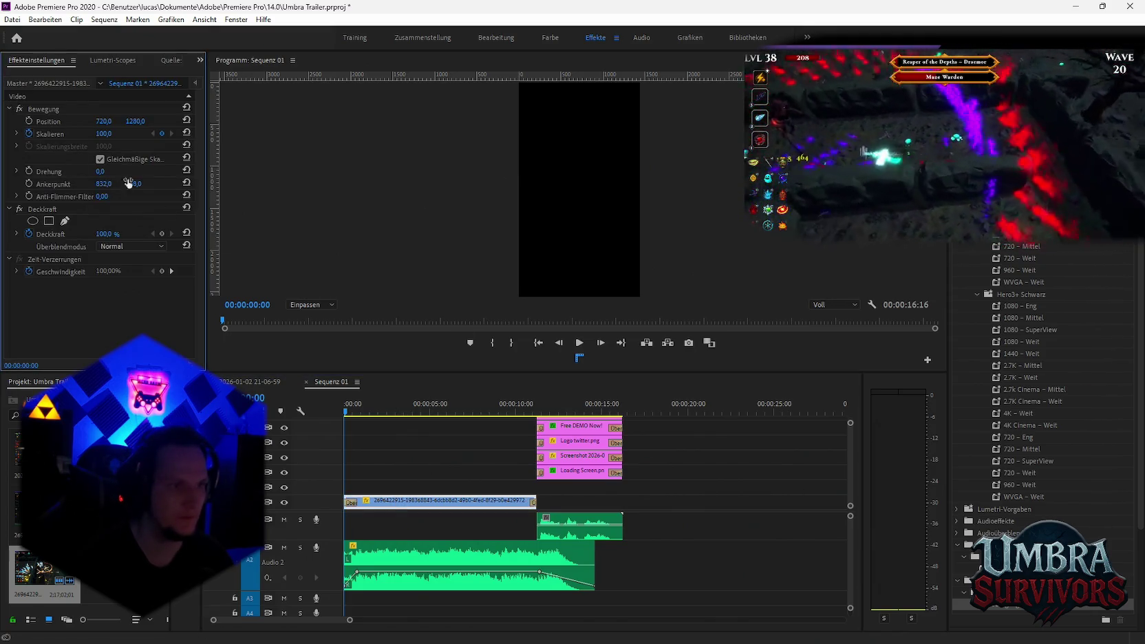
Keyframe Skalieren from 159 at 0:00 to 275 at 4:53, then play back the zoom
{"action": "left_click_drag", "start_coordinate": [359, 411], "coordinate": [344, 413]}
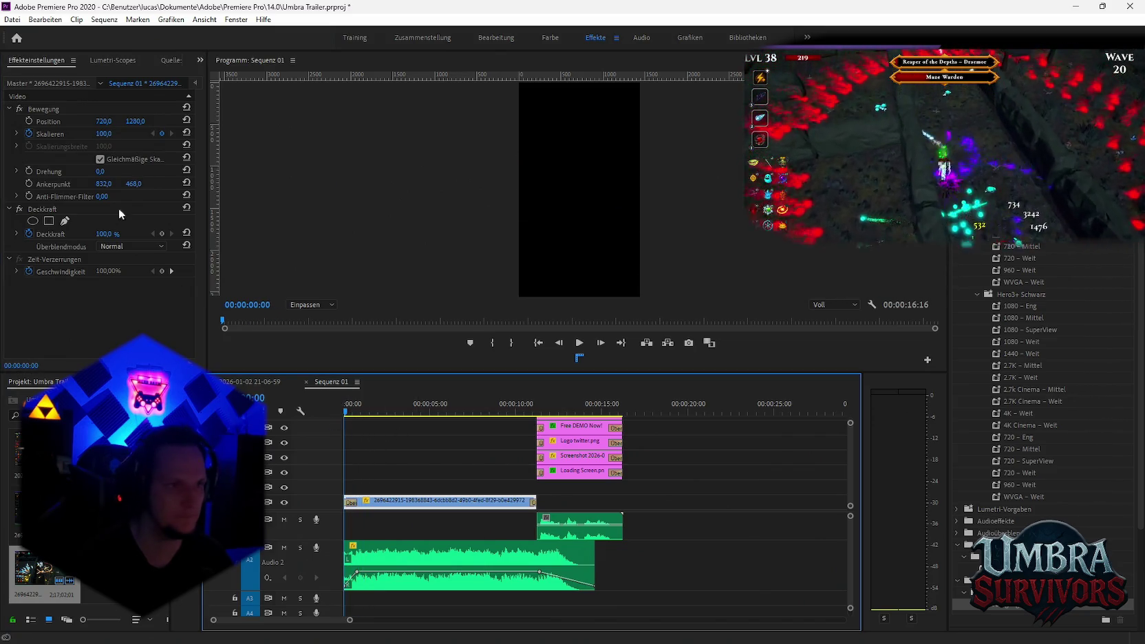
{"action": "left_click", "coordinate": [105, 134]}
{"action": "type", "text": "159"}
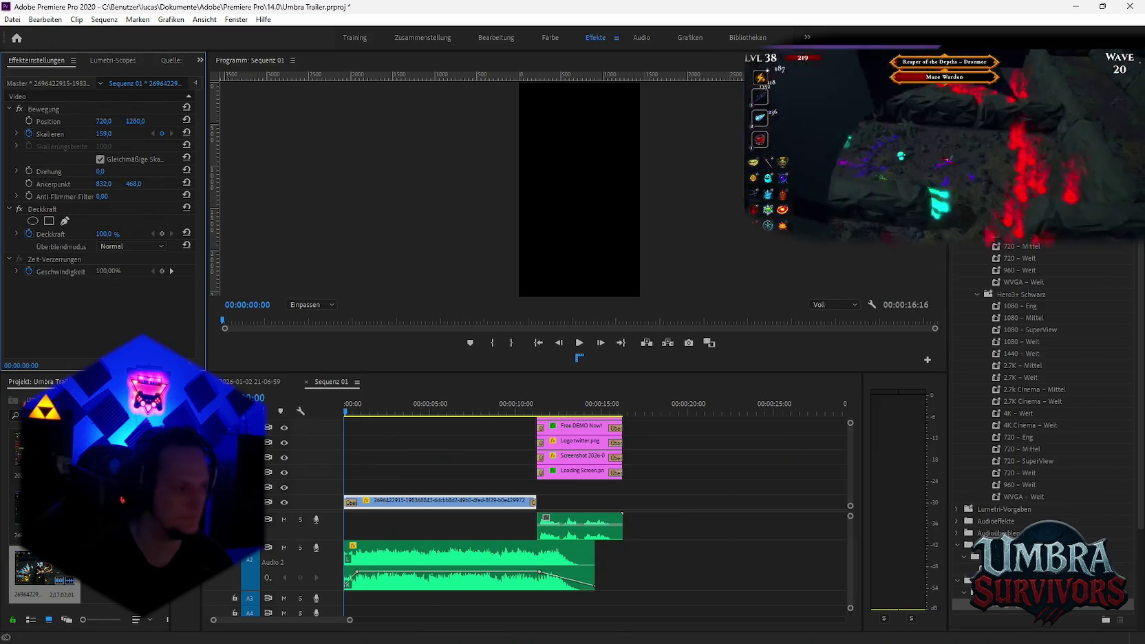
{"action": "left_click", "coordinate": [362, 413]}
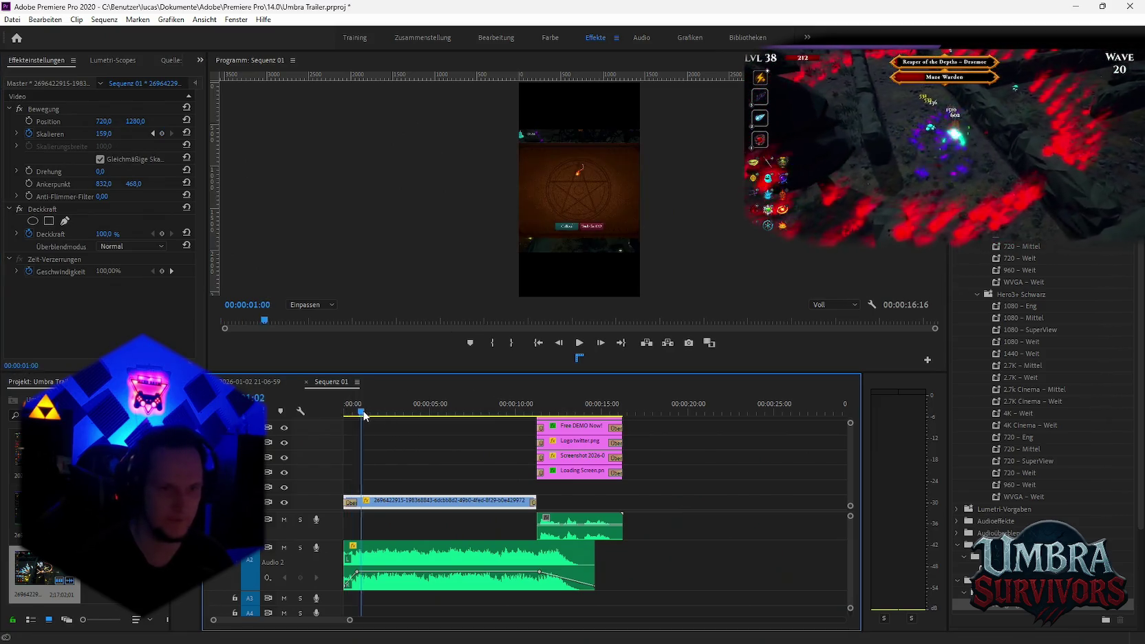
{"action": "left_click_drag", "start_coordinate": [387, 415], "coordinate": [423, 415]}
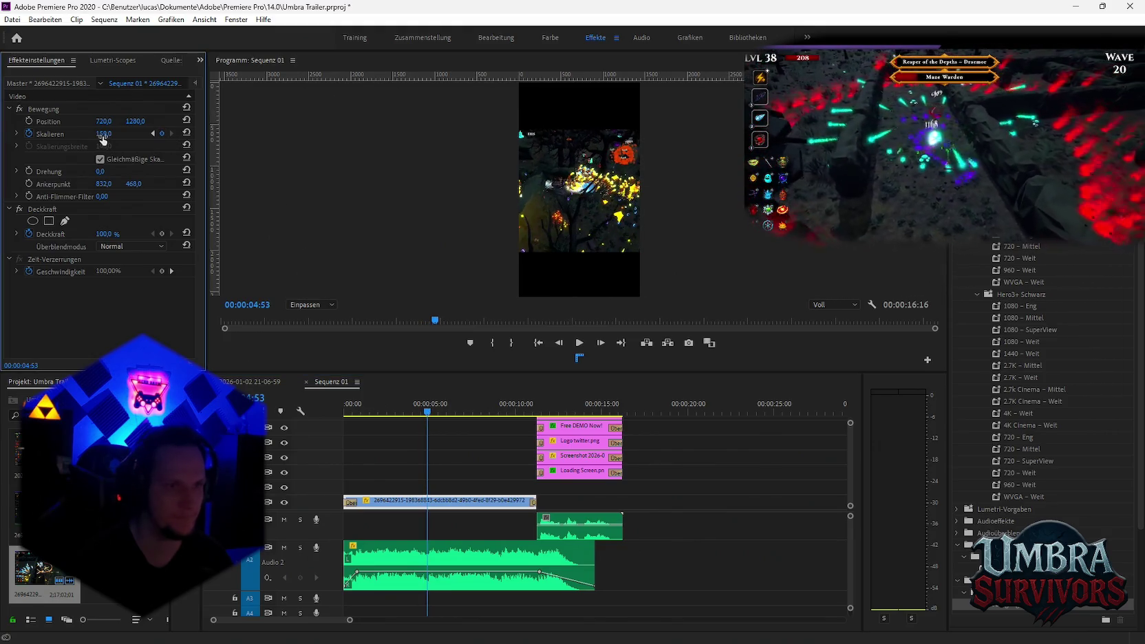
{"action": "left_click_drag", "start_coordinate": [103, 133], "coordinate": [184, 134]}
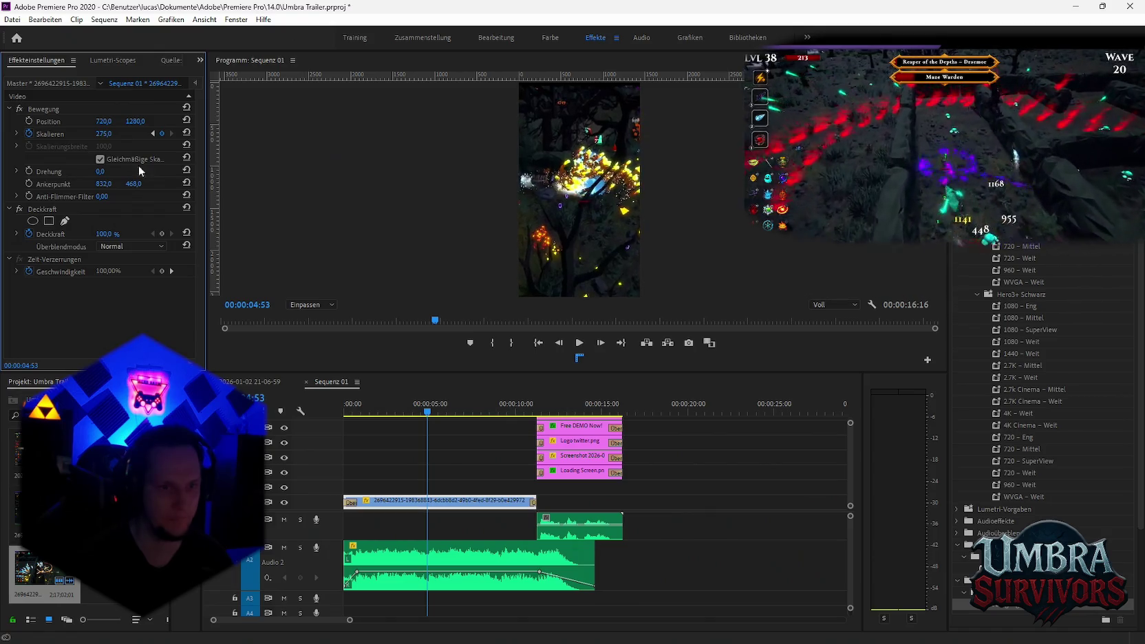
{"action": "left_click", "coordinate": [363, 415]}
{"action": "key", "text": "Home"}
{"action": "key", "text": "space"}
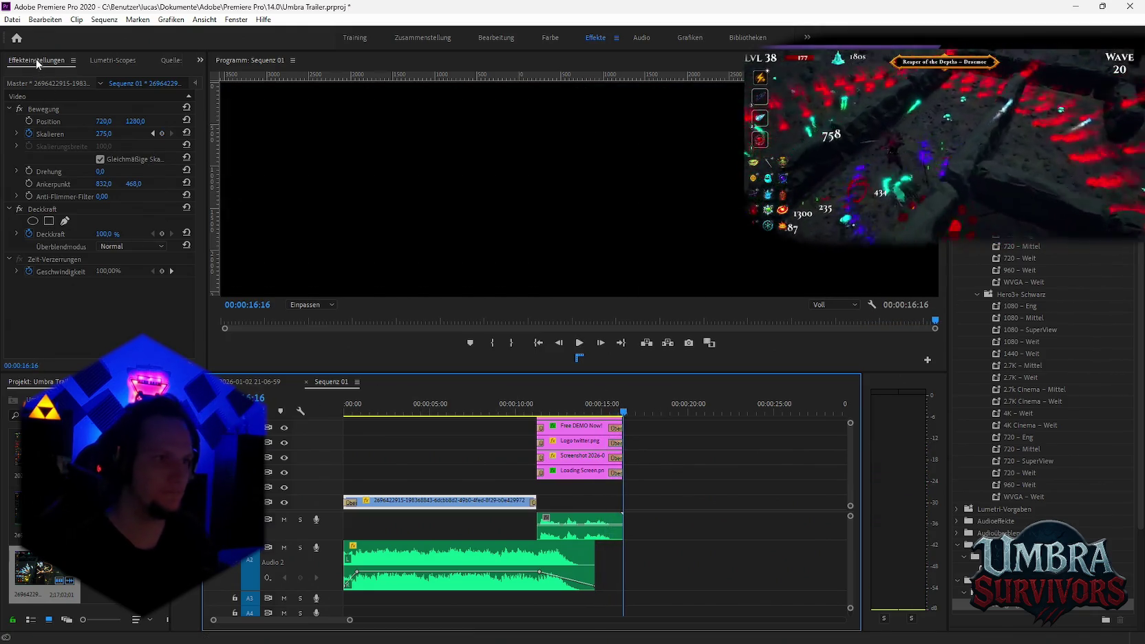
{"action": "left_click", "coordinate": [12, 19]}
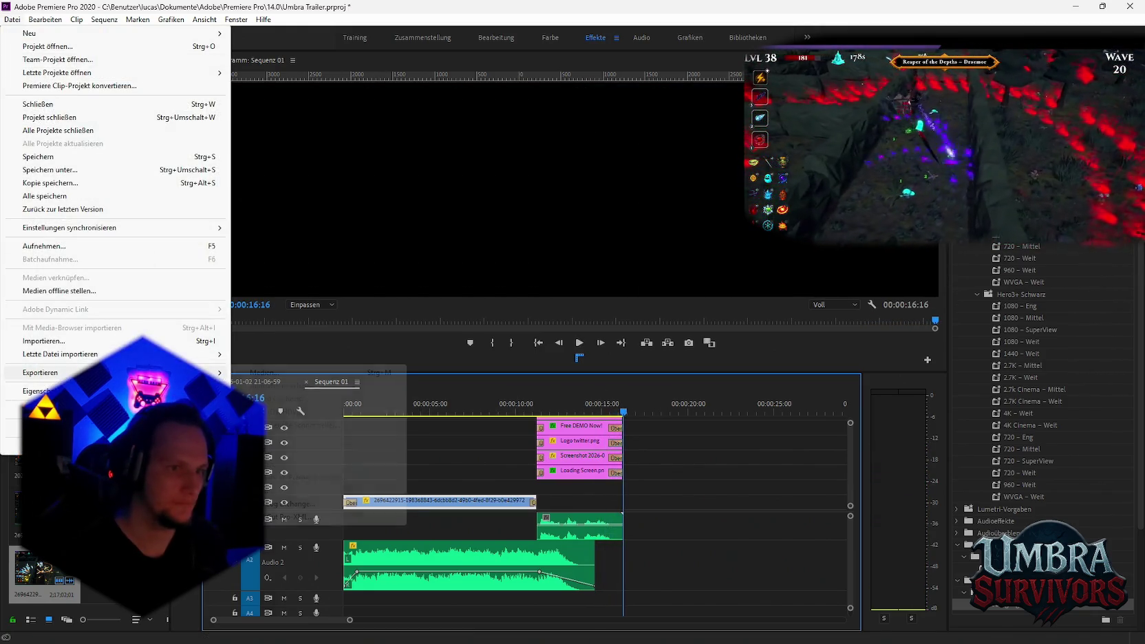
Export Sequenz 01 via Datei > Exportieren > Medien as fire mage eskaltion 3.mp4 to the Warteschlange
{"action": "mouse_move", "coordinate": [40, 372]}
{"action": "left_click", "coordinate": [310, 372]}
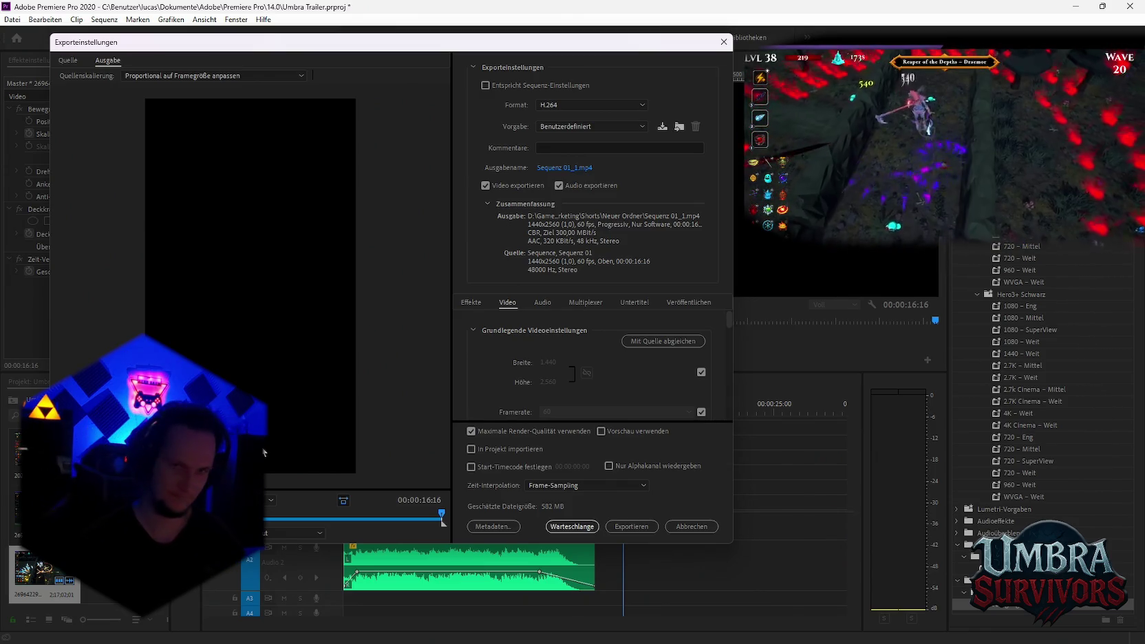
{"action": "left_click", "coordinate": [558, 168]}
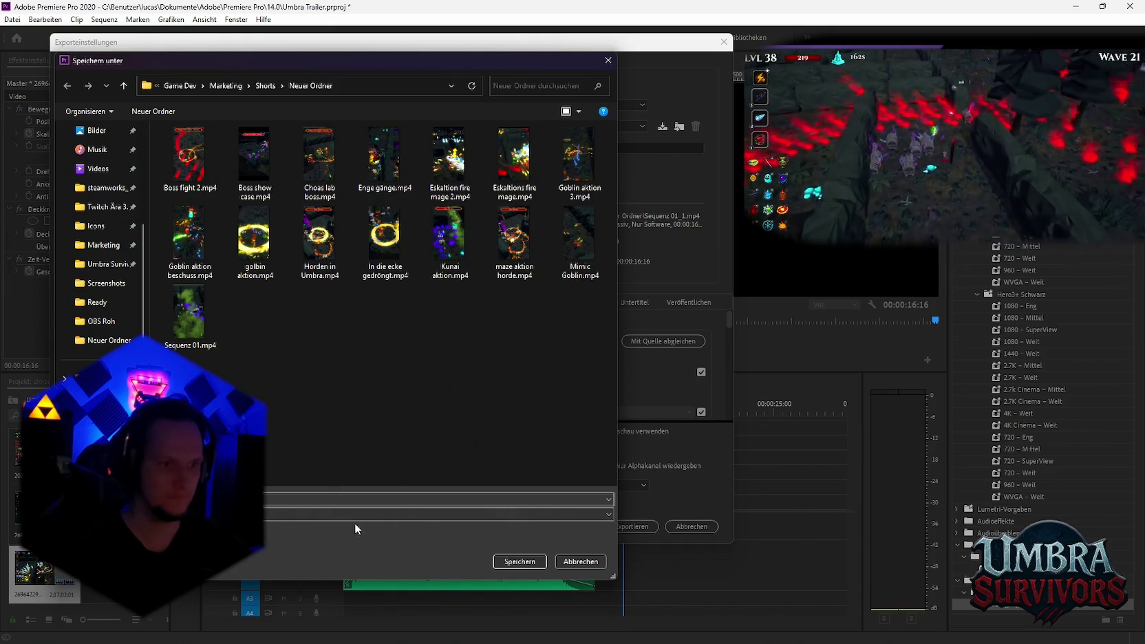
{"action": "left_click", "coordinate": [507, 561]}
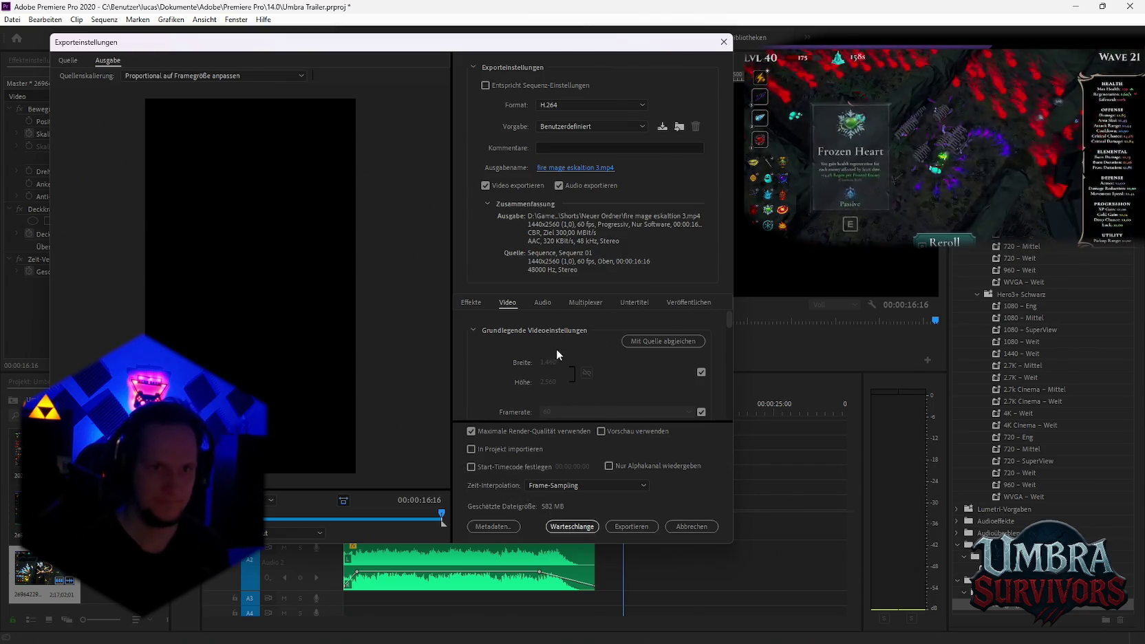
{"action": "scroll", "coordinate": [572, 380], "scroll_direction": "down", "scroll_amount": 3}
{"action": "left_click", "coordinate": [563, 527]}
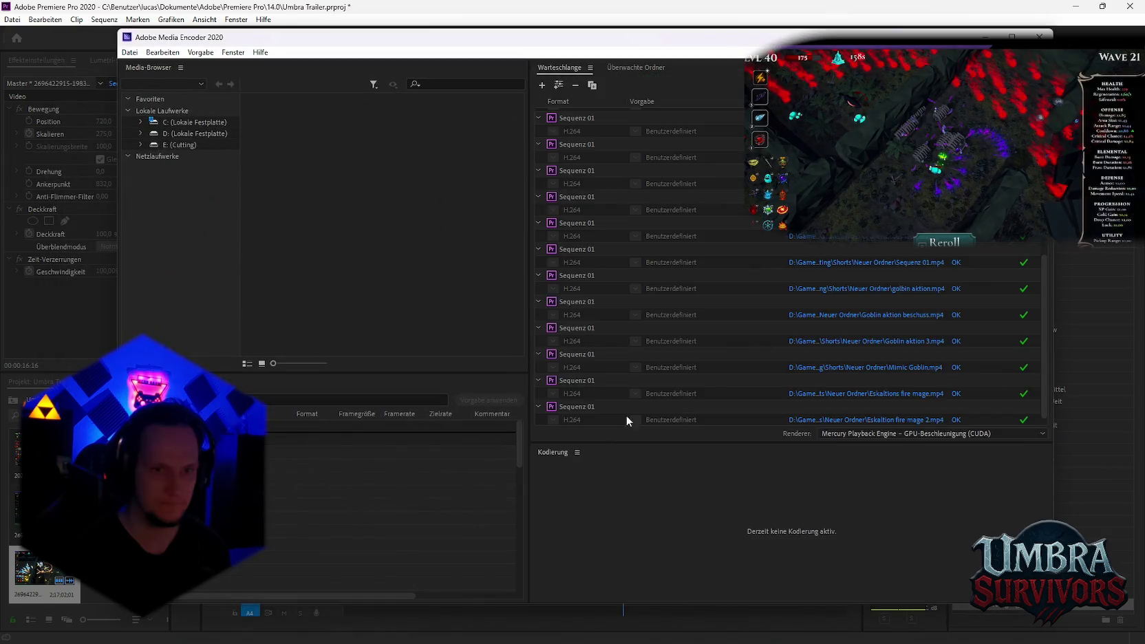
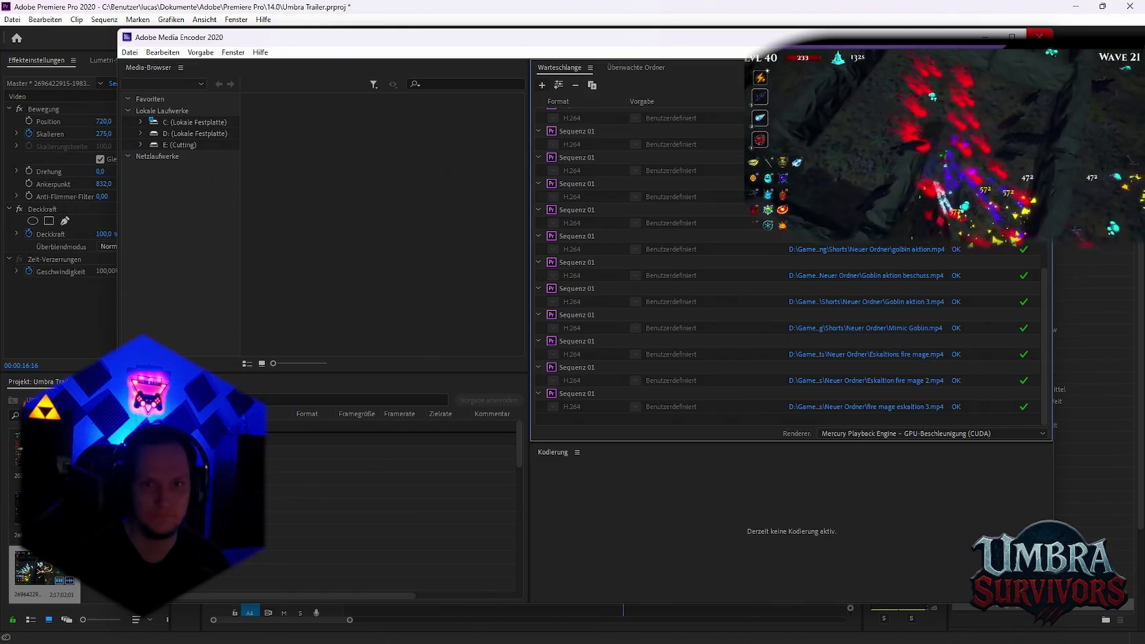
Close Media Encoder and bring up the Sequenz 01 timeline
{"action": "left_click", "coordinate": [1039, 35]}
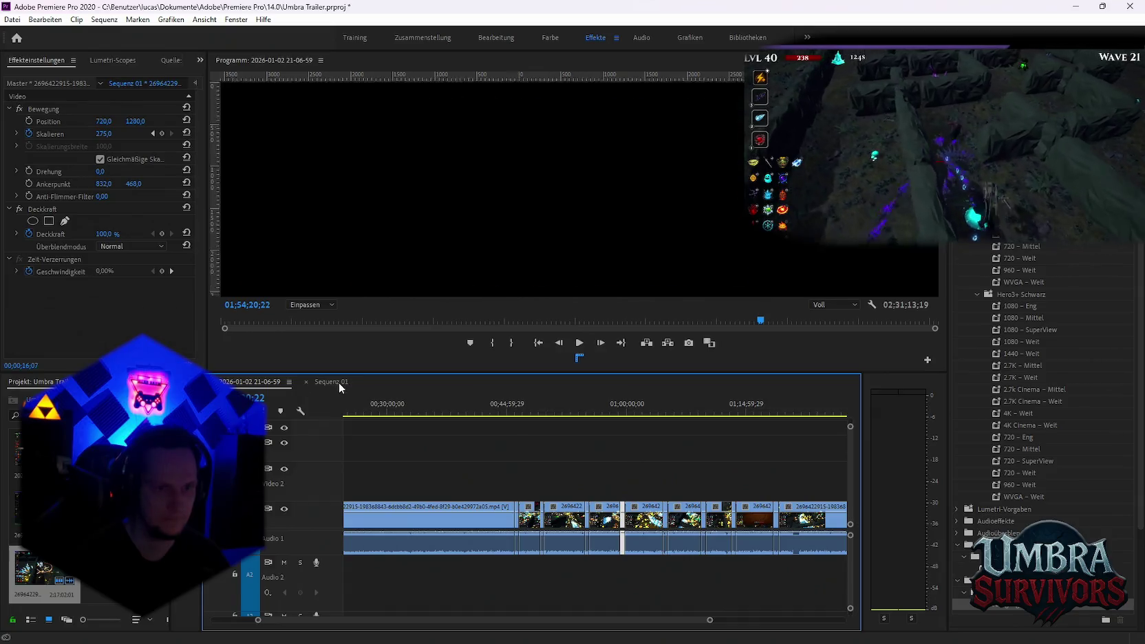
{"action": "left_click", "coordinate": [333, 382]}
{"action": "left_click", "coordinate": [584, 536]}
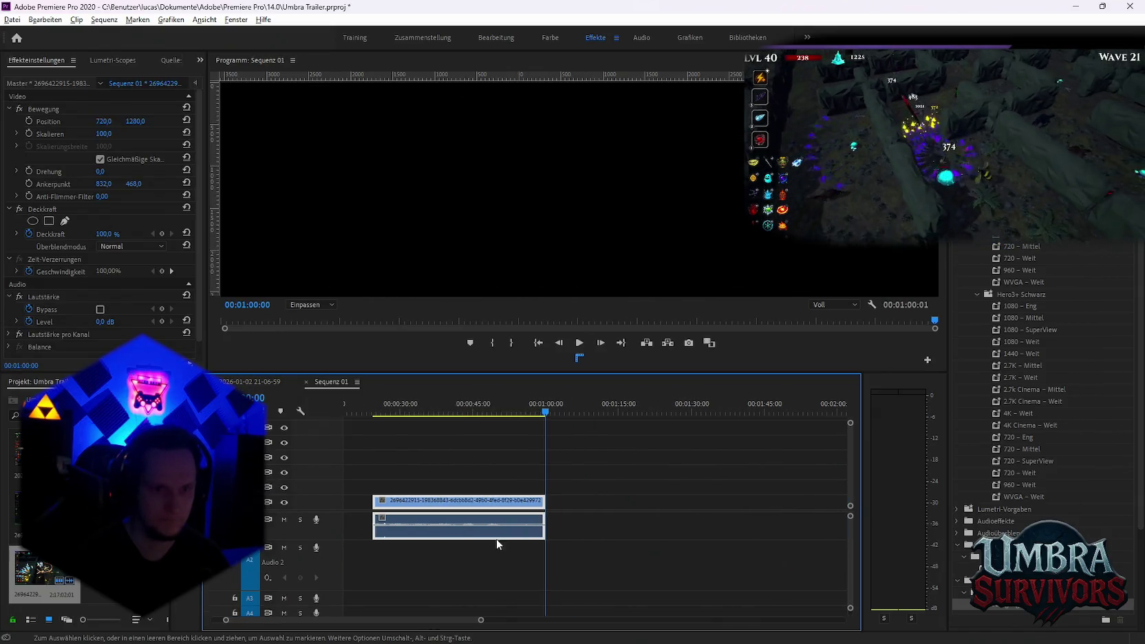
{"action": "scroll", "coordinate": [415, 436], "scroll_direction": "up", "scroll_amount": 3}
Split the new gameplay clip at about 00:00:39:18 and delete the part after the cut
{"action": "left_click", "coordinate": [478, 411]}
{"action": "left_click_drag", "start_coordinate": [480, 413], "coordinate": [528, 417]}
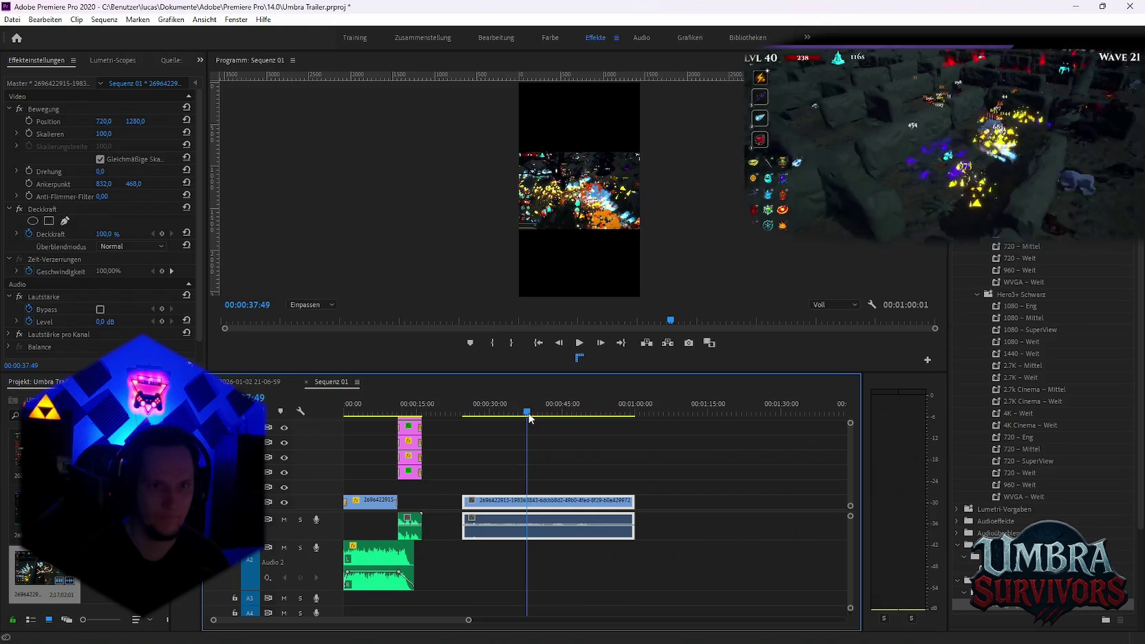
{"action": "key", "text": "c"}
{"action": "left_click_drag", "start_coordinate": [528, 412], "coordinate": [537, 412]}
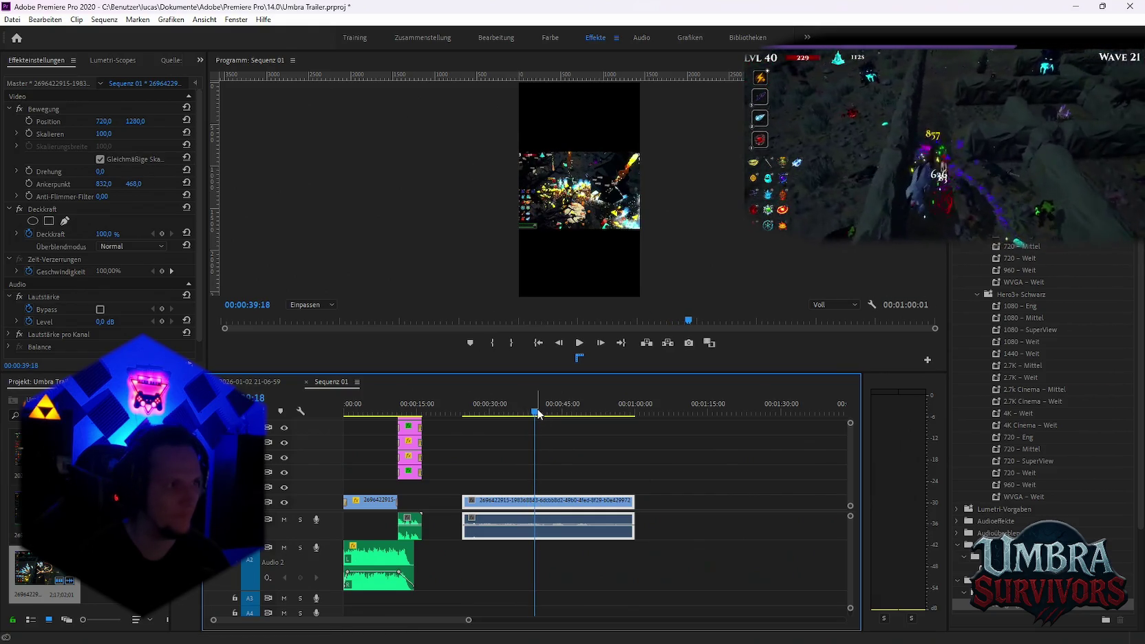
{"action": "left_click", "coordinate": [535, 516]}
{"action": "key", "text": "v"}
{"action": "left_click", "coordinate": [553, 507]}
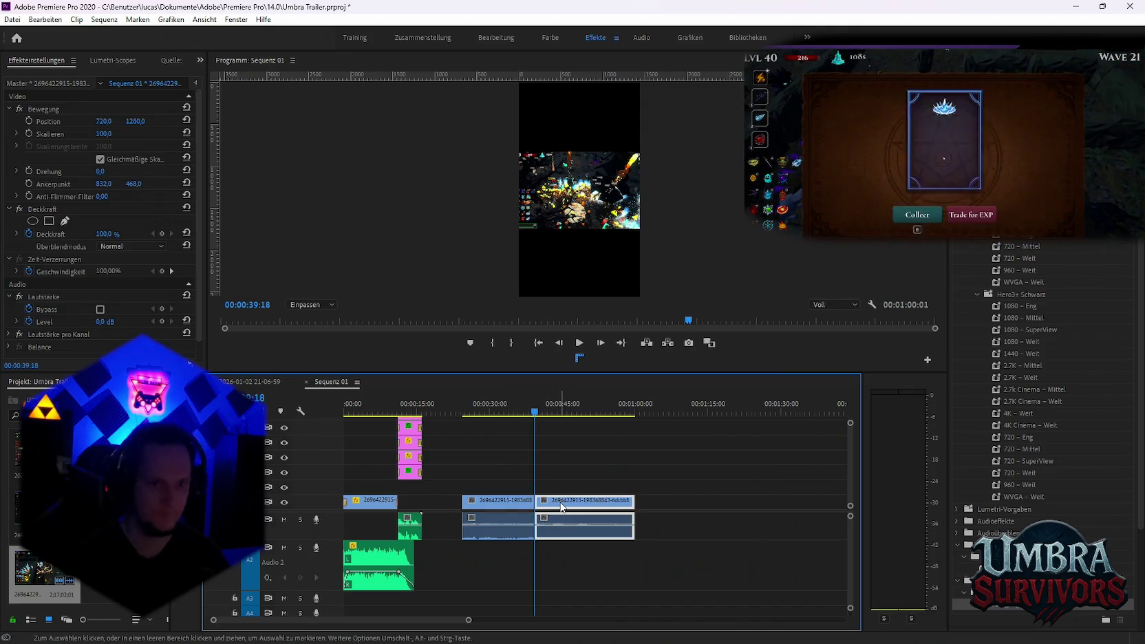
{"action": "key", "text": "Delete"}
{"action": "left_click", "coordinate": [375, 501]}
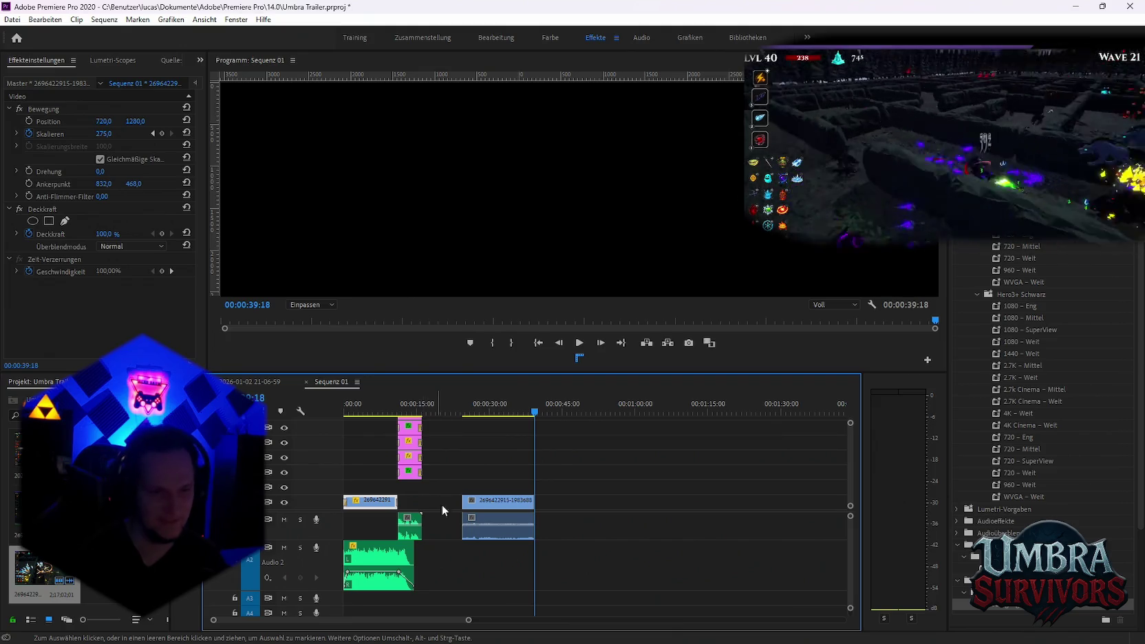
Delete the old short gameplay clip and move the new gameplay clip to the sequence start
{"action": "left_click", "coordinate": [496, 500]}
{"action": "key", "text": "Delete"}
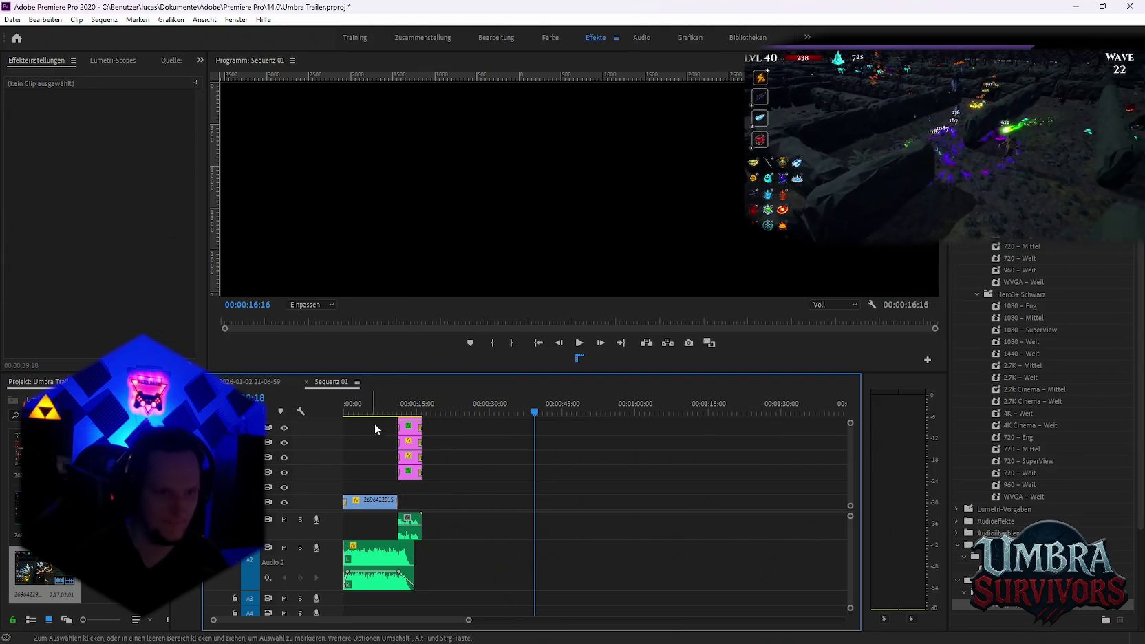
{"action": "key", "text": "ctrl+z"}
{"action": "left_click", "coordinate": [366, 500]}
{"action": "key", "text": "Delete"}
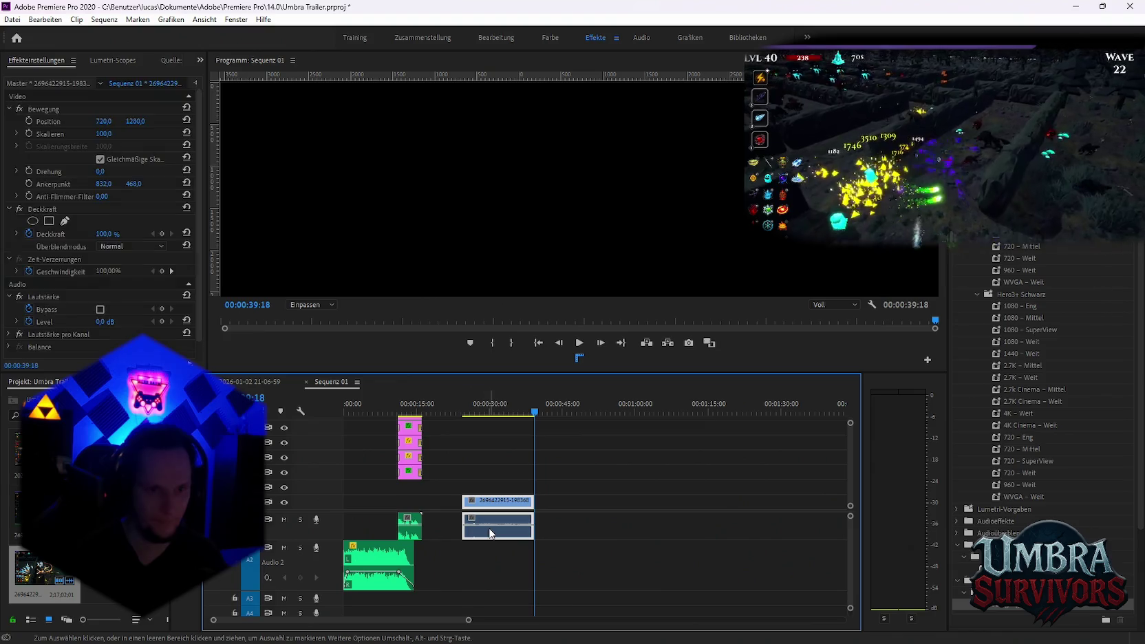
{"action": "left_click_drag", "start_coordinate": [496, 531], "coordinate": [390, 500]}
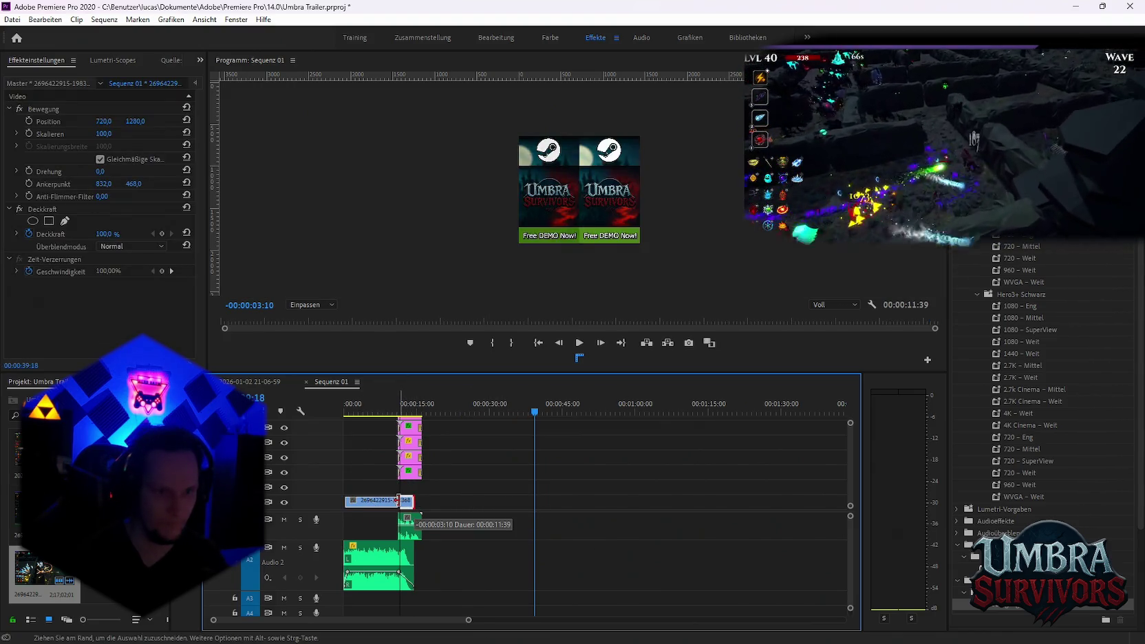
Add a transition at the gameplay clip's start and trim its end slightly shorter
{"action": "key", "text": "space"}
{"action": "scroll", "coordinate": [371, 491], "scroll_direction": "up", "scroll_amount": 2}
{"action": "scroll", "coordinate": [395, 488], "scroll_direction": "up", "scroll_amount": 2}
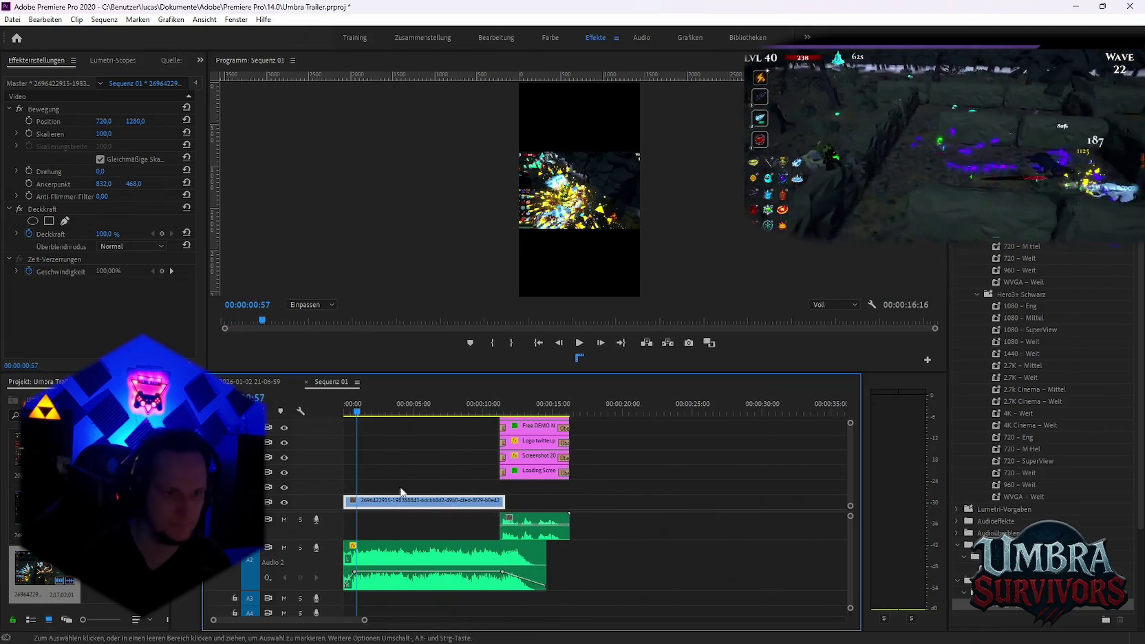
{"action": "left_click_drag", "start_coordinate": [1014, 610], "coordinate": [569, 519]}
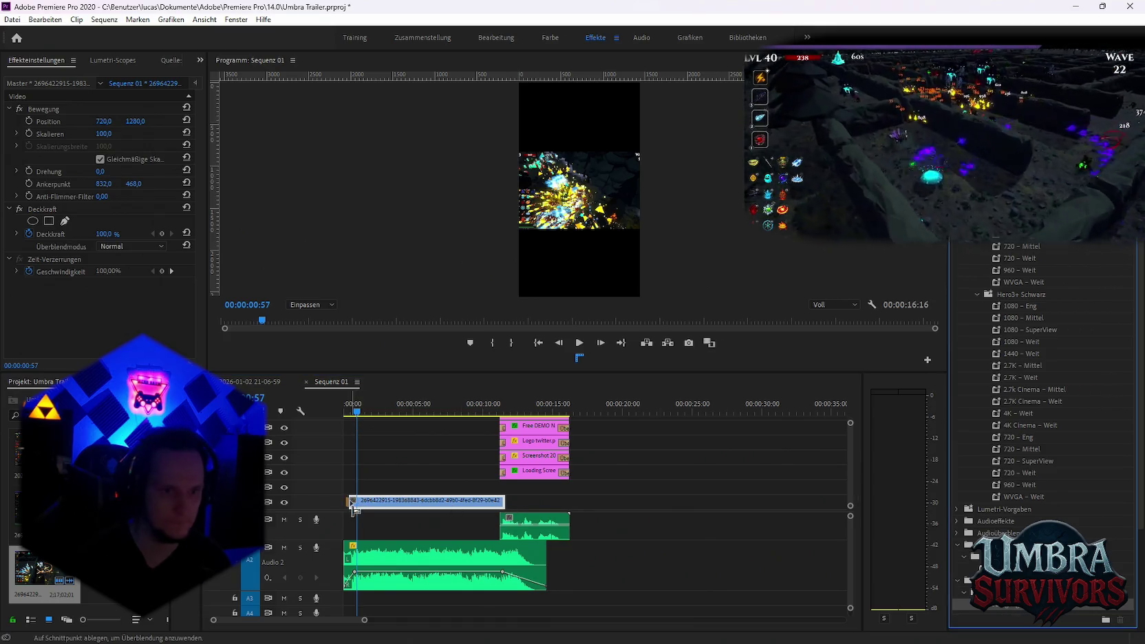
{"action": "left_click_drag", "start_coordinate": [354, 508], "coordinate": [352, 504]}
{"action": "left_click", "coordinate": [347, 413]}
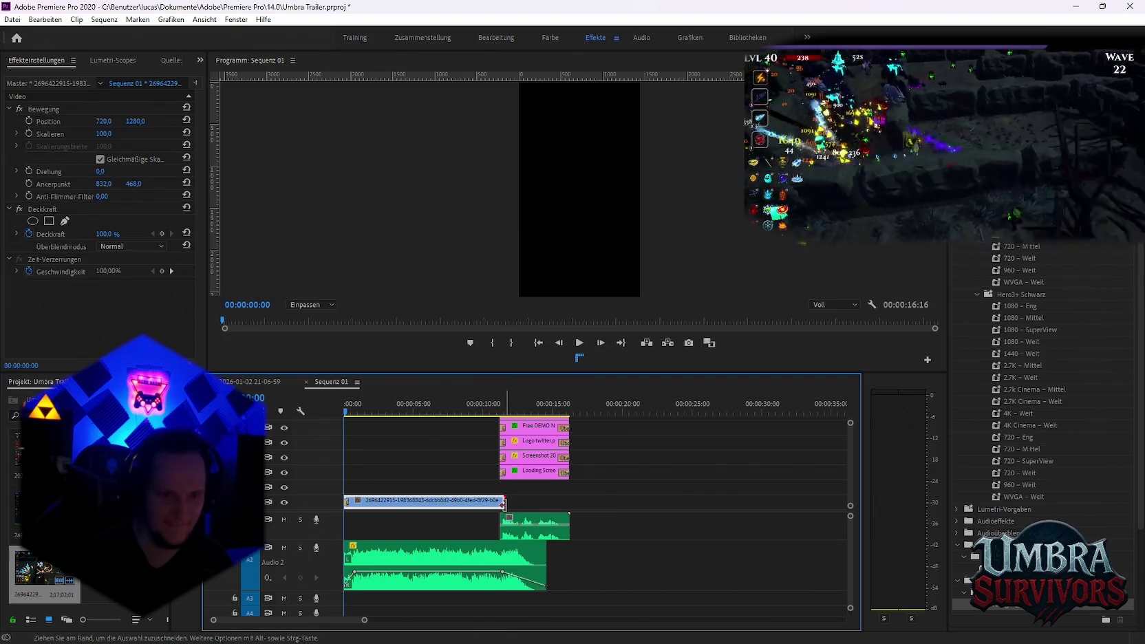
{"action": "left_click_drag", "start_coordinate": [502, 504], "coordinate": [499, 504]}
{"action": "left_click_drag", "start_coordinate": [990, 581], "coordinate": [538, 501]}
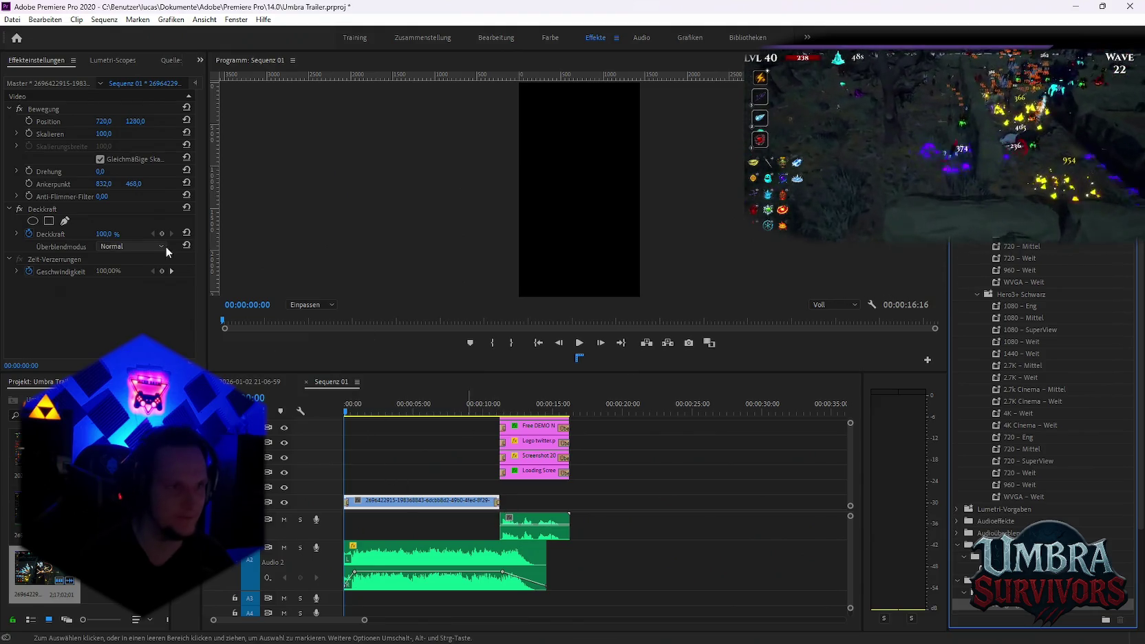
Keyframe the clip's scale from 155 to 276 over about 1.5 seconds, then review playback
{"action": "left_click", "coordinate": [47, 133]}
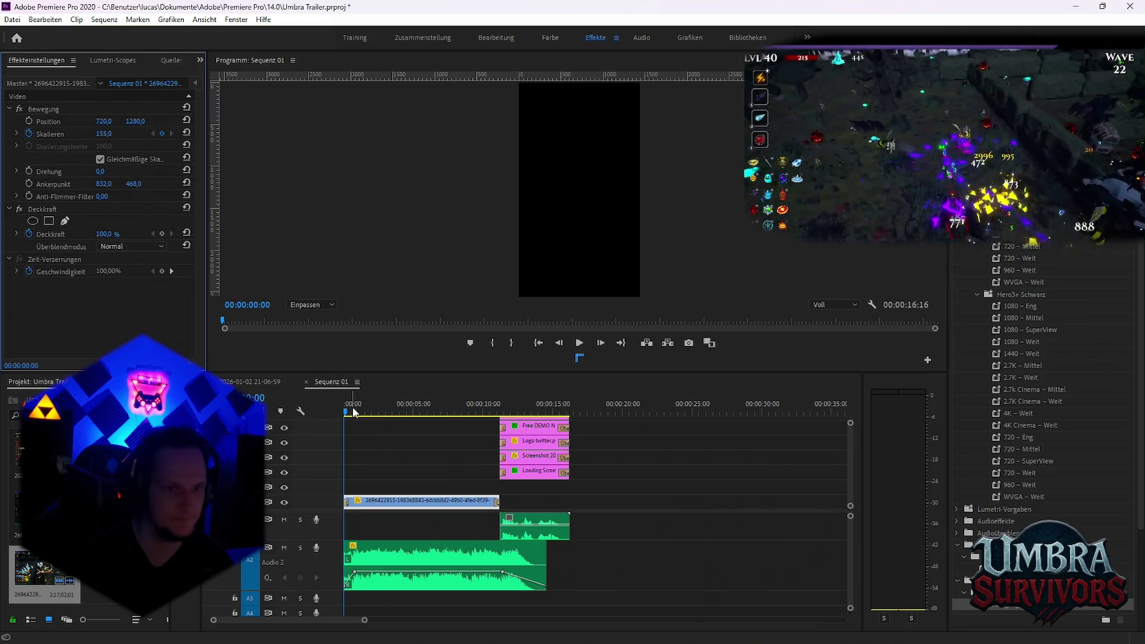
{"action": "left_click_drag", "start_coordinate": [353, 412], "coordinate": [369, 414]}
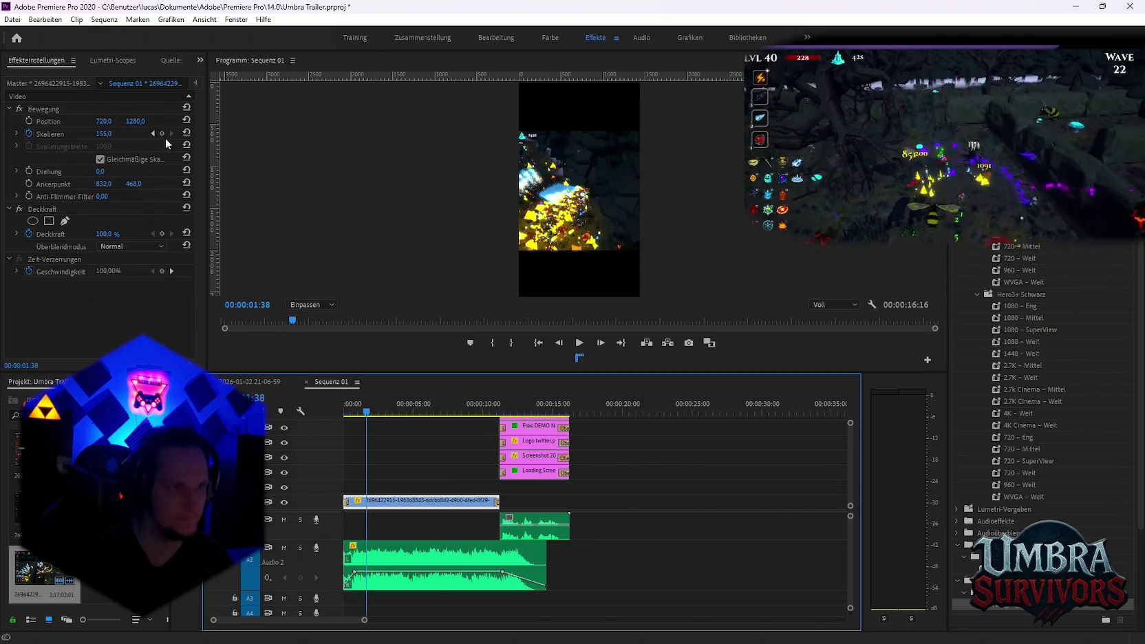
{"action": "left_click_drag", "start_coordinate": [110, 134], "coordinate": [193, 134]}
{"action": "left_click_drag", "start_coordinate": [373, 414], "coordinate": [348, 414]}
{"action": "key", "text": "space"}
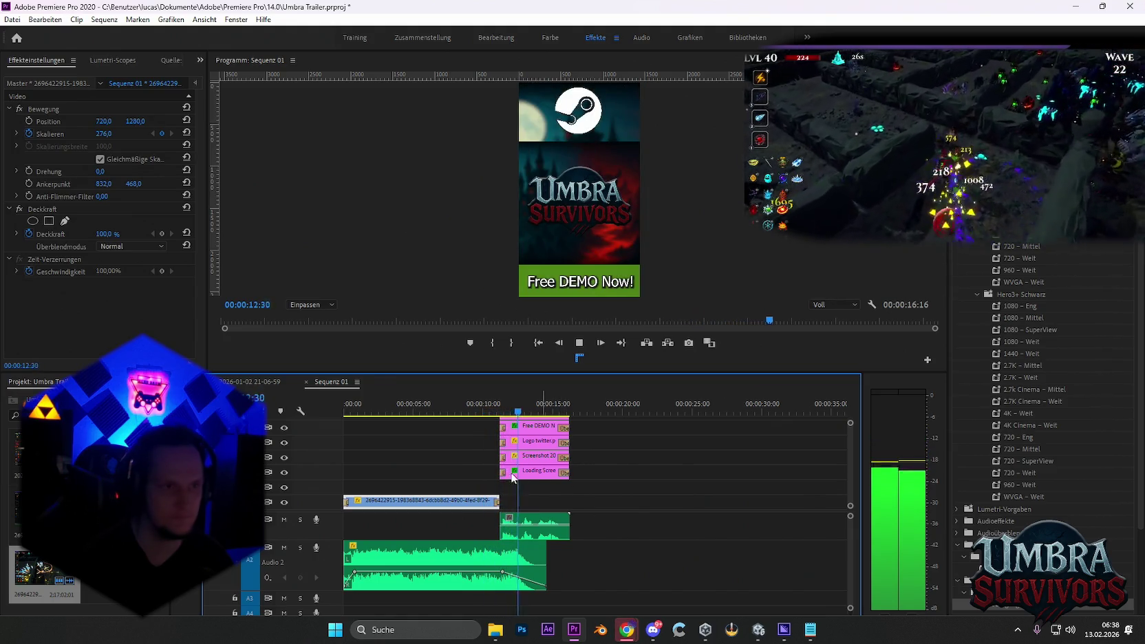
{"action": "key", "text": "space"}
{"action": "left_click", "coordinate": [13, 19]}
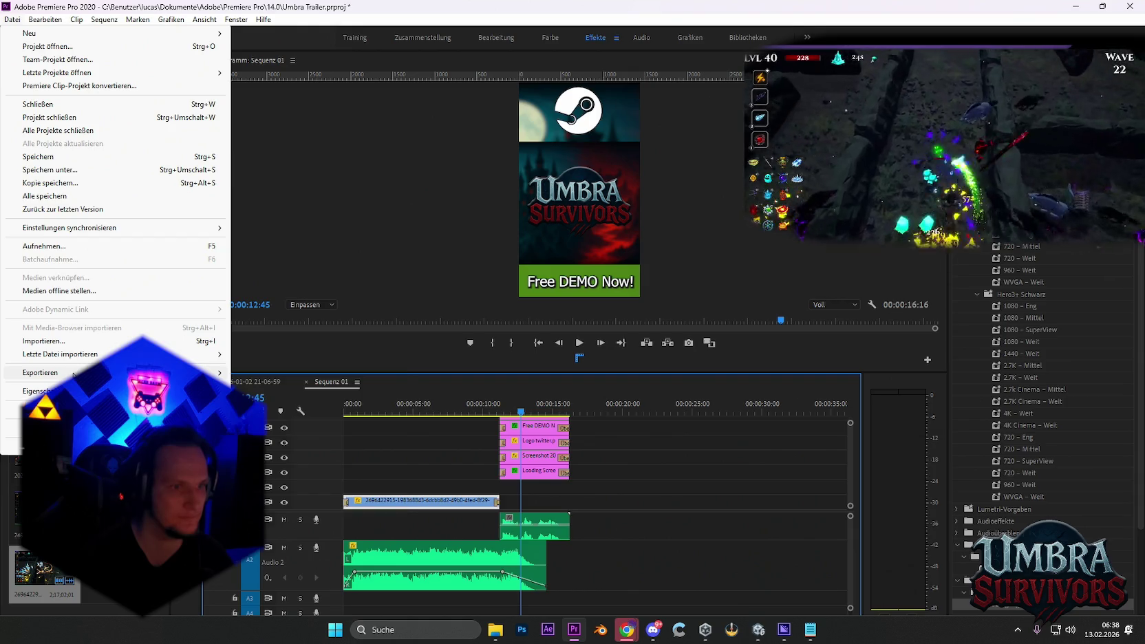
Queue Sequenz 01 in Media Encoder as a 1440x2560 H.264 MP4 and start encoding
{"action": "mouse_move", "coordinate": [40, 372]}
{"action": "left_click", "coordinate": [256, 372]}
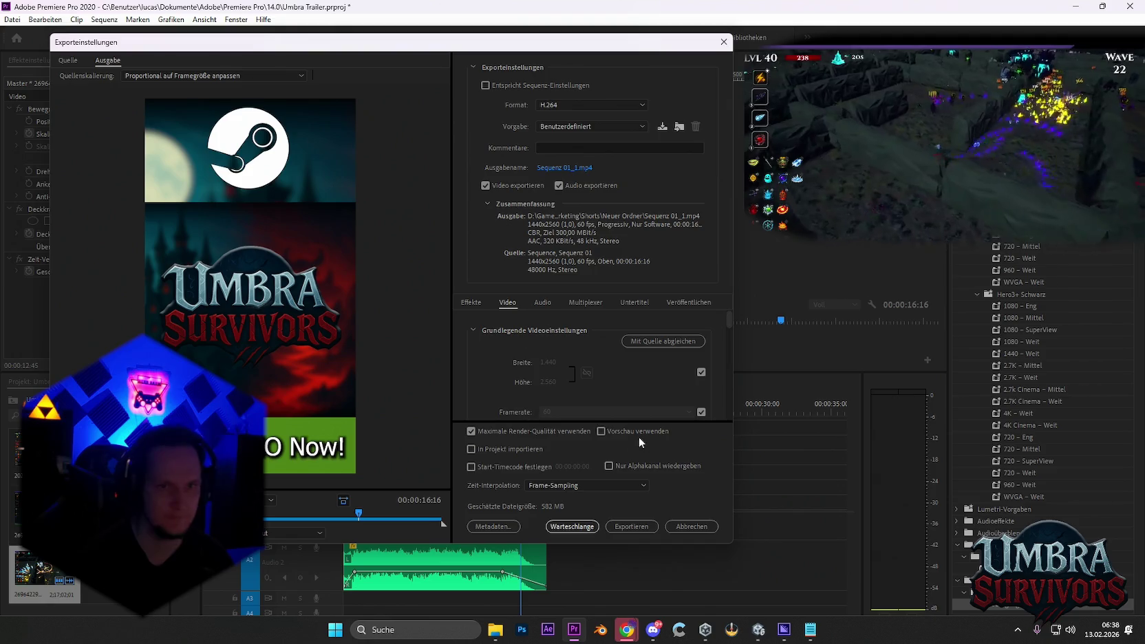
{"action": "left_click", "coordinate": [572, 527]}
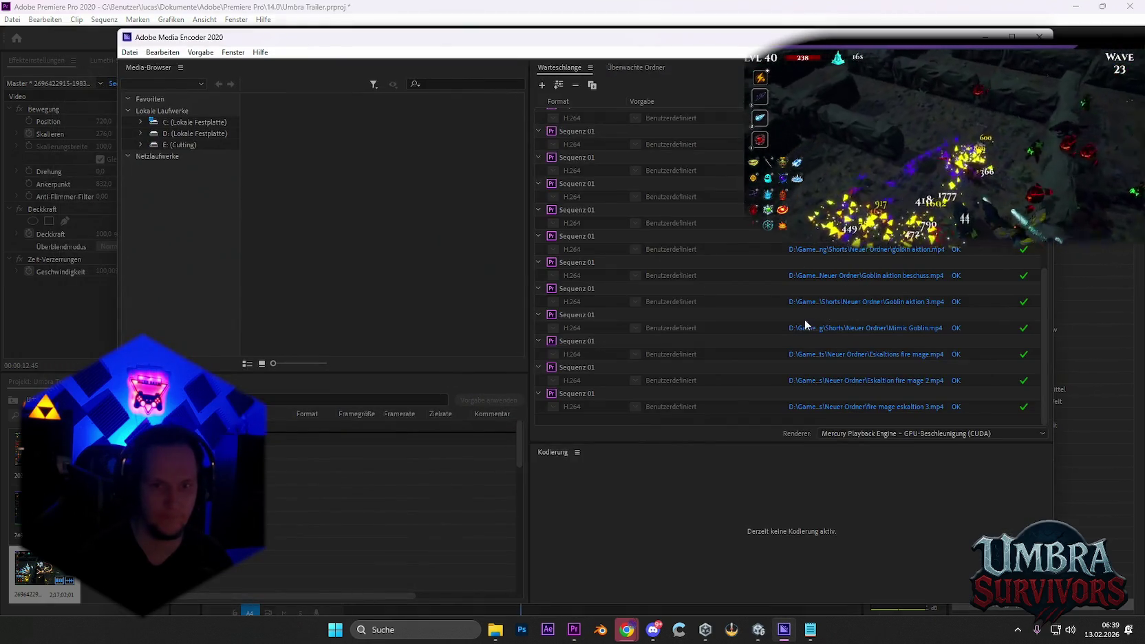
{"action": "left_click", "coordinate": [1040, 84]}
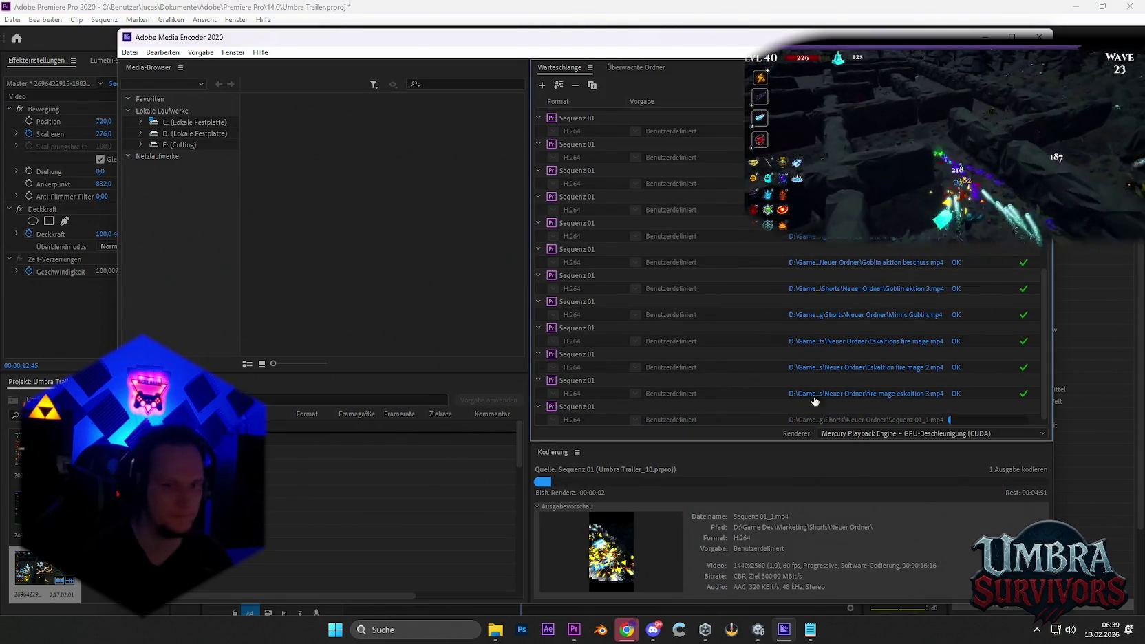
{"action": "left_click", "coordinate": [583, 570]}
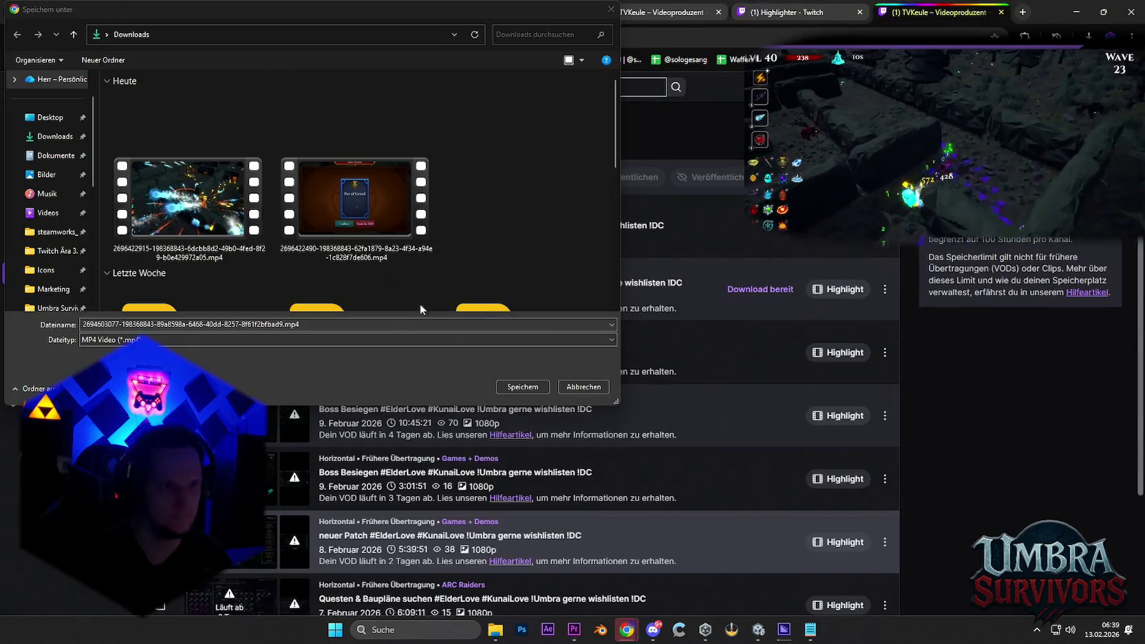
Cancel the Twitch MP4 save prompt, reload the video producer page, and switch to the export queue
{"action": "left_click", "coordinate": [524, 383]}
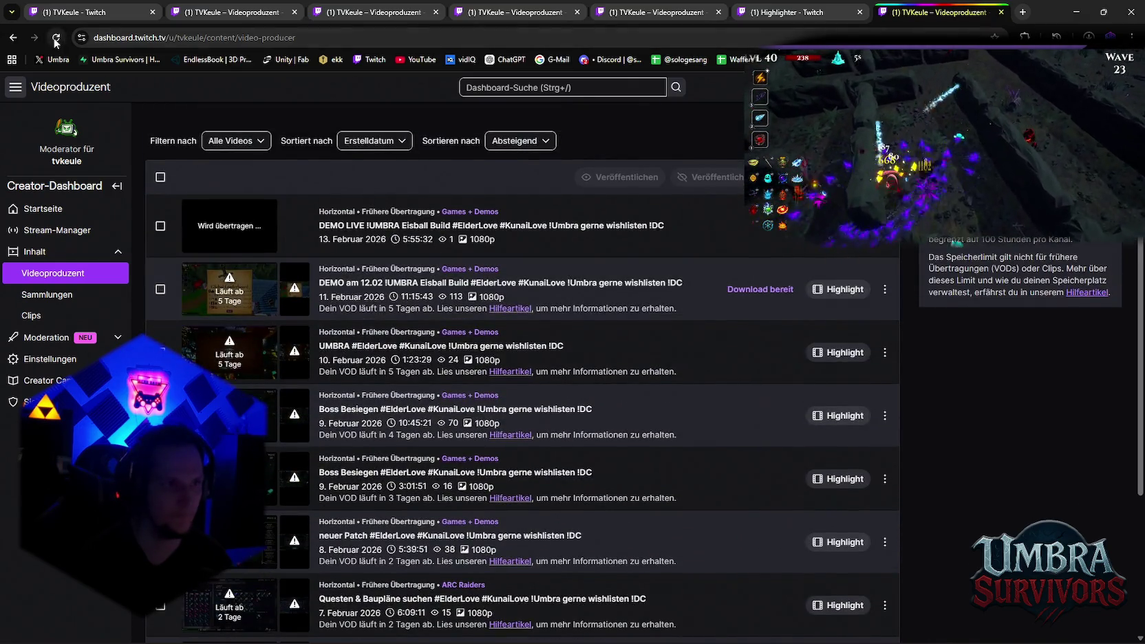
{"action": "left_click", "coordinate": [55, 39]}
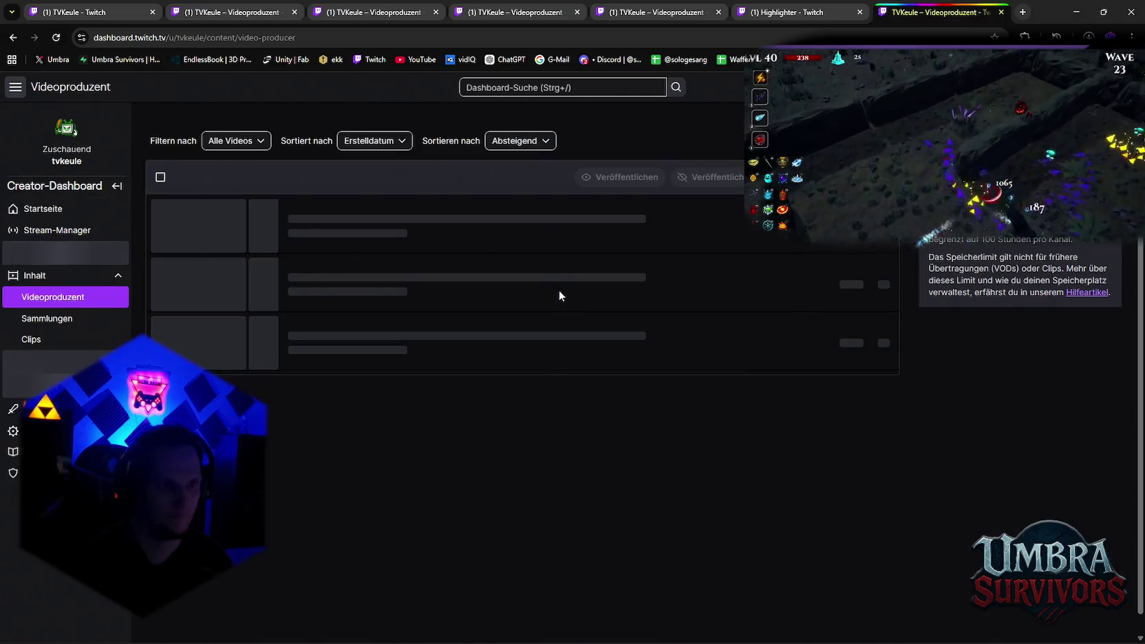
{"action": "scroll", "coordinate": [602, 235], "scroll_direction": "down", "scroll_amount": 5}
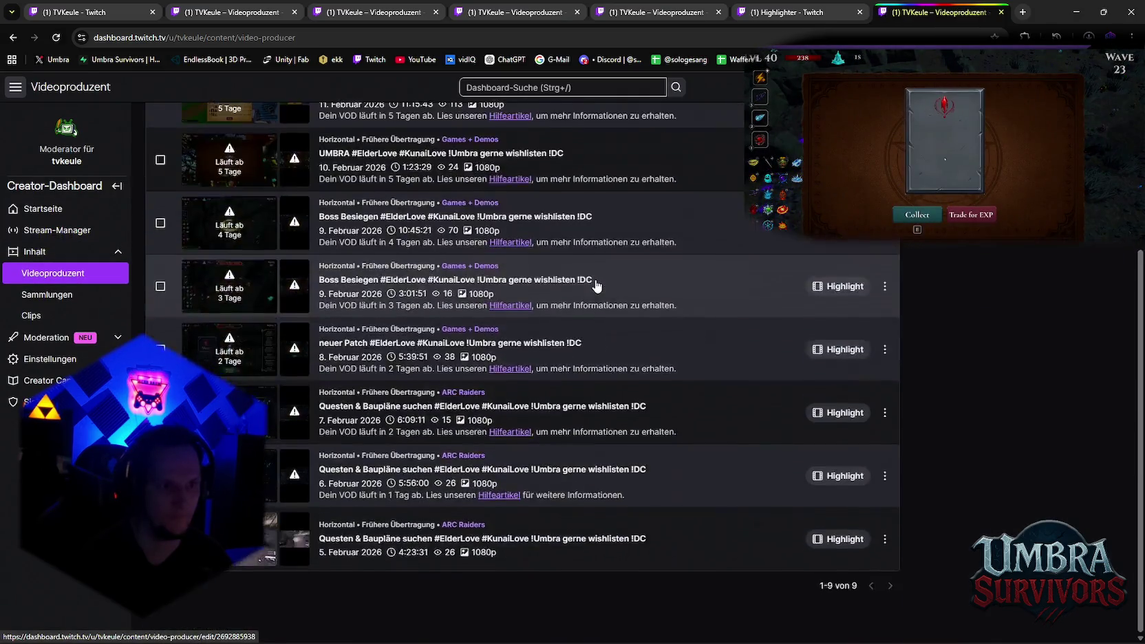
{"action": "scroll", "coordinate": [619, 220], "scroll_direction": "up", "scroll_amount": 5}
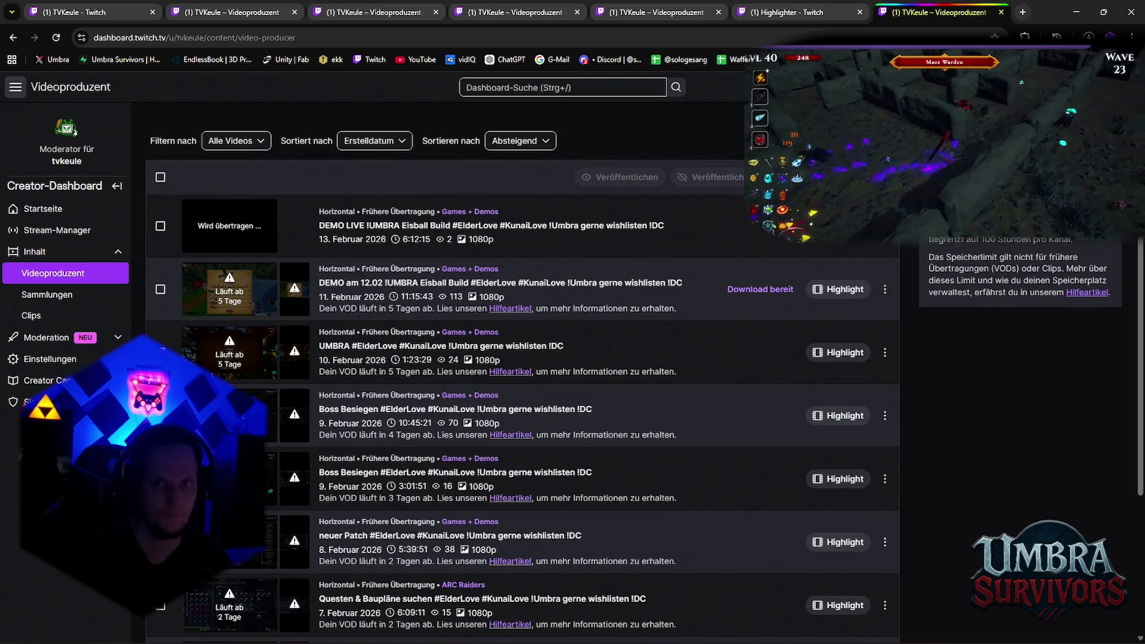
{"action": "key", "text": "alt+Tab"}
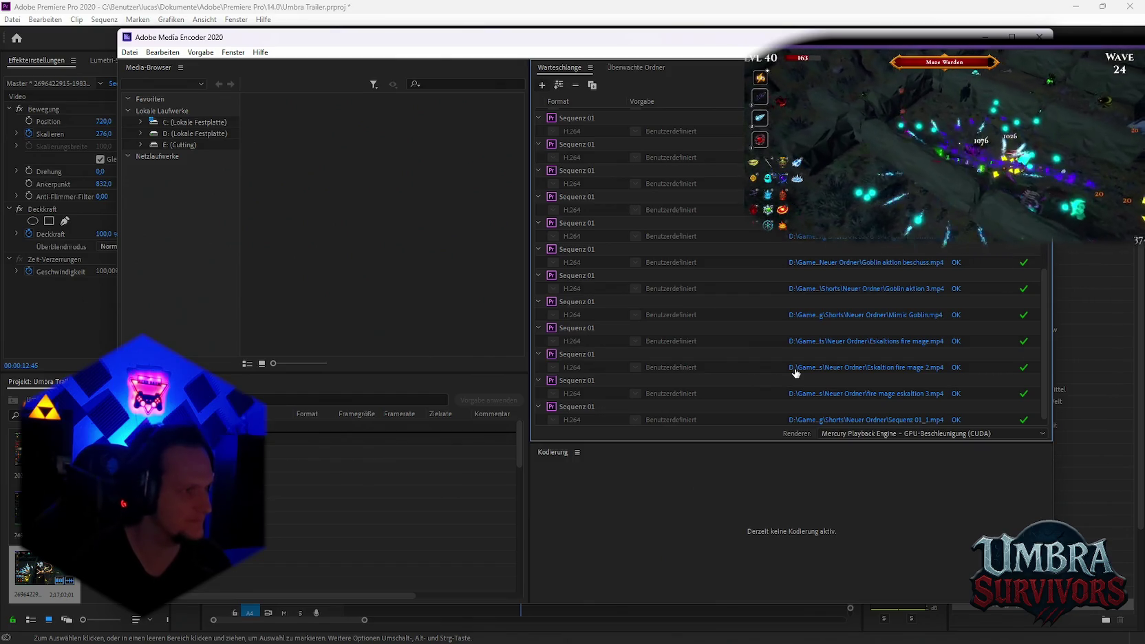
Minimize Media Encoder and delete the old gameplay clip from Sequenz 01
{"action": "scroll", "coordinate": [796, 358], "scroll_direction": "down", "scroll_amount": 1}
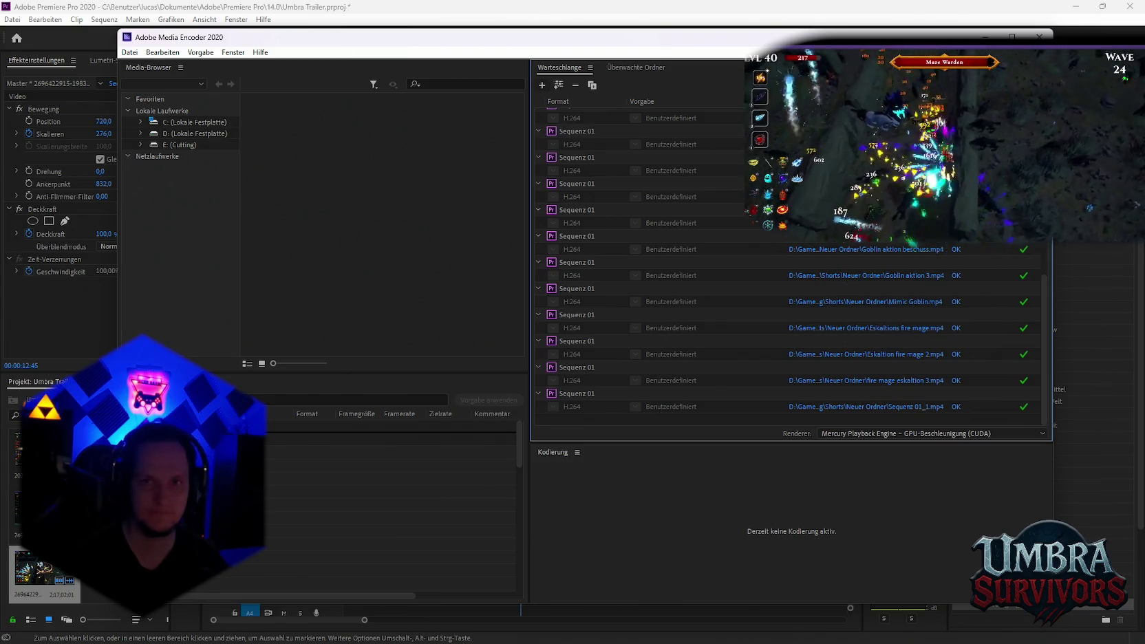
{"action": "left_click", "coordinate": [985, 36]}
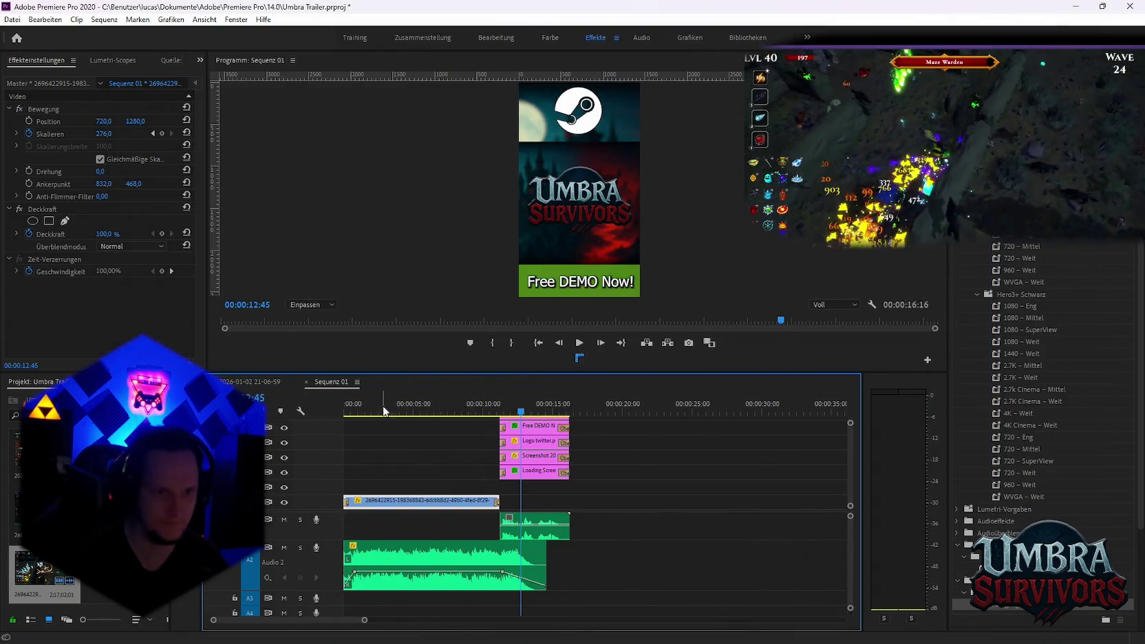
{"action": "key", "text": "Delete"}
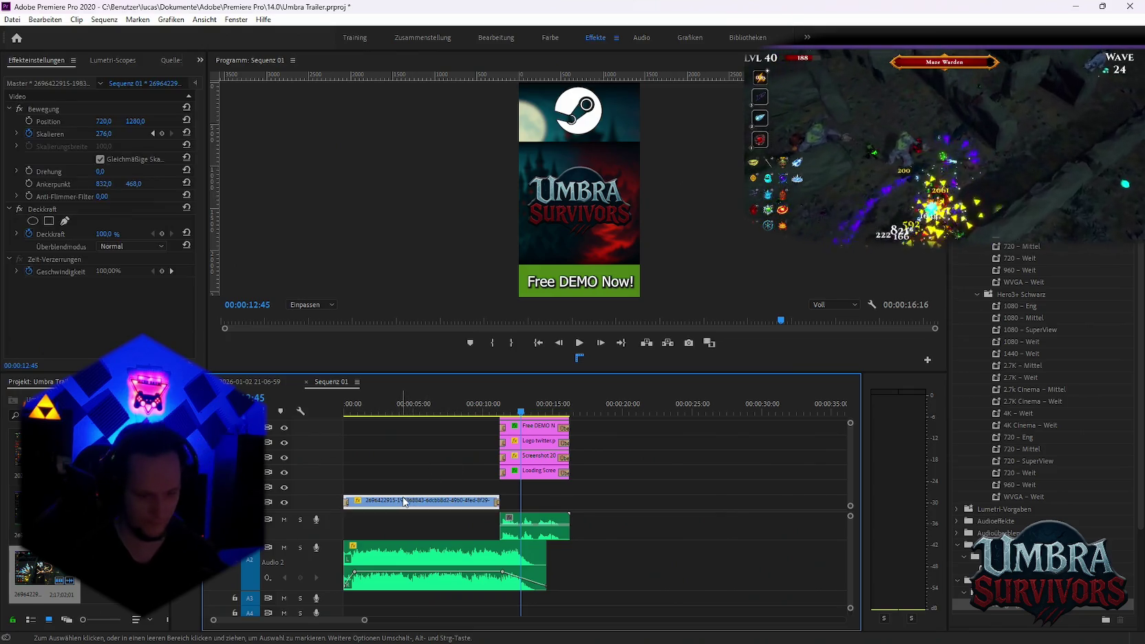
{"action": "key", "text": "ctrl+z"}
{"action": "key", "text": "Delete"}
{"action": "left_click", "coordinate": [249, 383]}
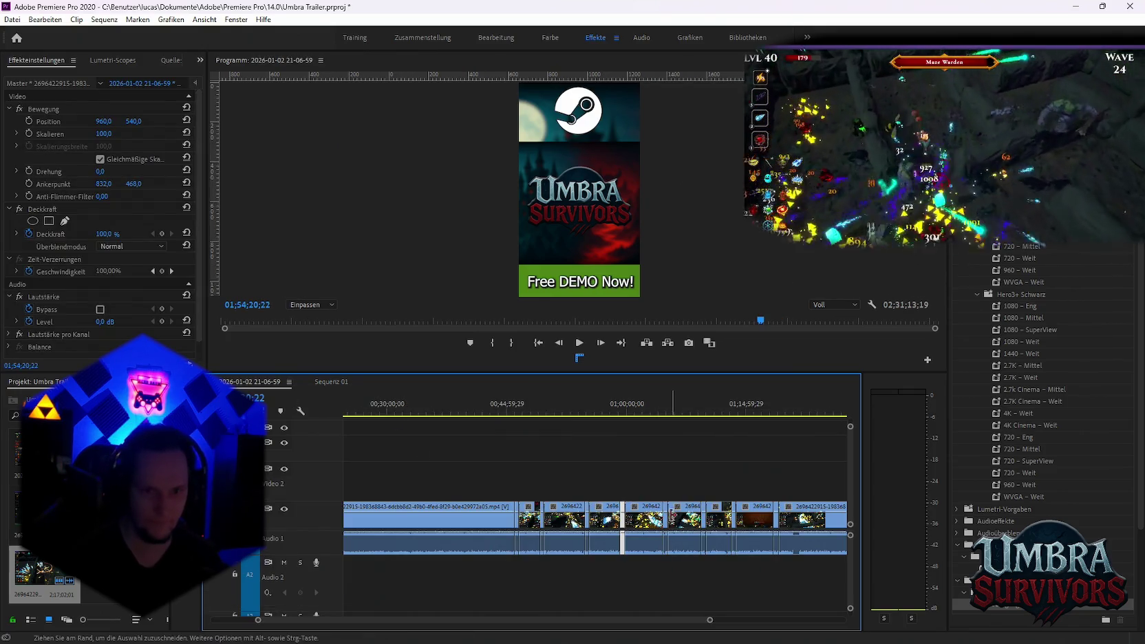
{"action": "left_click", "coordinate": [327, 381]}
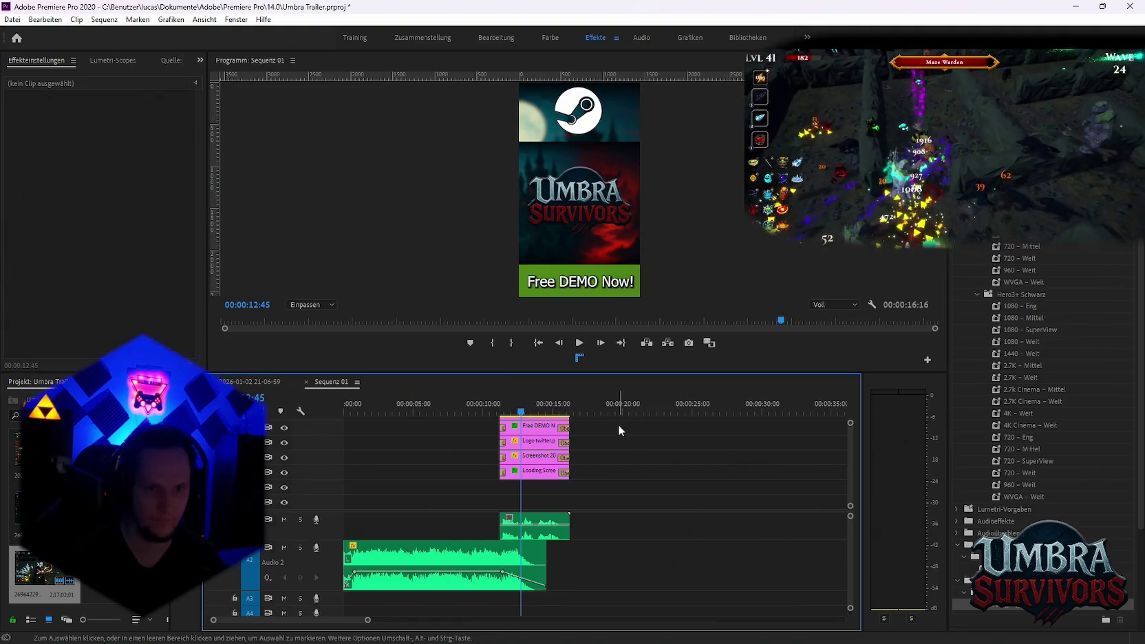
{"action": "key", "text": "ctrl+v"}
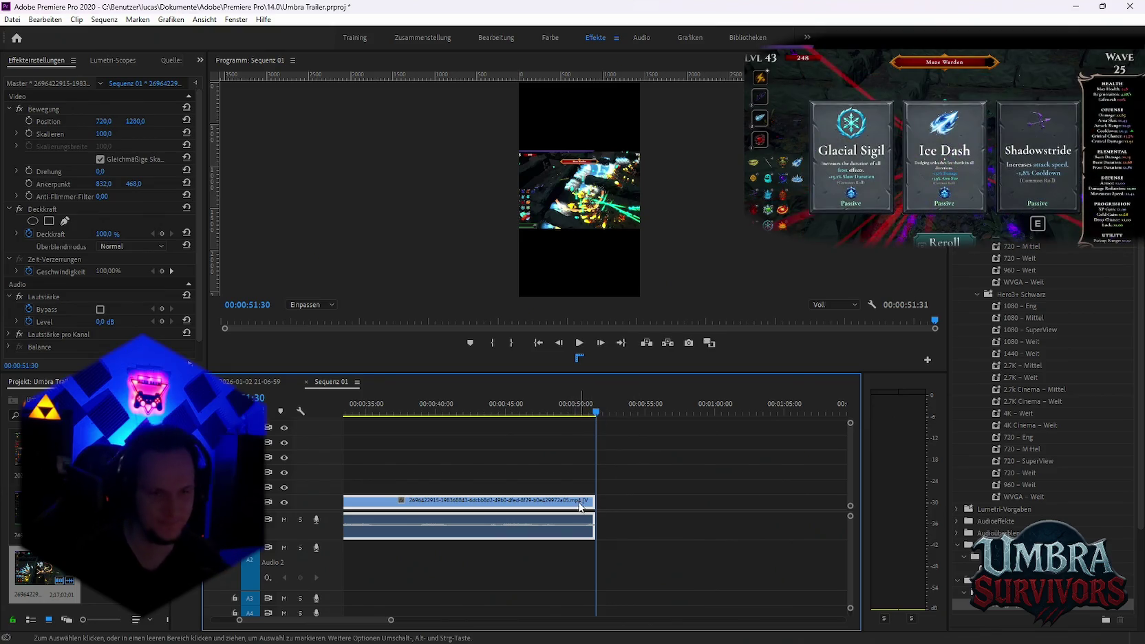
{"action": "scroll", "coordinate": [581, 507], "scroll_direction": "down", "scroll_amount": 2}
{"action": "scroll", "coordinate": [465, 524], "scroll_direction": "down", "scroll_amount": 1}
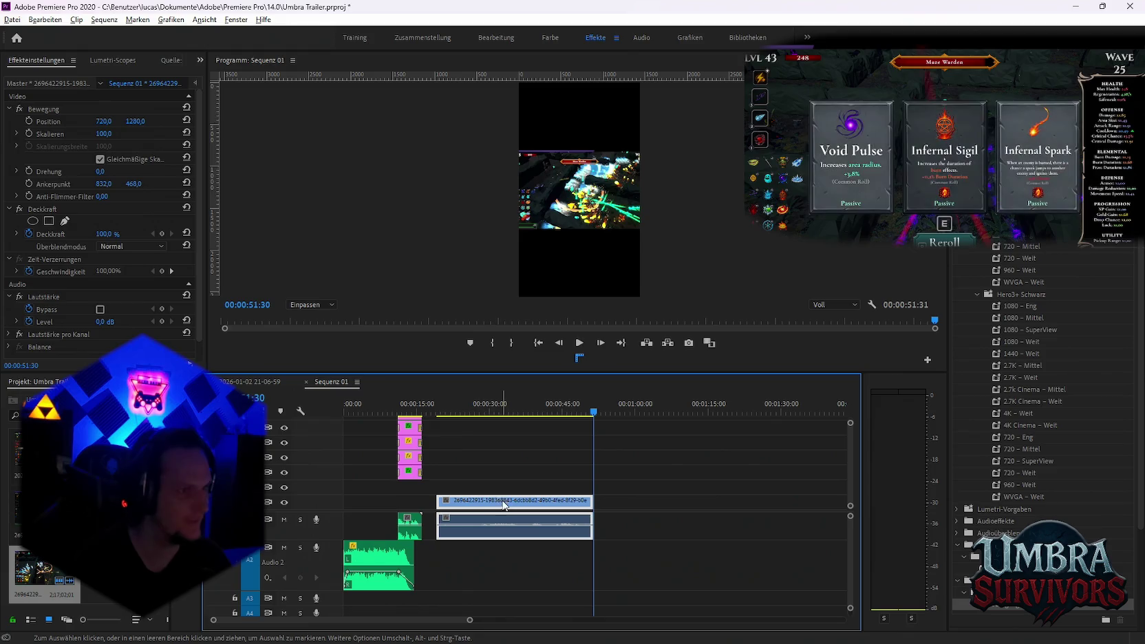
Cut the new clip at 38:47, drop its opening part, move it to 00:00 and trim it to the end card
{"action": "left_click_drag", "start_coordinate": [503, 411], "coordinate": [588, 421]}
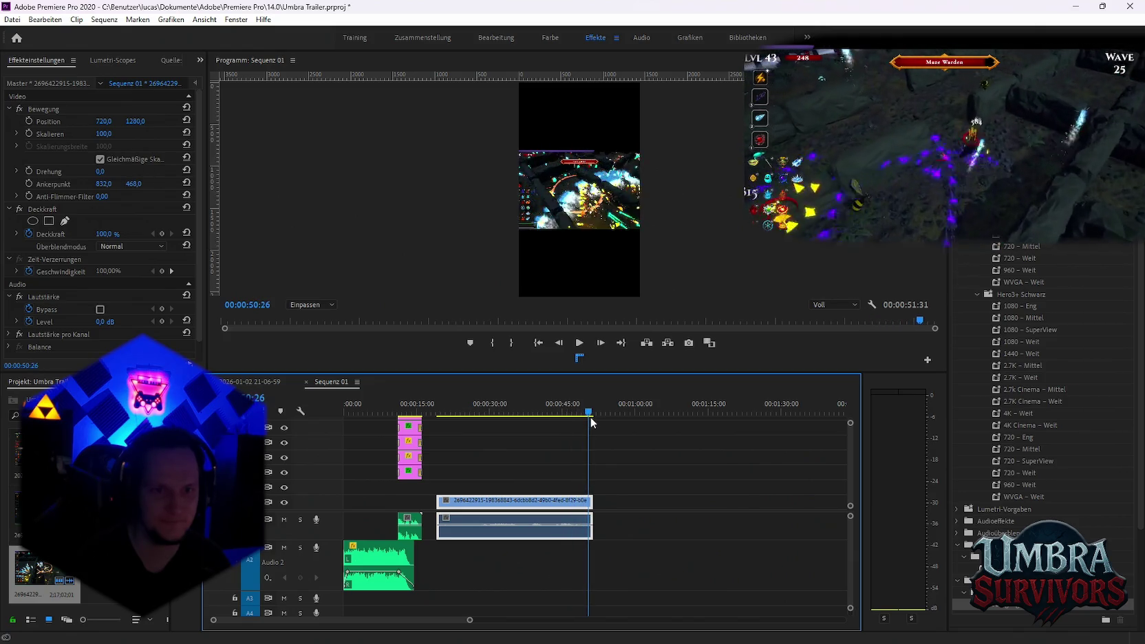
{"action": "mouse_move", "coordinate": [592, 417]}
{"action": "left_mouse_down"}
{"action": "mouse_move", "coordinate": [481, 419]}
{"action": "mouse_move", "coordinate": [534, 430]}
{"action": "left_mouse_up"}
{"action": "key", "text": "c"}
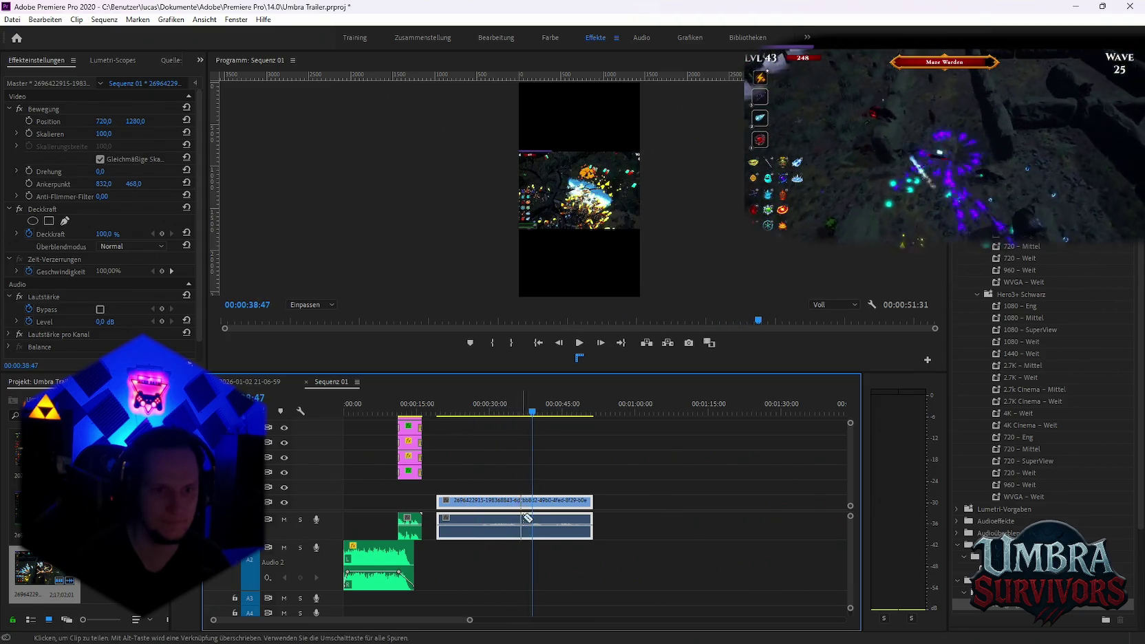
{"action": "key", "text": "v"}
{"action": "key", "text": "Delete"}
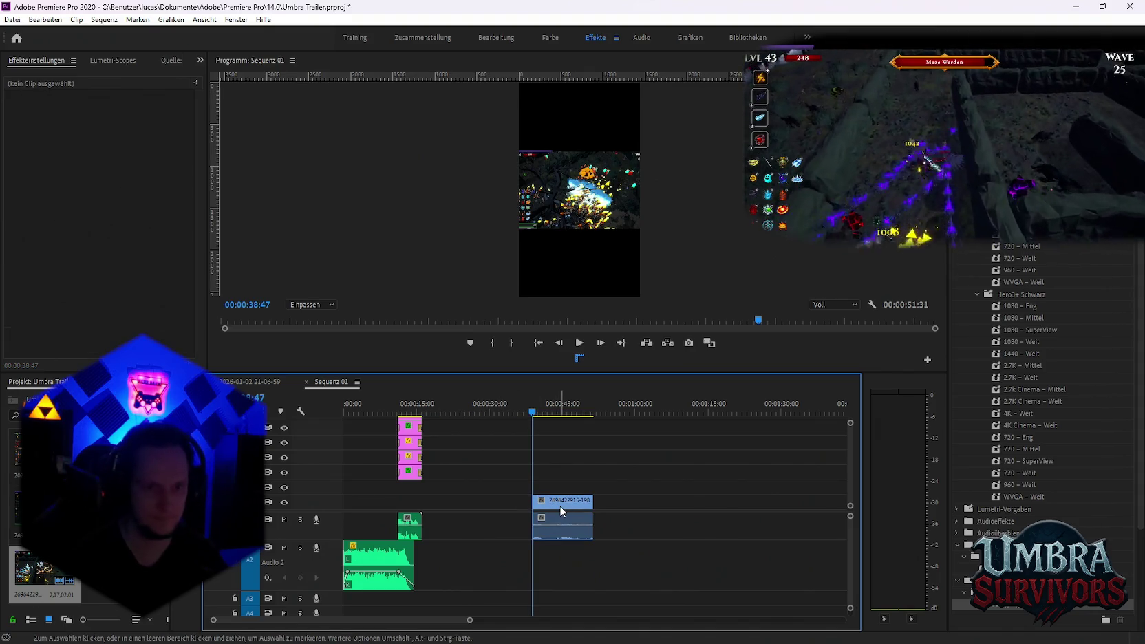
{"action": "mouse_move", "coordinate": [561, 511]}
{"action": "left_mouse_down"}
{"action": "mouse_move", "coordinate": [359, 508]}
{"action": "mouse_move", "coordinate": [397, 496]}
{"action": "left_mouse_up"}
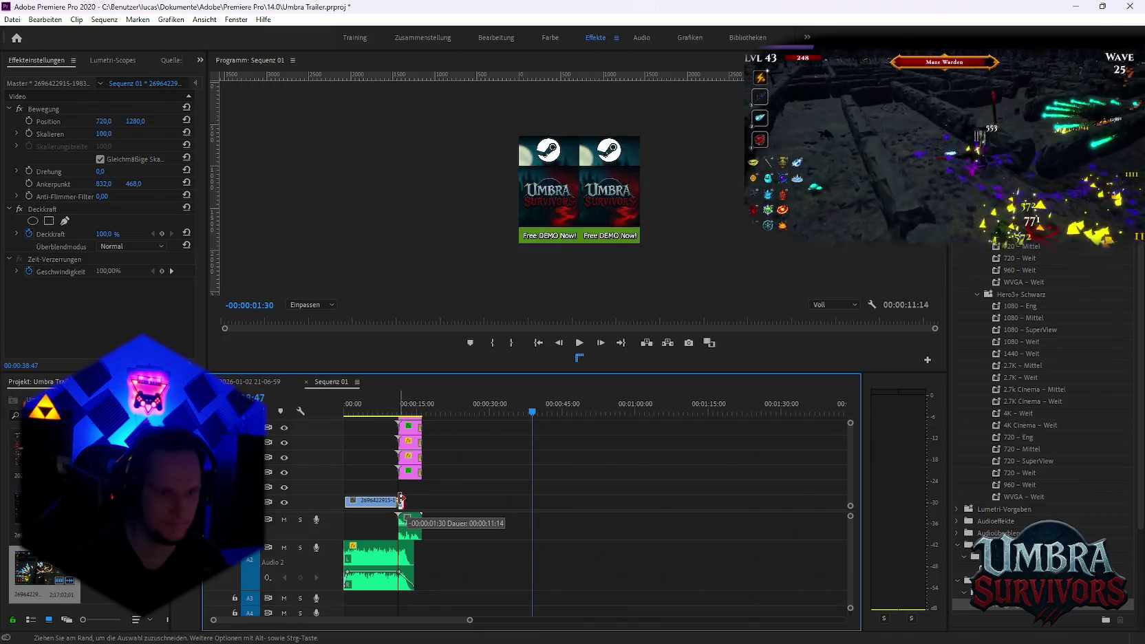
{"action": "left_click_drag", "start_coordinate": [999, 608], "coordinate": [483, 501]}
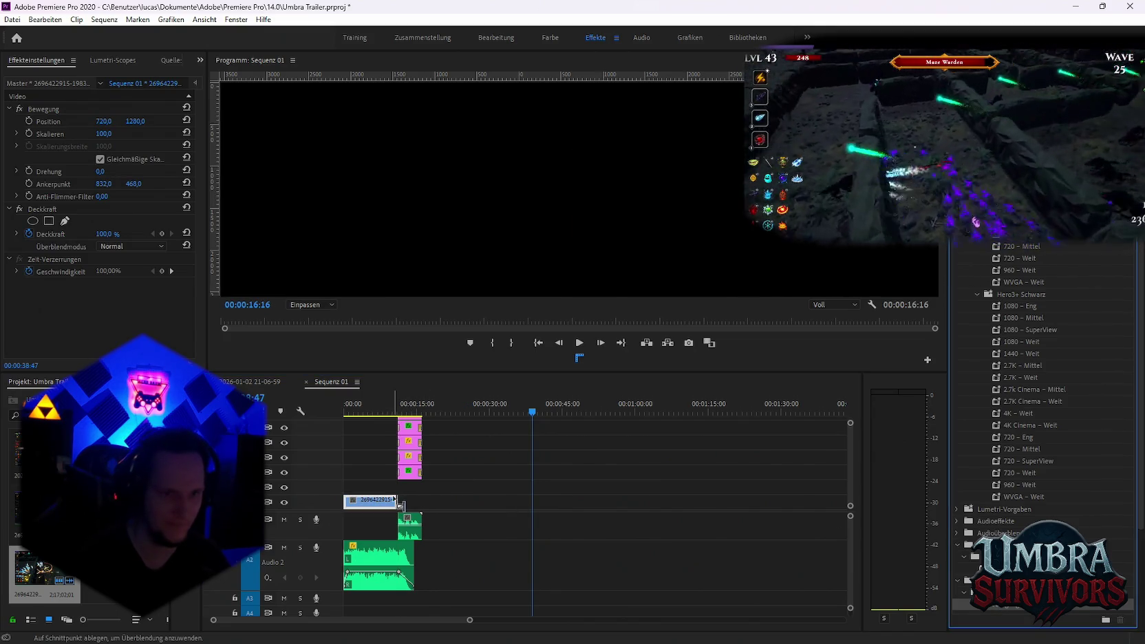
{"action": "scroll", "coordinate": [385, 524], "scroll_direction": "up", "scroll_amount": 3, "text": "alt"}
{"action": "scroll", "coordinate": [391, 527], "scroll_direction": "up", "scroll_amount": 3, "text": "alt"}
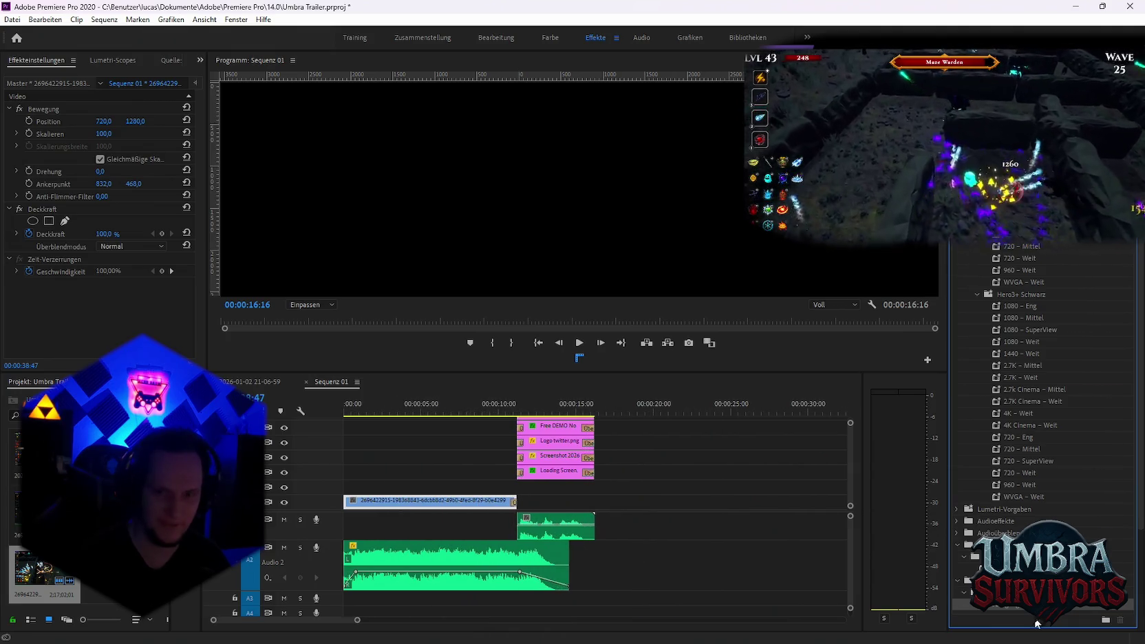
Cut off roughly the first second of the gameplay clip and shift the rest to the sequence start
{"action": "left_click", "coordinate": [349, 405]}
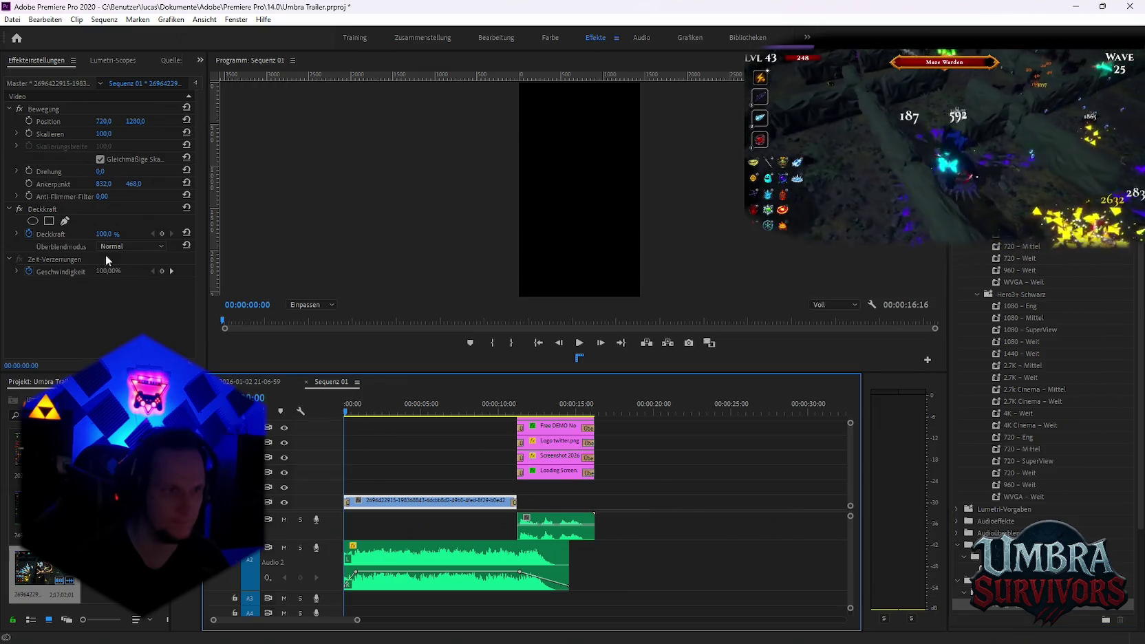
{"action": "left_click", "coordinate": [29, 134]}
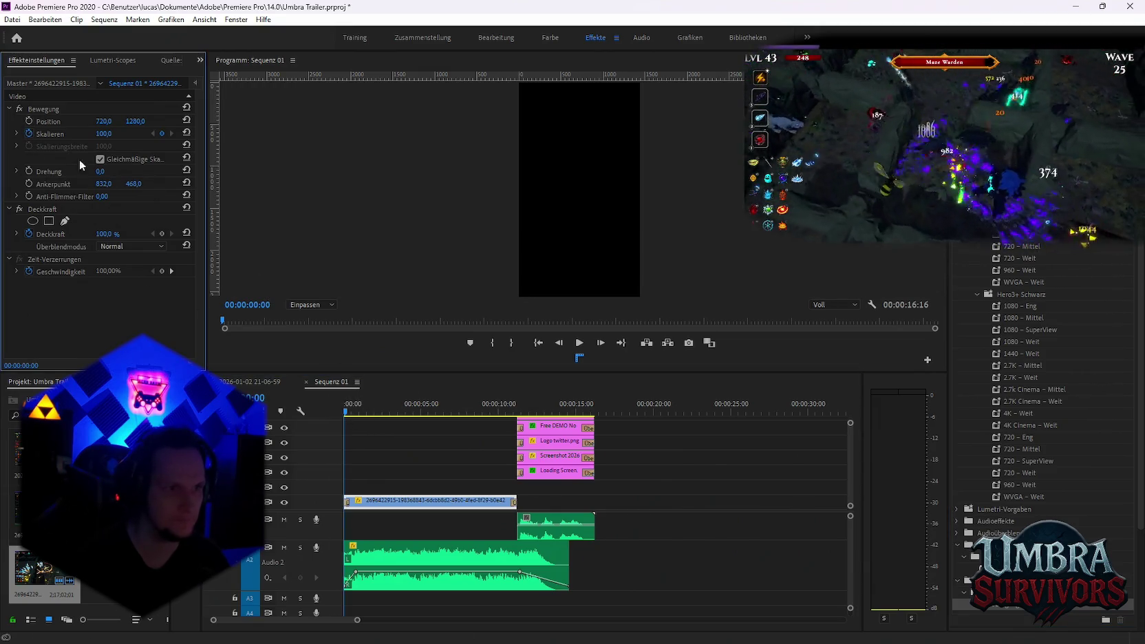
{"action": "mouse_move", "coordinate": [349, 416]}
{"action": "left_mouse_down"}
{"action": "mouse_move", "coordinate": [478, 421]}
{"action": "mouse_move", "coordinate": [400, 415]}
{"action": "mouse_move", "coordinate": [439, 421]}
{"action": "left_mouse_up"}
{"action": "left_click", "coordinate": [436, 500]}
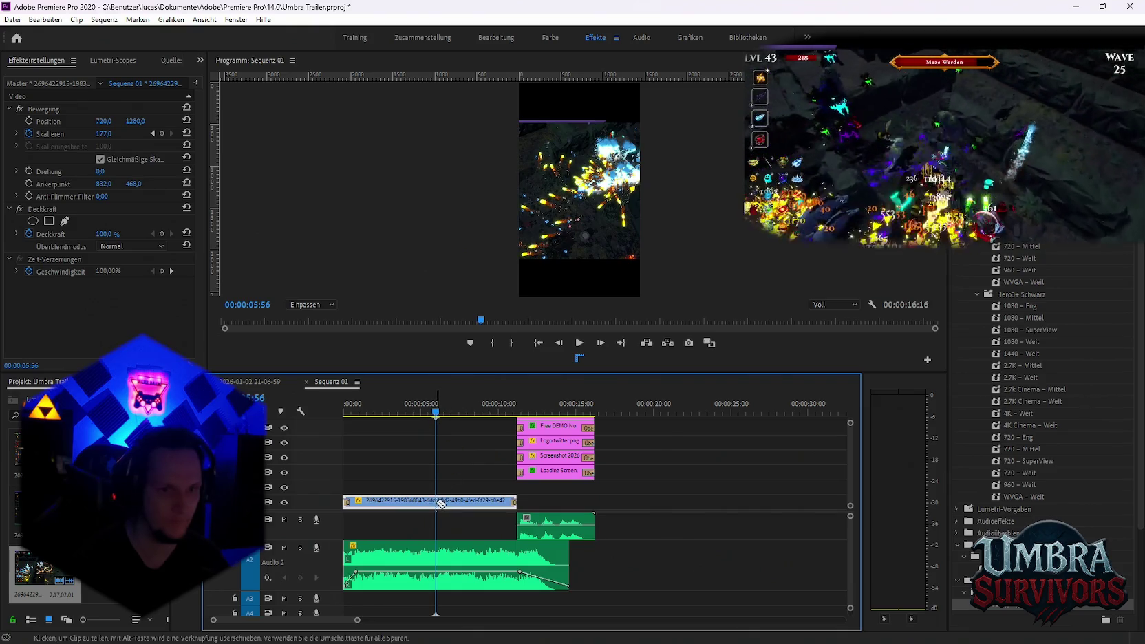
{"action": "key", "text": "v"}
{"action": "left_click", "coordinate": [389, 501]}
{"action": "key", "text": "Delete"}
{"action": "mouse_move", "coordinate": [463, 506]}
{"action": "left_mouse_down"}
{"action": "mouse_move", "coordinate": [371, 505]}
{"action": "mouse_move", "coordinate": [515, 500]}
{"action": "left_mouse_up"}
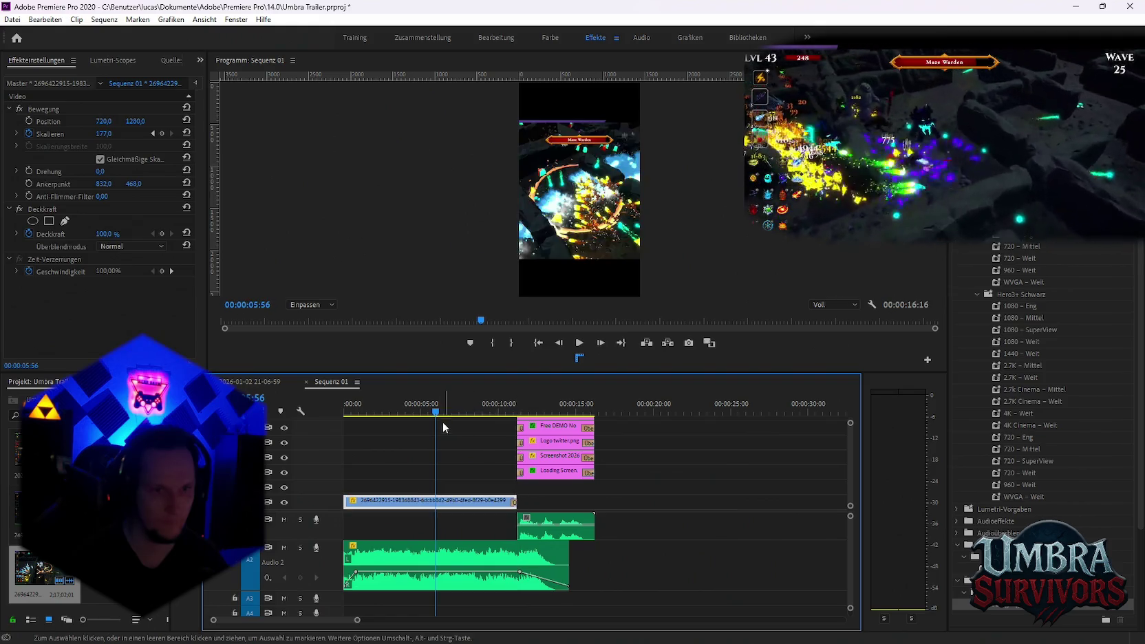
Trim the gameplay clip to end at the end card and remove its scale keyframes
{"action": "mouse_move", "coordinate": [467, 416]}
{"action": "left_mouse_down"}
{"action": "mouse_move", "coordinate": [509, 418]}
{"action": "mouse_move", "coordinate": [347, 417]}
{"action": "mouse_move", "coordinate": [99, 153]}
{"action": "left_mouse_up"}
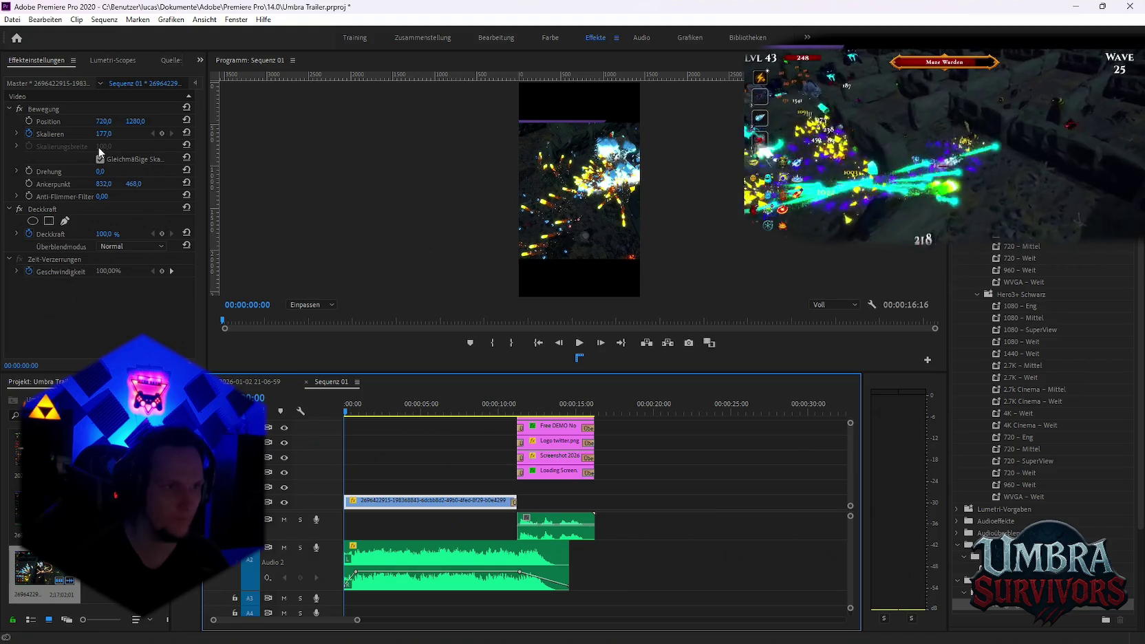
{"action": "left_click", "coordinate": [29, 134]}
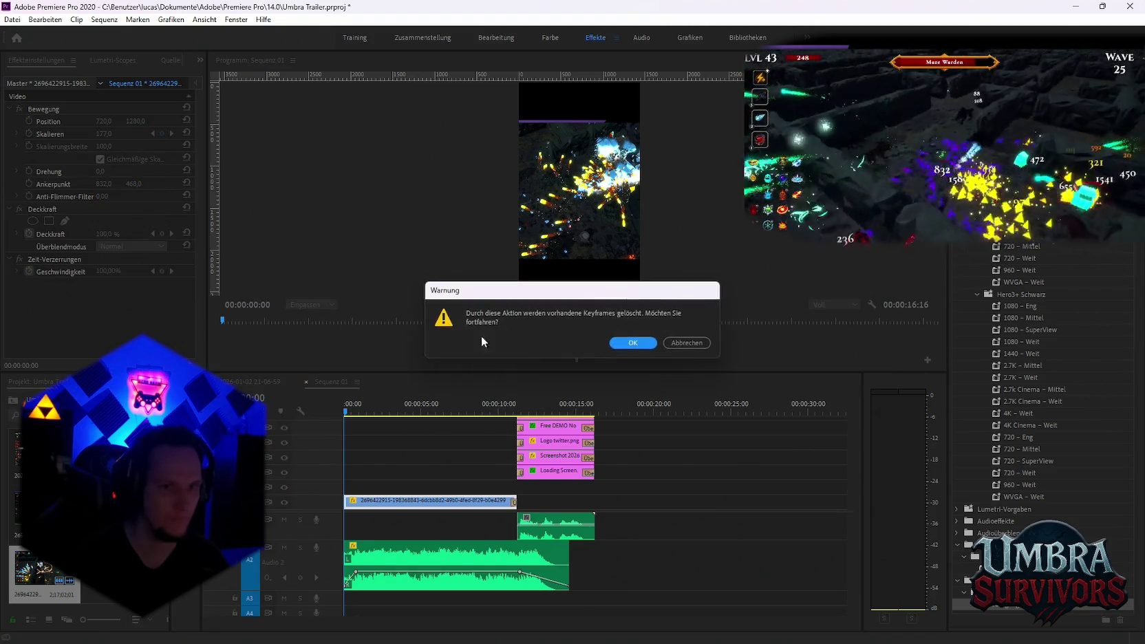
{"action": "left_click", "coordinate": [628, 344]}
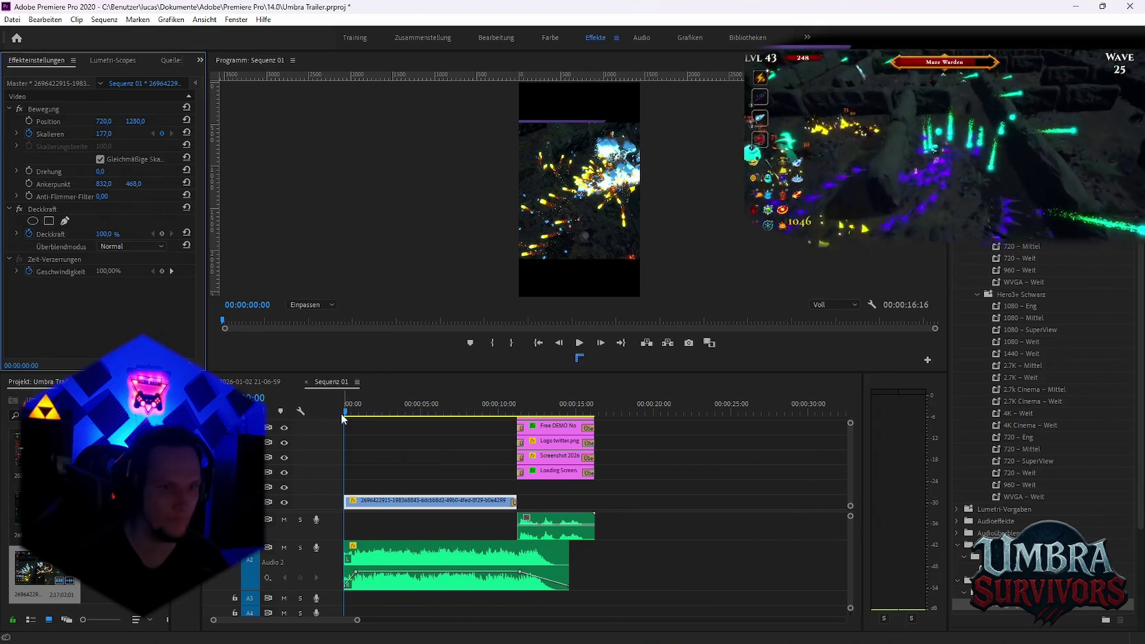
Set the gameplay clip's scale to 271 so it fills the frame, then preview
{"action": "left_click_drag", "start_coordinate": [346, 416], "coordinate": [370, 416]}
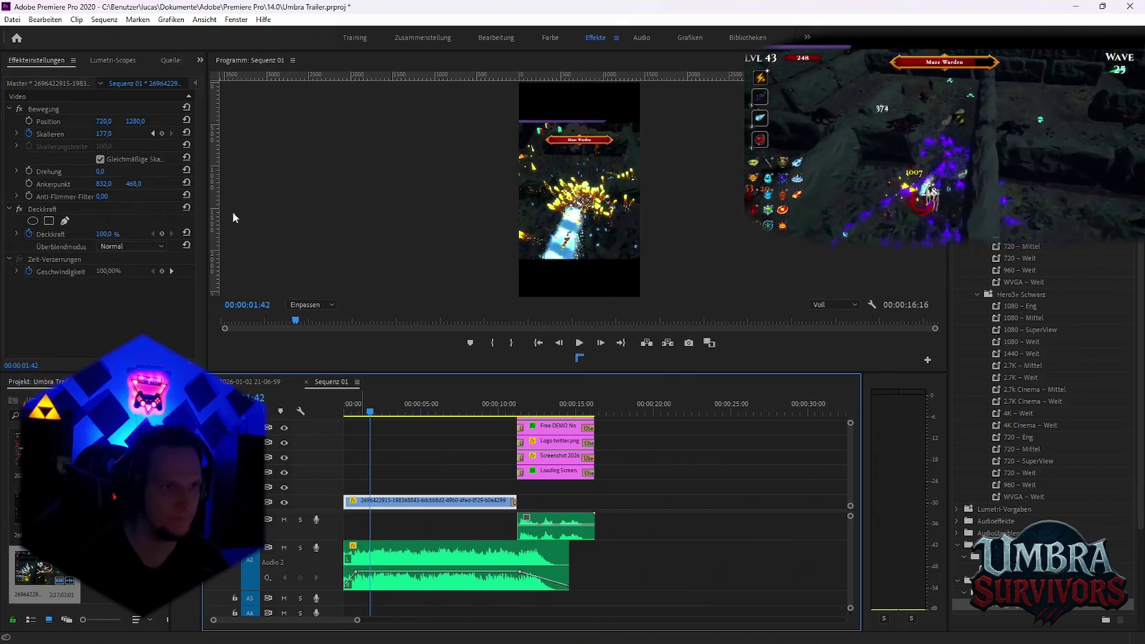
{"action": "left_click", "coordinate": [102, 133]}
{"action": "type", "text": "271"}
{"action": "key", "text": "Return"}
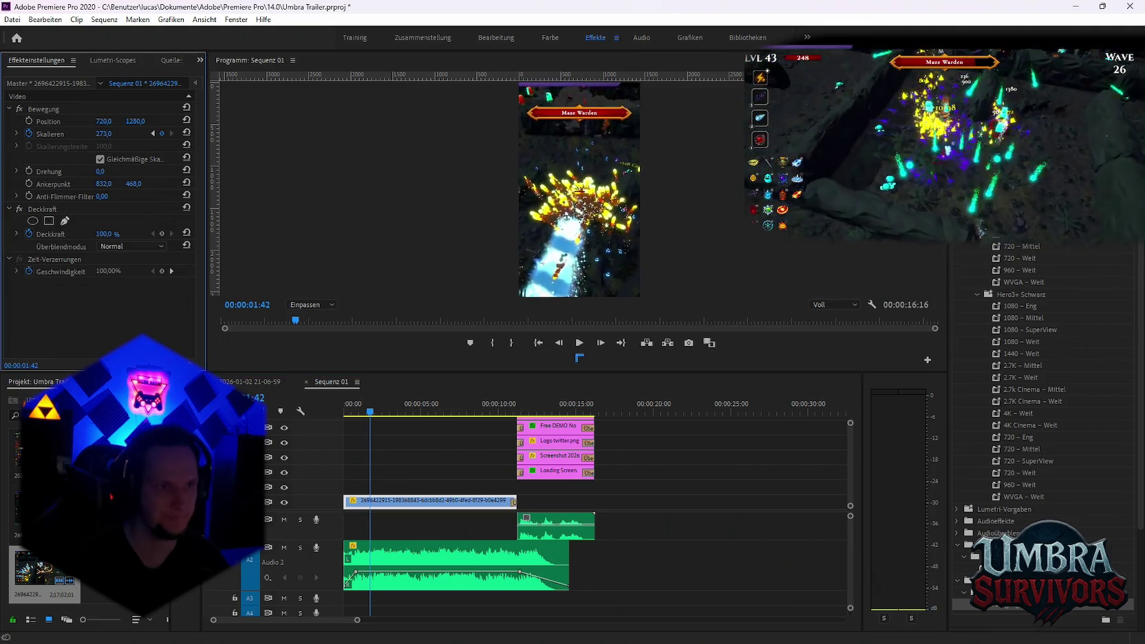
{"action": "left_click_drag", "start_coordinate": [364, 413], "coordinate": [345, 413]}
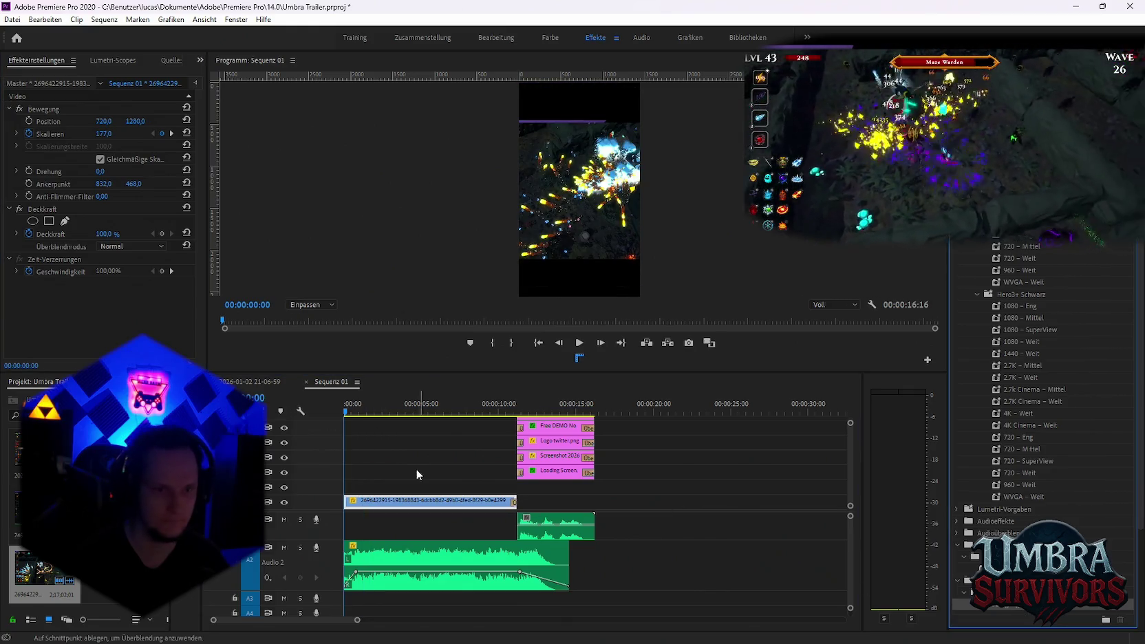
{"action": "key", "text": "space"}
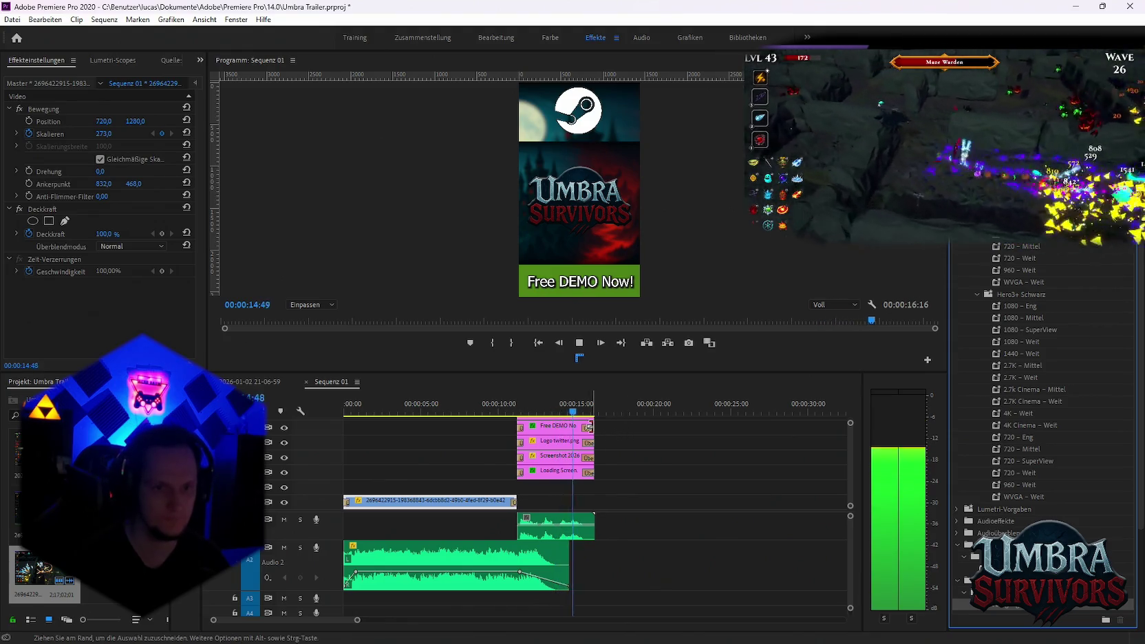
{"action": "left_click", "coordinate": [12, 19]}
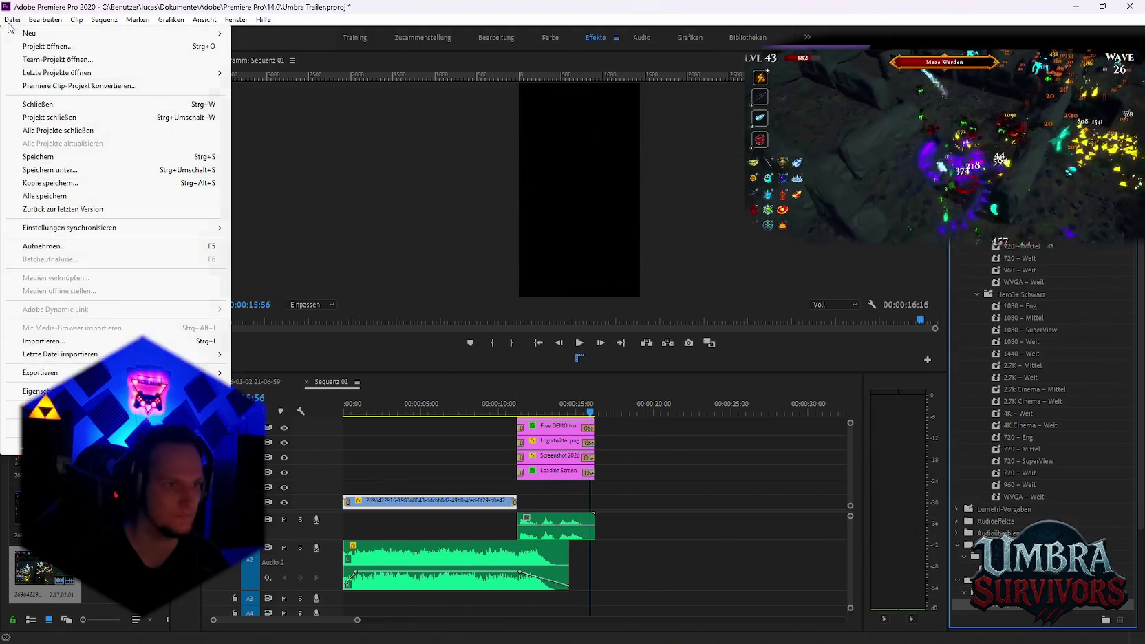
{"action": "left_click", "coordinate": [491, 402]}
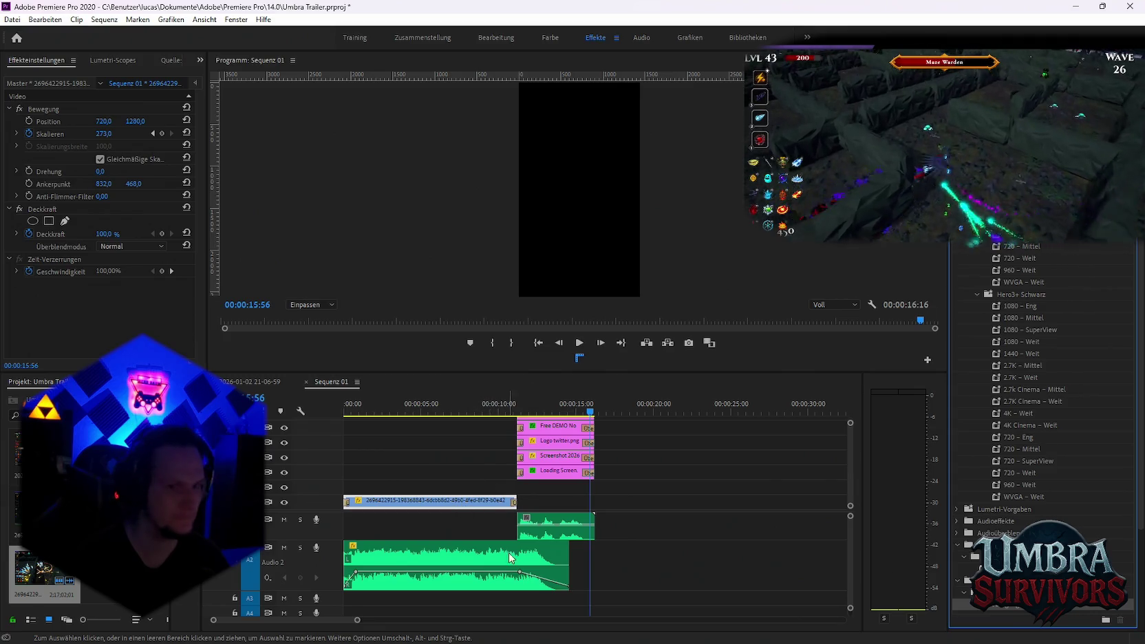
{"action": "left_click", "coordinate": [690, 515]}
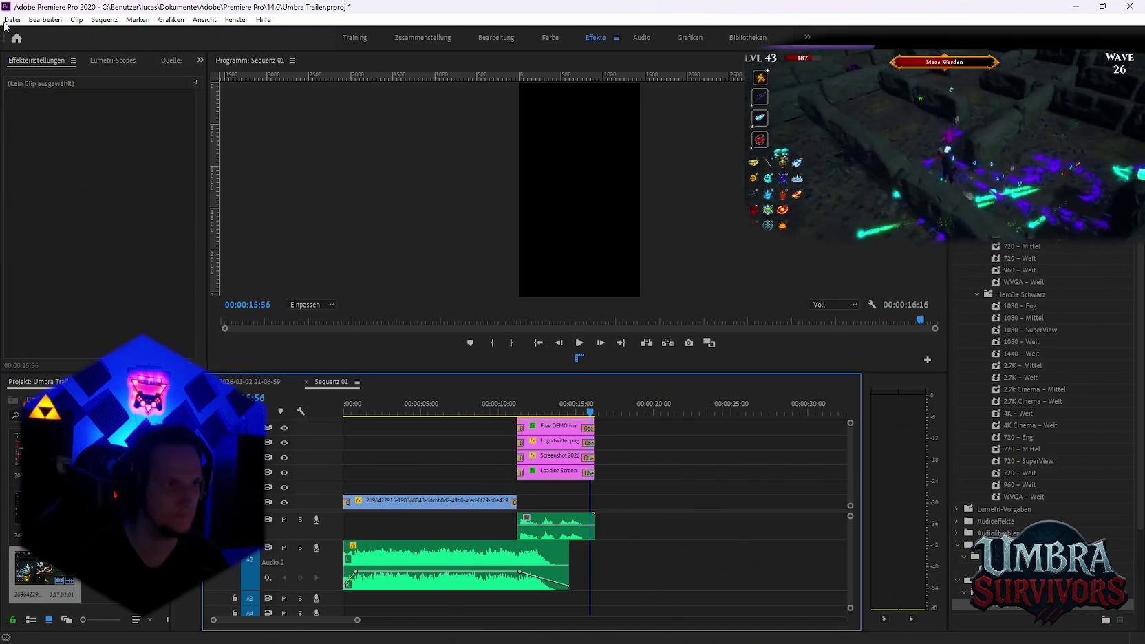
{"action": "left_click", "coordinate": [12, 19]}
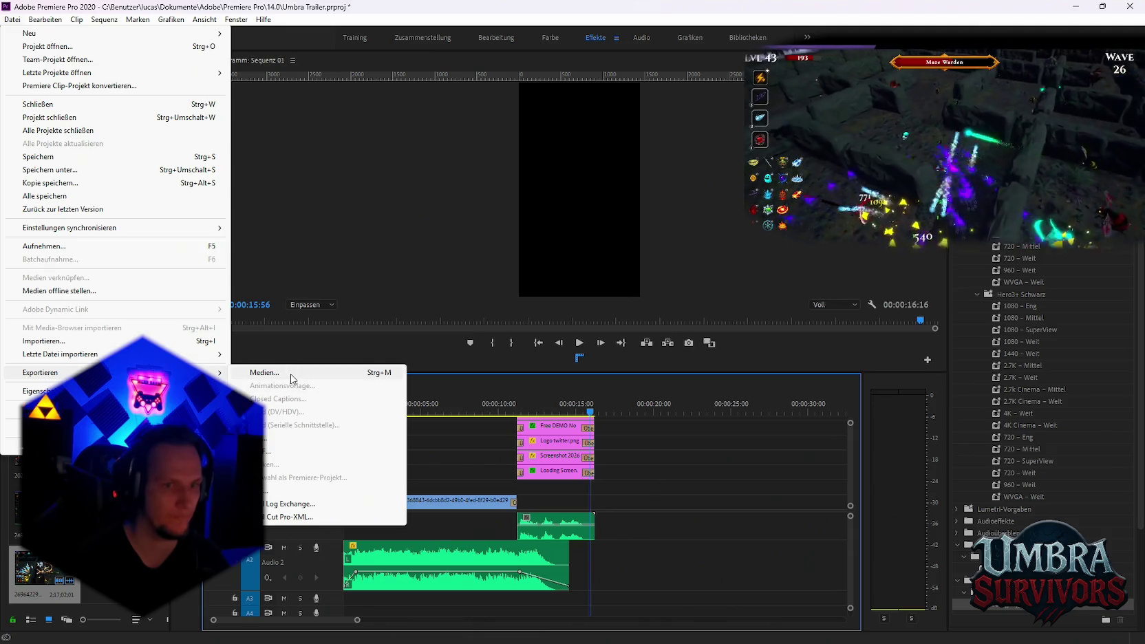
{"action": "left_click", "coordinate": [292, 374]}
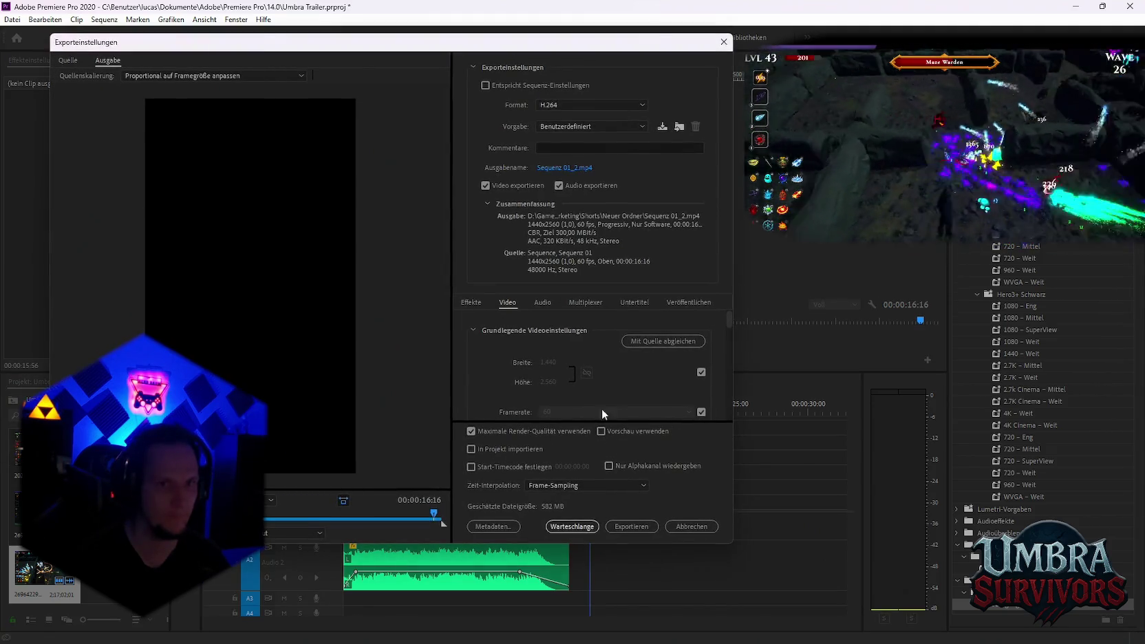
{"action": "left_click", "coordinate": [564, 168]}
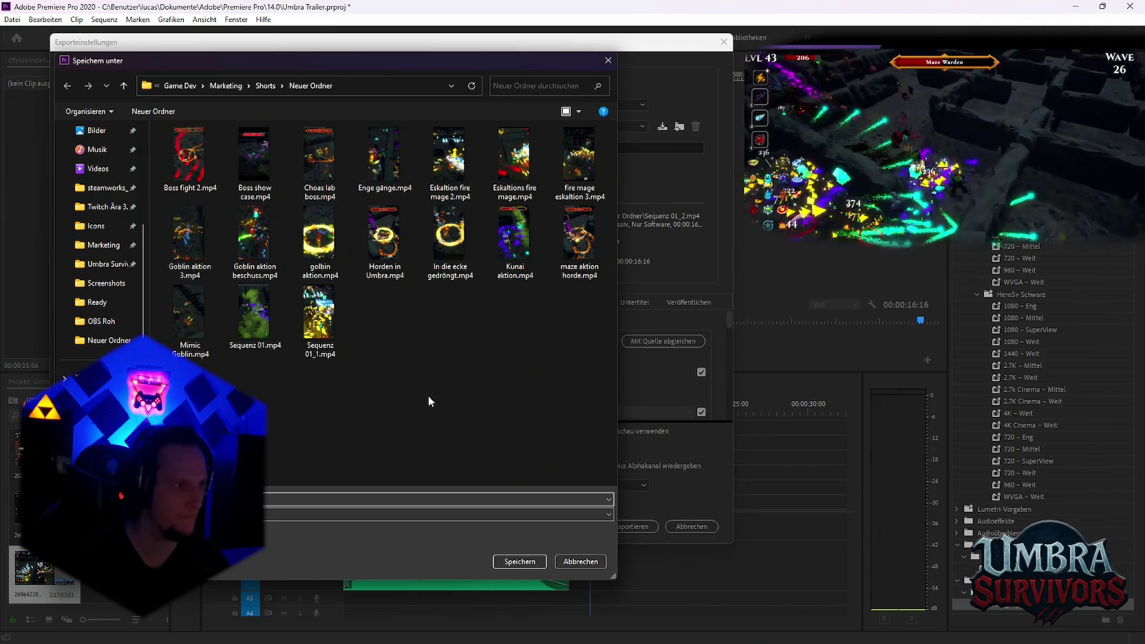
{"action": "left_click", "coordinate": [593, 565]}
{"action": "left_click", "coordinate": [731, 44]}
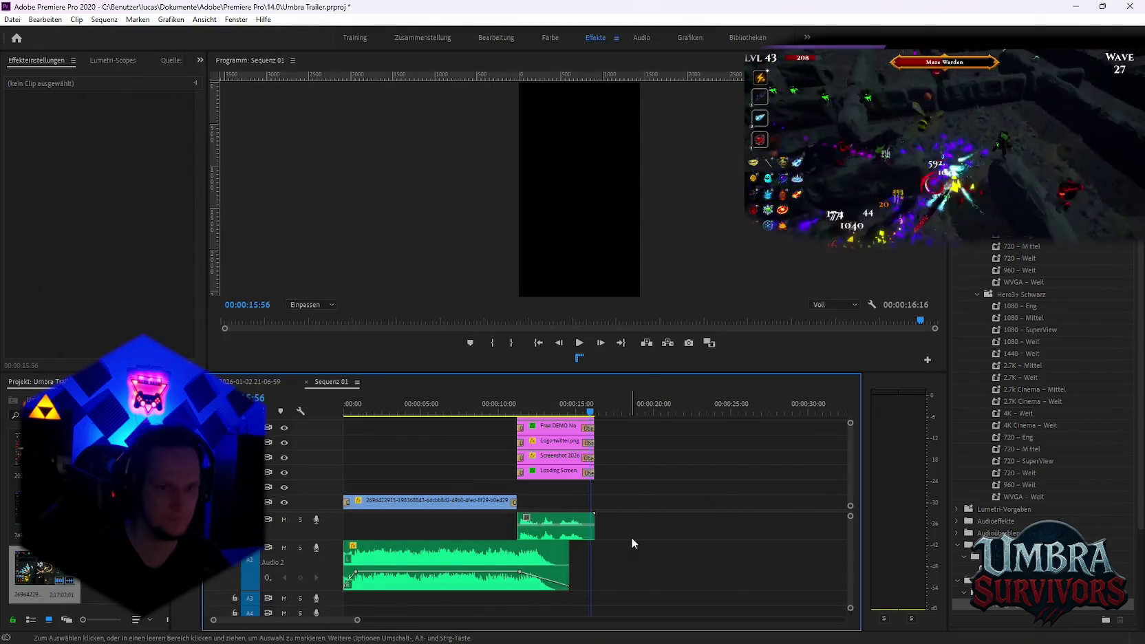
Marquee-select the end card clips and push them later in the sequence
{"action": "key", "text": "minus"}
{"action": "mouse_move", "coordinate": [610, 585]}
{"action": "left_mouse_down"}
{"action": "mouse_move", "coordinate": [433, 417]}
{"action": "mouse_move", "coordinate": [523, 513]}
{"action": "left_mouse_up"}
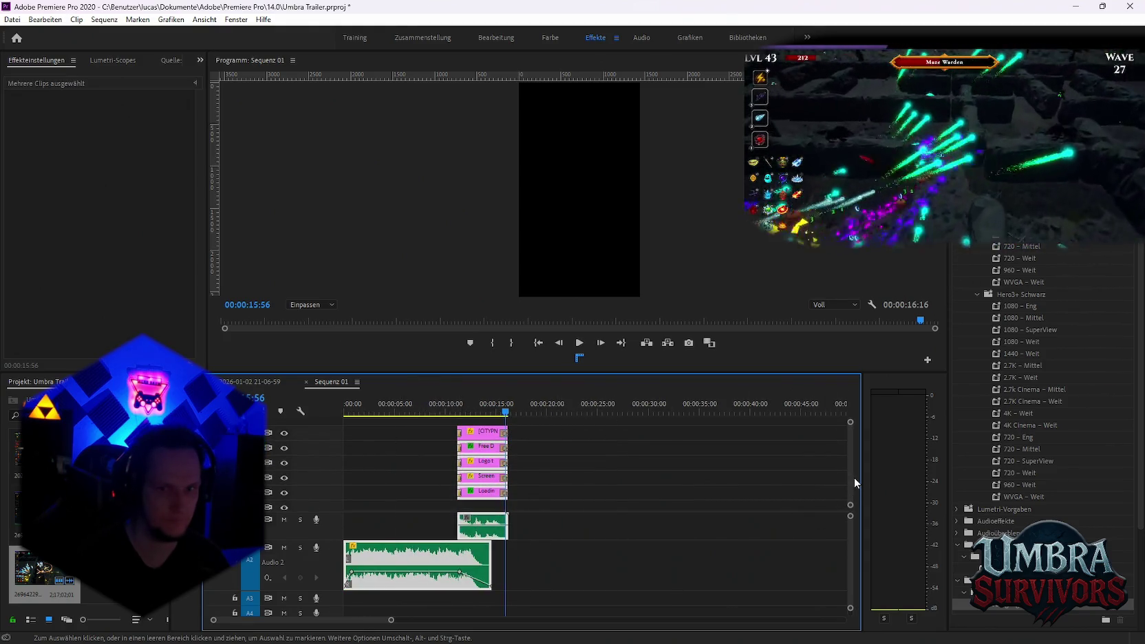
{"action": "scroll", "coordinate": [853, 481], "scroll_direction": "down", "scroll_amount": 1}
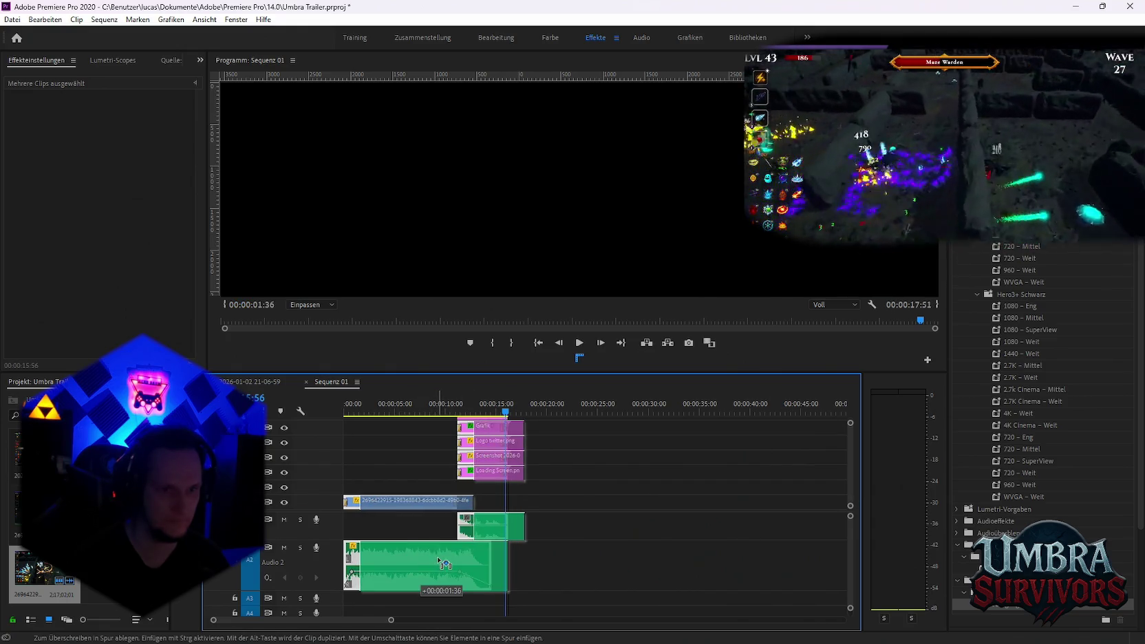
{"action": "left_click_drag", "start_coordinate": [428, 562], "coordinate": [437, 563]}
{"action": "left_click", "coordinate": [624, 562]}
Extend the Sea Battle.wav music clip back to 0:00 and play from the start
{"action": "scroll", "coordinate": [579, 576], "scroll_direction": "up", "scroll_amount": 3}
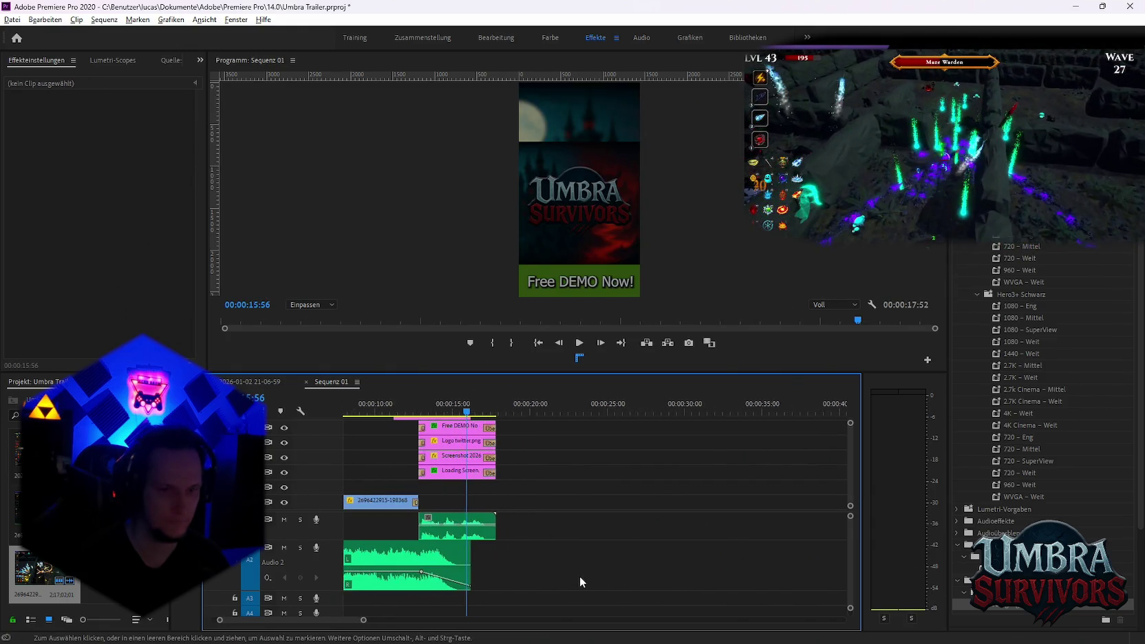
{"action": "scroll", "coordinate": [592, 579], "scroll_direction": "up", "scroll_amount": 1}
{"action": "scroll", "coordinate": [597, 572], "scroll_direction": "up", "scroll_amount": 2}
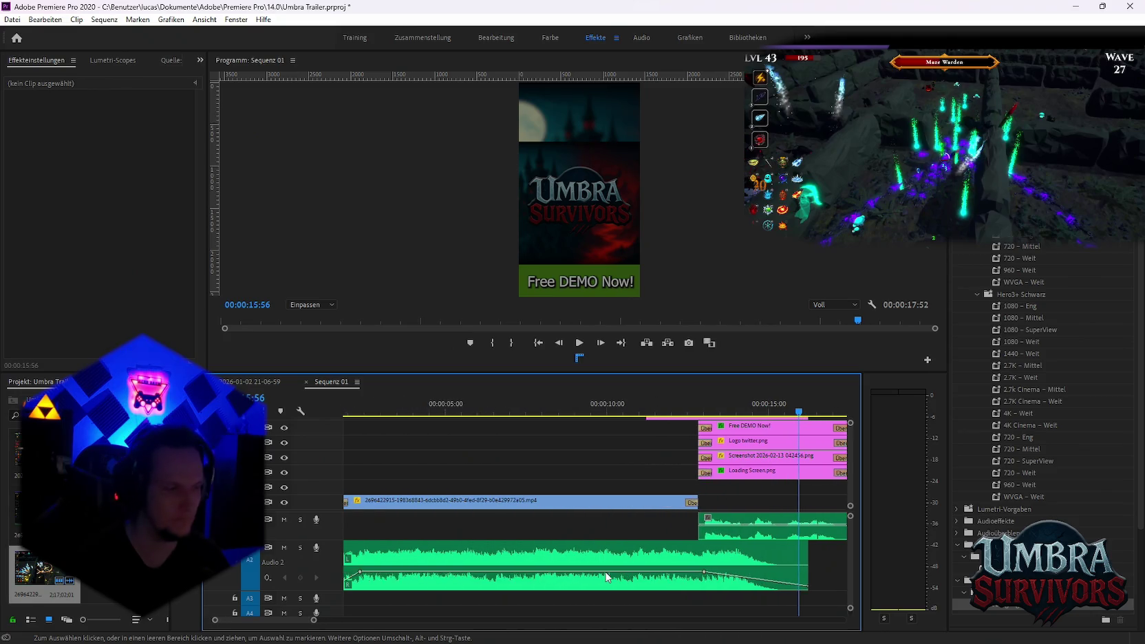
{"action": "scroll", "coordinate": [585, 567], "scroll_direction": "up", "scroll_amount": 1}
{"action": "scroll", "coordinate": [575, 552], "scroll_direction": "down", "scroll_amount": 1}
{"action": "scroll", "coordinate": [564, 555], "scroll_direction": "down", "scroll_amount": 1}
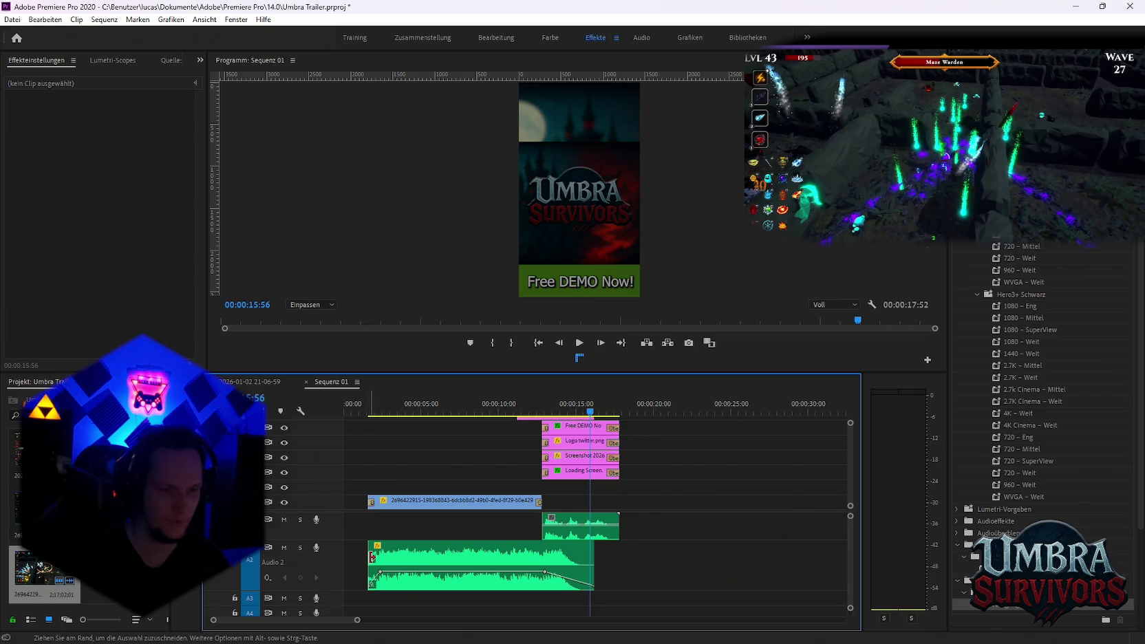
{"action": "left_click_drag", "start_coordinate": [364, 556], "coordinate": [352, 565]}
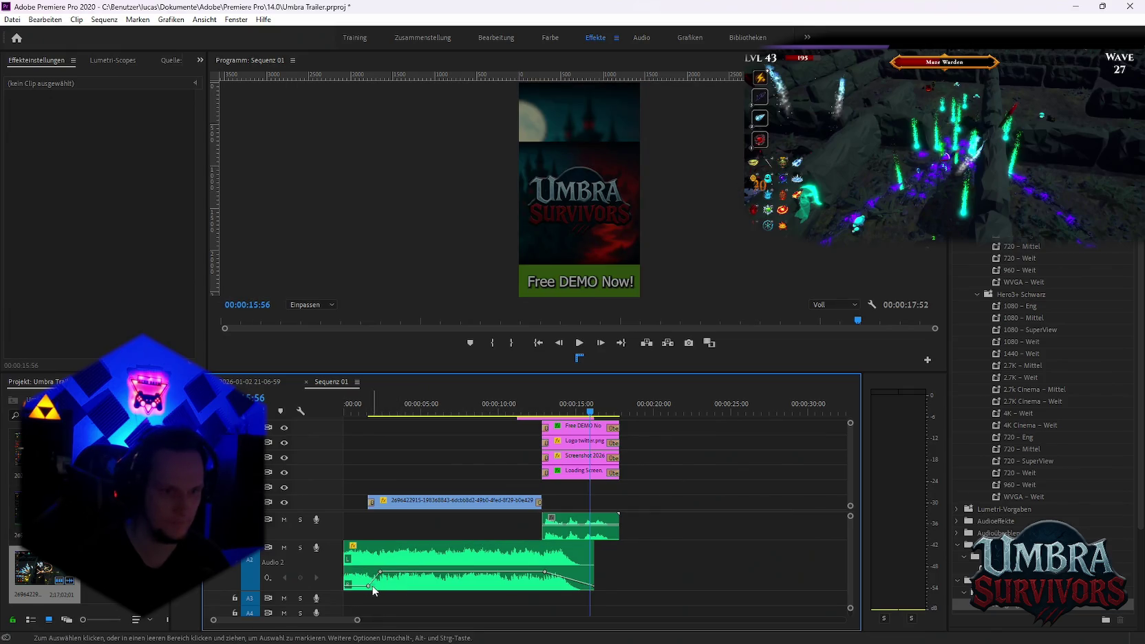
{"action": "left_click", "coordinate": [375, 590]}
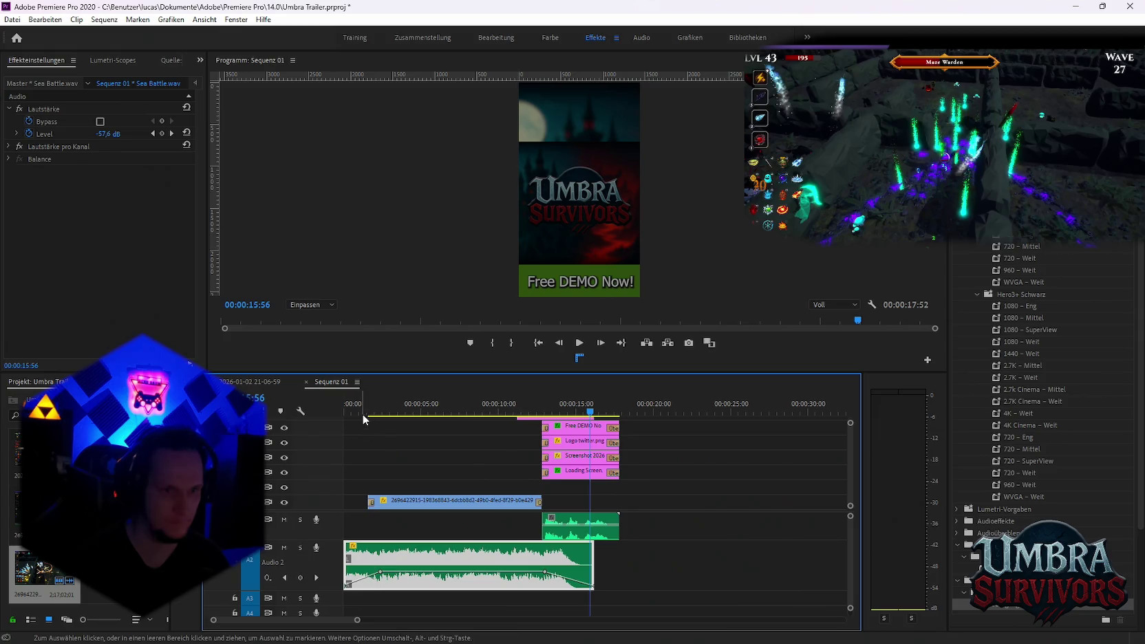
{"action": "left_click_drag", "start_coordinate": [363, 417], "coordinate": [304, 426]}
{"action": "key", "text": "space"}
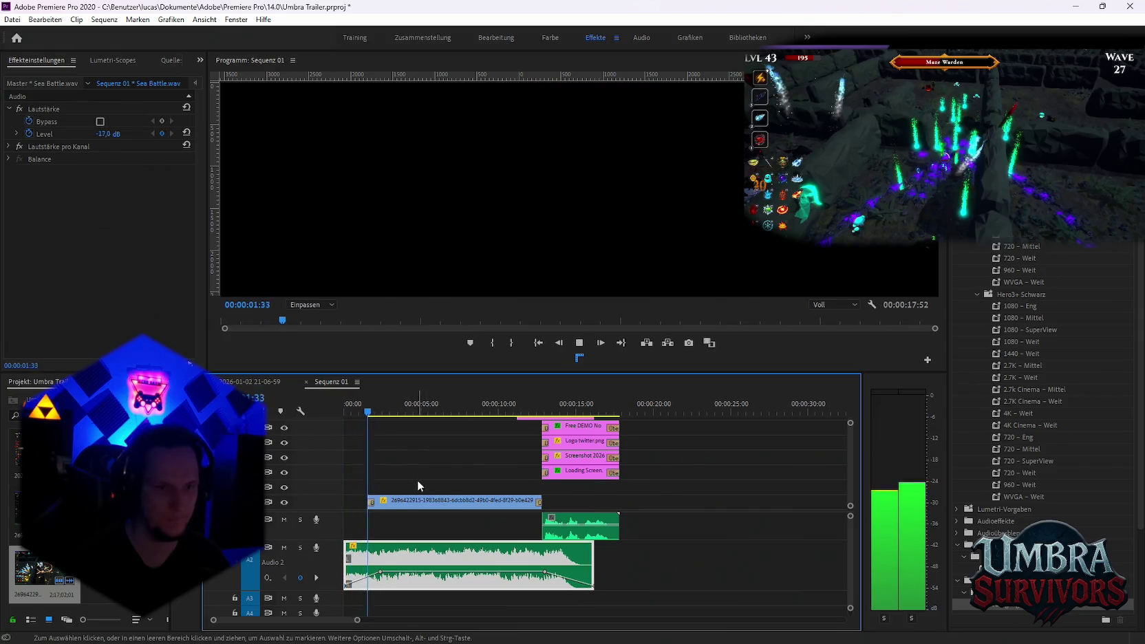
{"action": "key", "text": "space"}
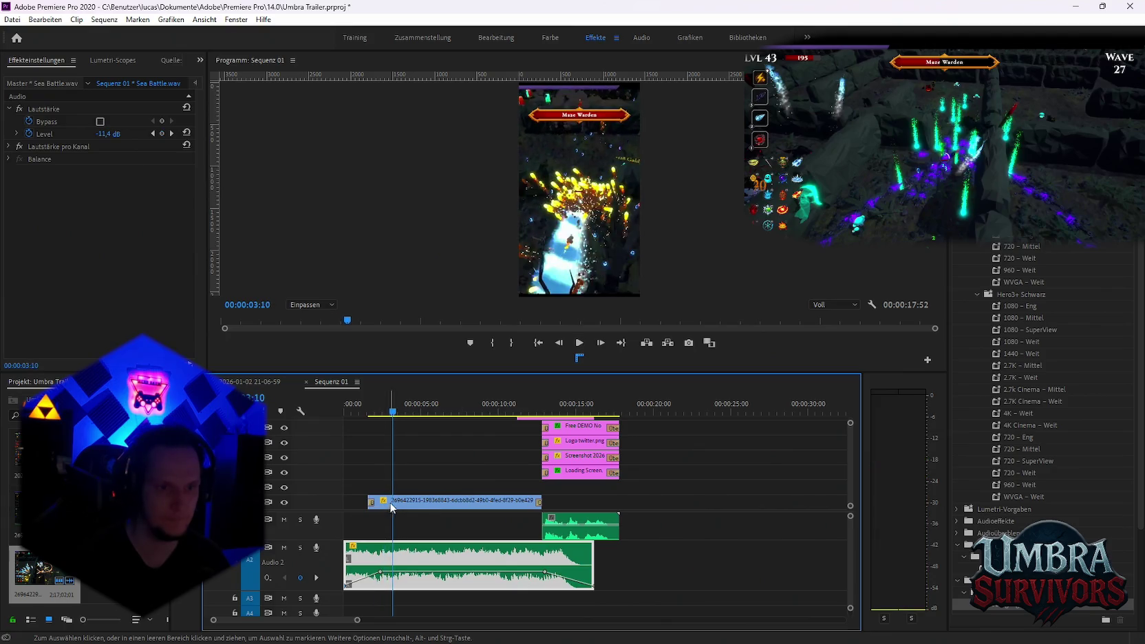
Stretch the V1 gameplay clip up to the end card and play the edit
{"action": "left_click", "coordinate": [391, 508]}
{"action": "mouse_move", "coordinate": [530, 500]}
{"action": "left_mouse_down"}
{"action": "mouse_move", "coordinate": [505, 501]}
{"action": "mouse_move", "coordinate": [537, 496]}
{"action": "left_mouse_up"}
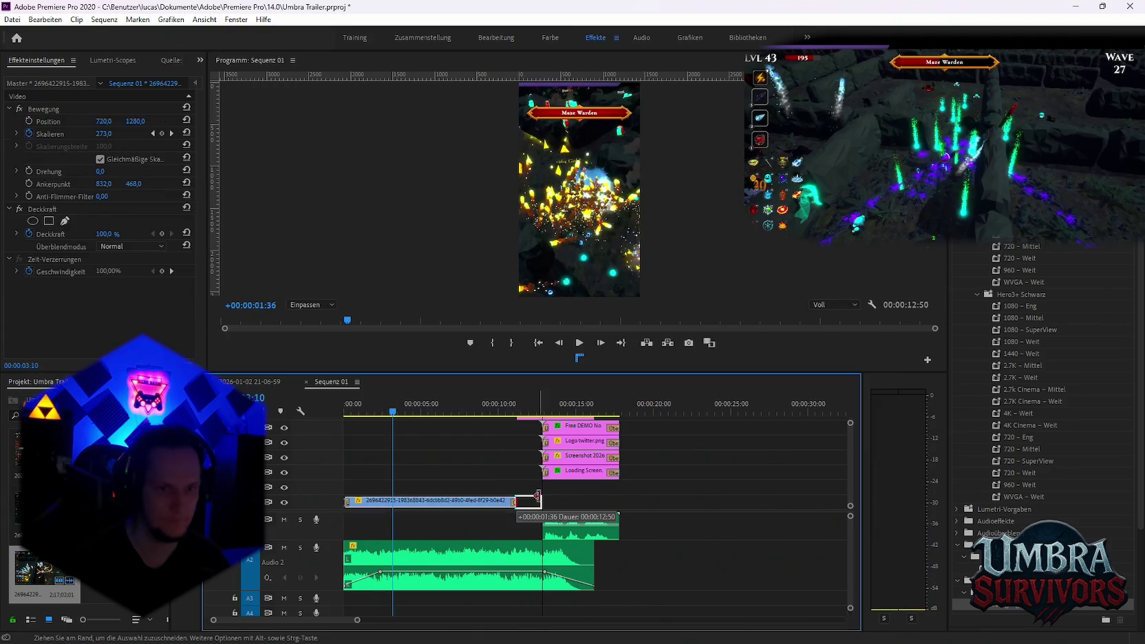
{"action": "key", "text": "Home"}
{"action": "key", "text": "space"}
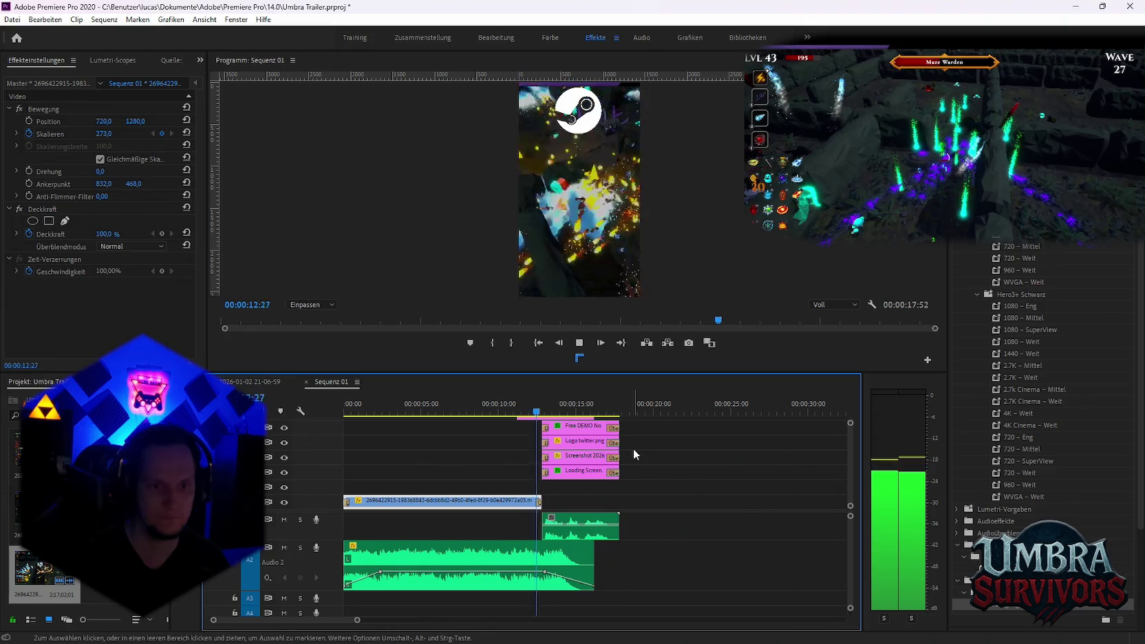
Shift the CITYPNG Steam logo clip later and trim its start to match the other end card layers
{"action": "key", "text": "space"}
{"action": "scroll", "coordinate": [850, 480], "scroll_direction": "up", "scroll_amount": 2}
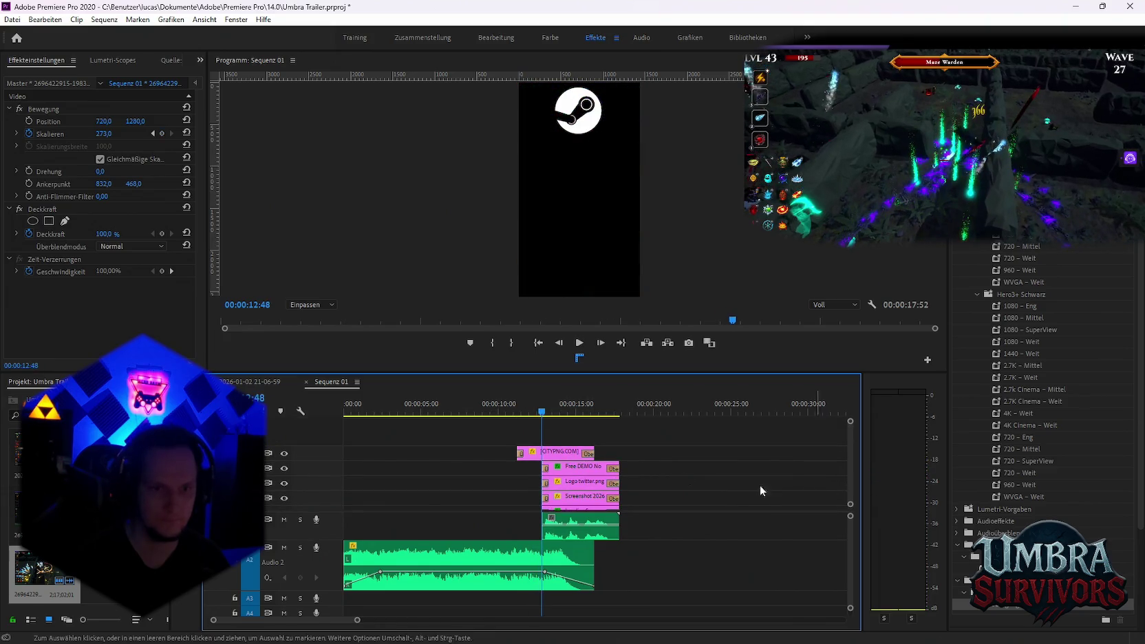
{"action": "left_click_drag", "start_coordinate": [558, 454], "coordinate": [582, 454]}
{"action": "key", "text": "="}
{"action": "key", "text": "="}
{"action": "left_click_drag", "start_coordinate": [519, 454], "coordinate": [516, 452]}
{"action": "key", "text": "minus"}
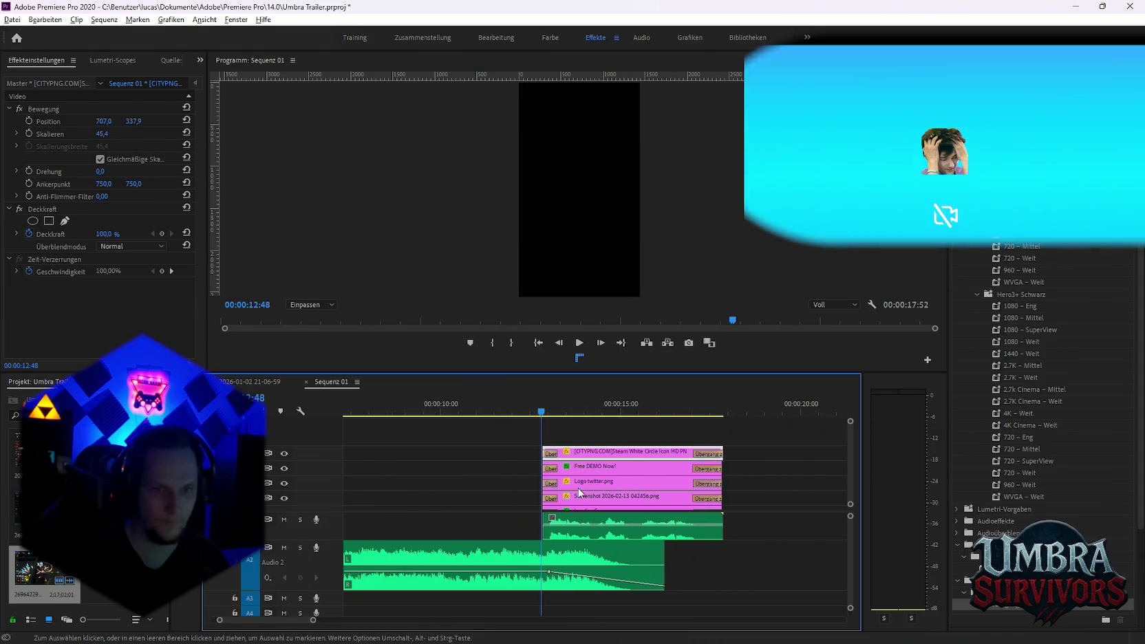
{"action": "key", "text": "minus"}
{"action": "scroll", "coordinate": [854, 472], "scroll_direction": "left", "scroll_amount": 2}
{"action": "scroll", "coordinate": [848, 480], "scroll_direction": "down", "scroll_amount": 1}
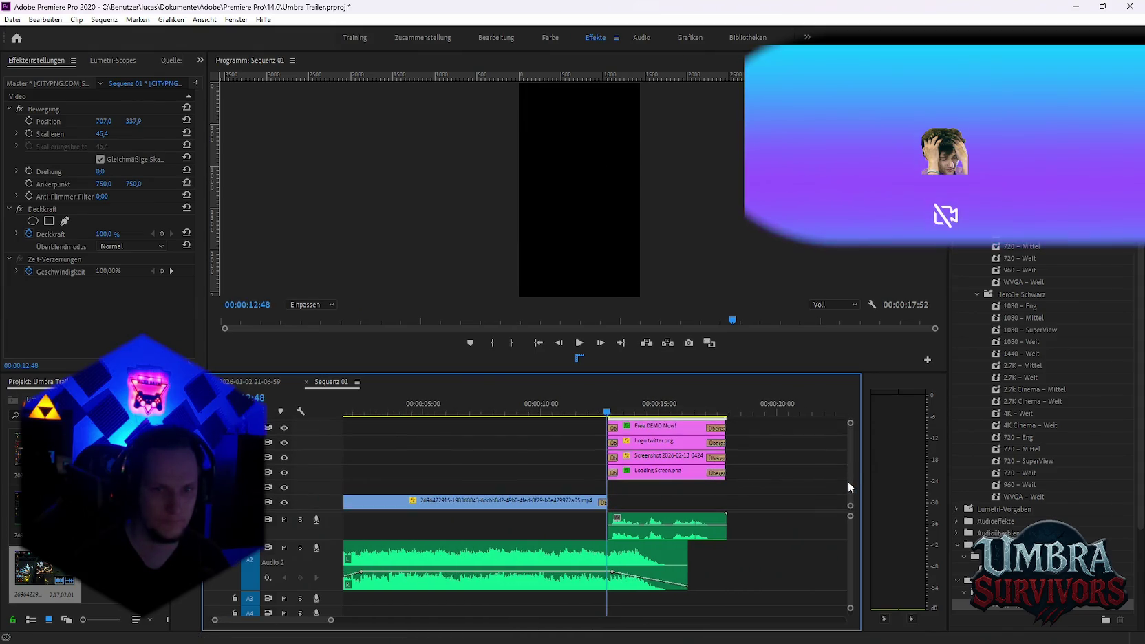
{"action": "key", "text": "Home"}
{"action": "key", "text": "space"}
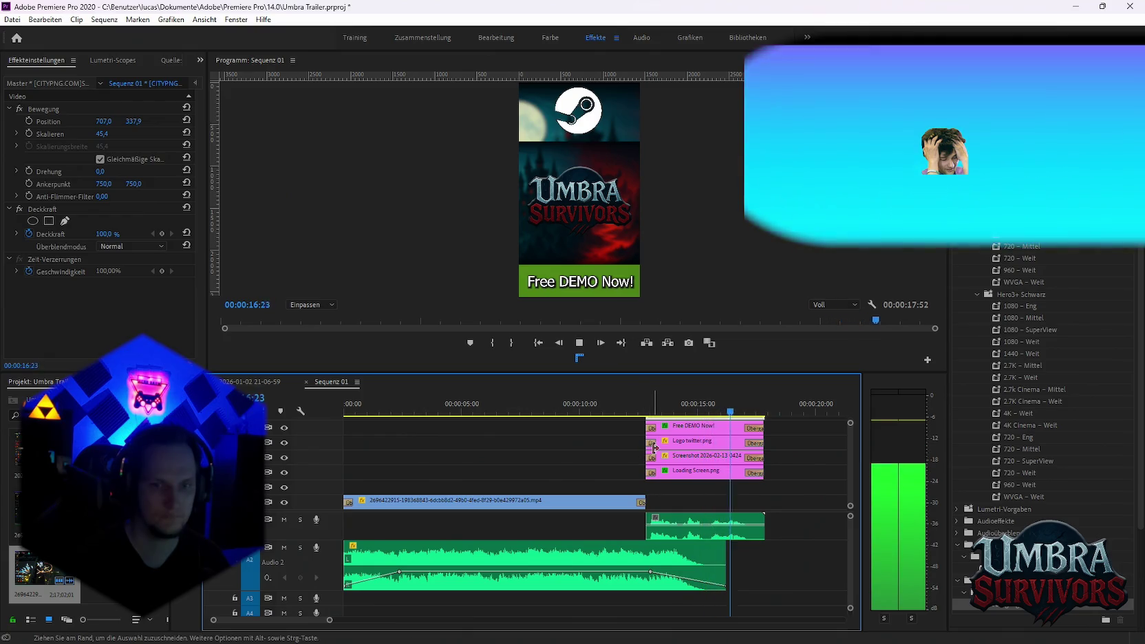
{"action": "left_click", "coordinate": [12, 20]}
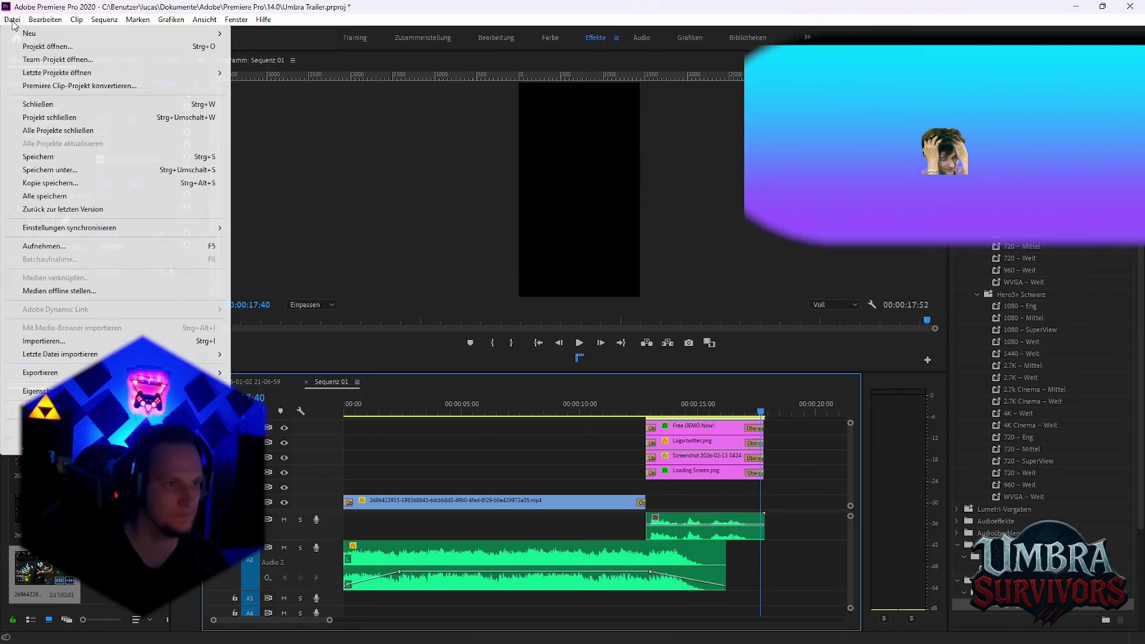
Set the export's destination to the Shorts' Neuer Ordner folder and add it to the Media Encoder queue
{"action": "mouse_move", "coordinate": [40, 372]}
{"action": "left_click", "coordinate": [255, 371]}
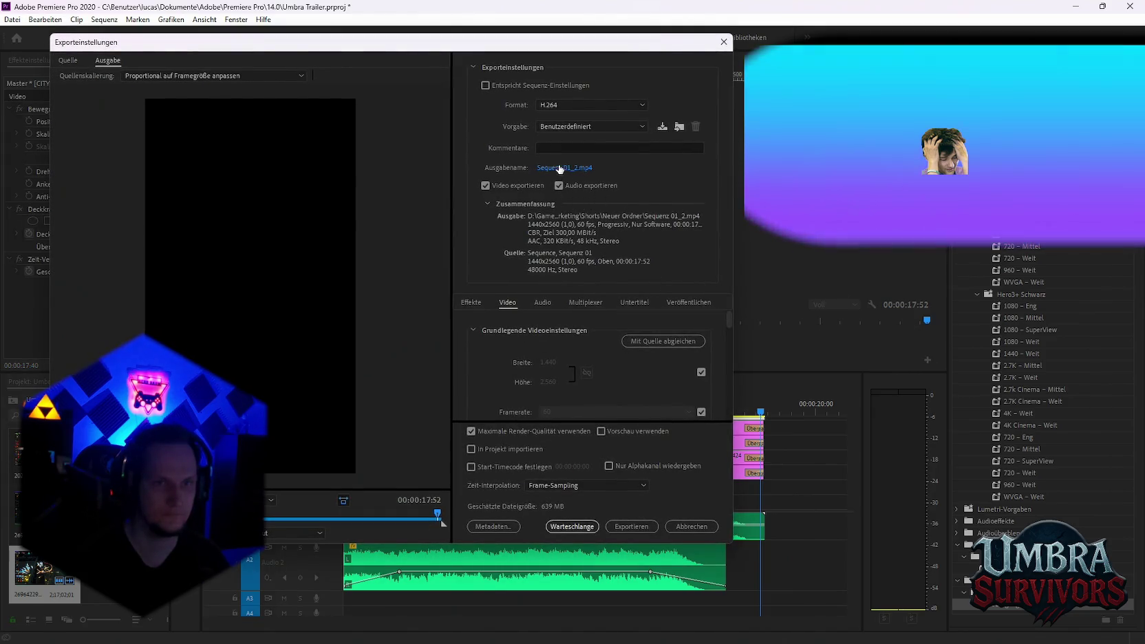
{"action": "left_click", "coordinate": [564, 167]}
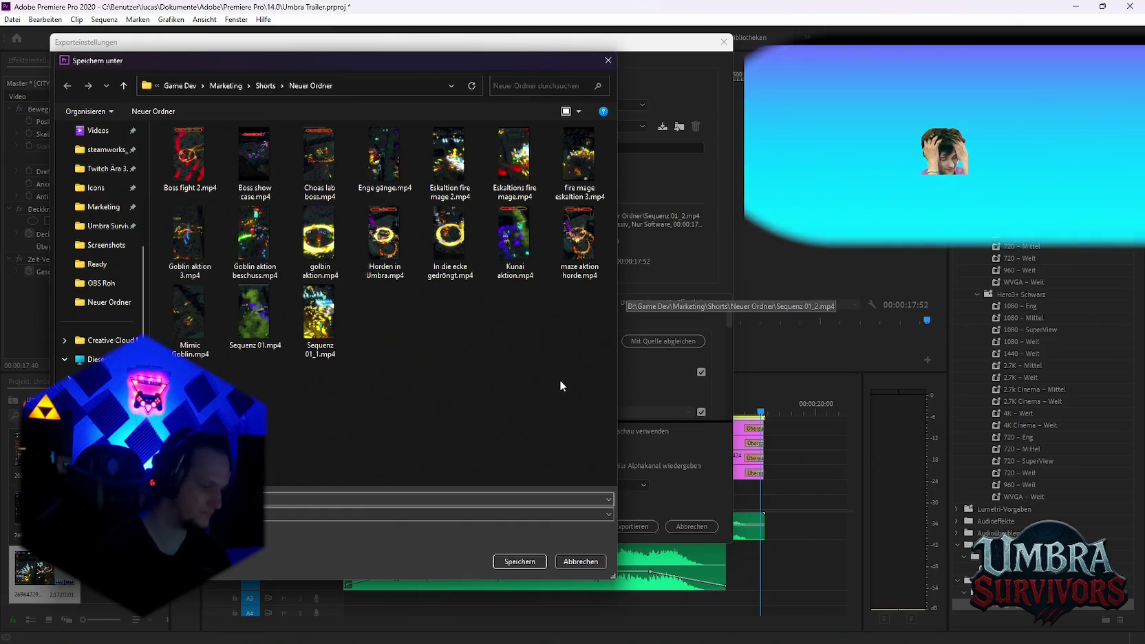
{"action": "type", "text": "S"}
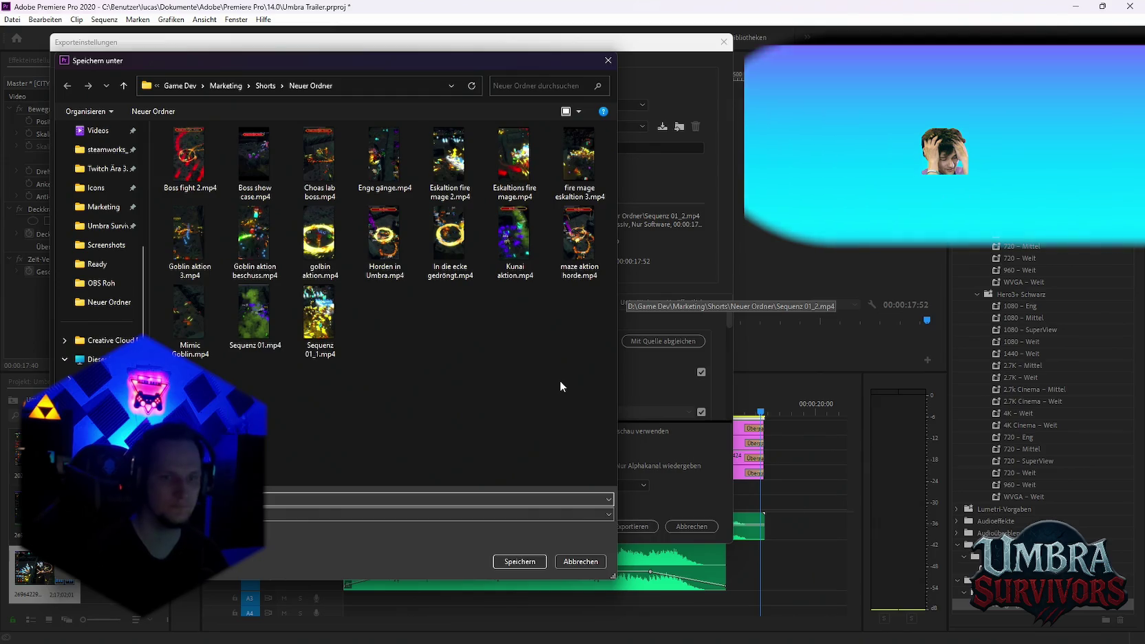
{"action": "key", "text": "Return"}
{"action": "left_click", "coordinate": [571, 527]}
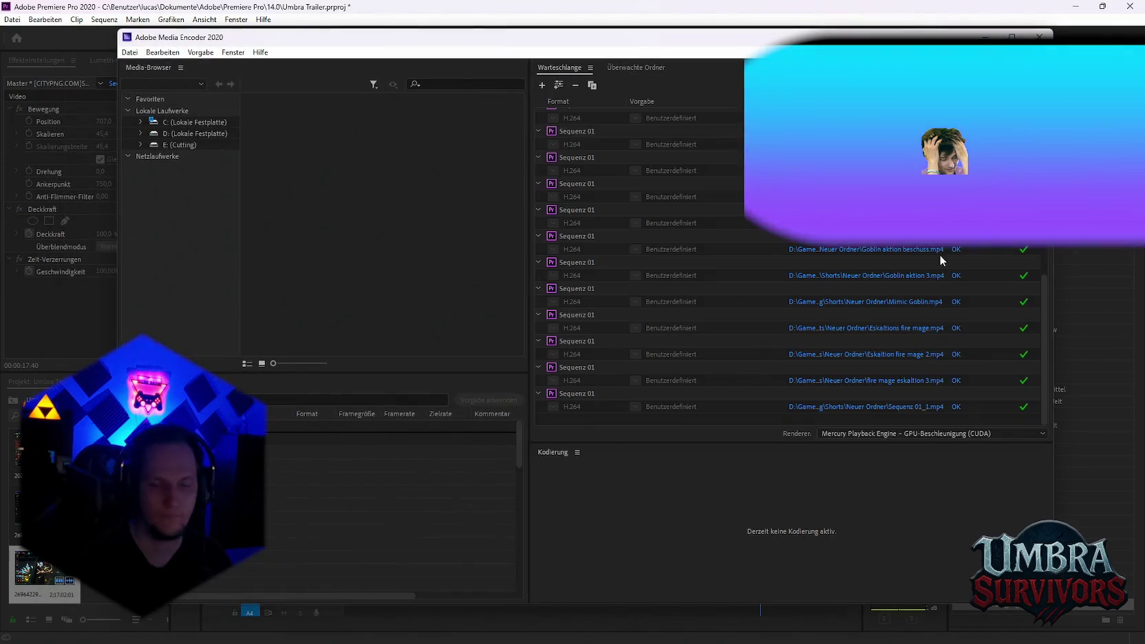
Encode the queued short to Fire mage eskalation Long.mp4, then minimize Media Encoder to return to Premiere
{"action": "key", "text": "Return"}
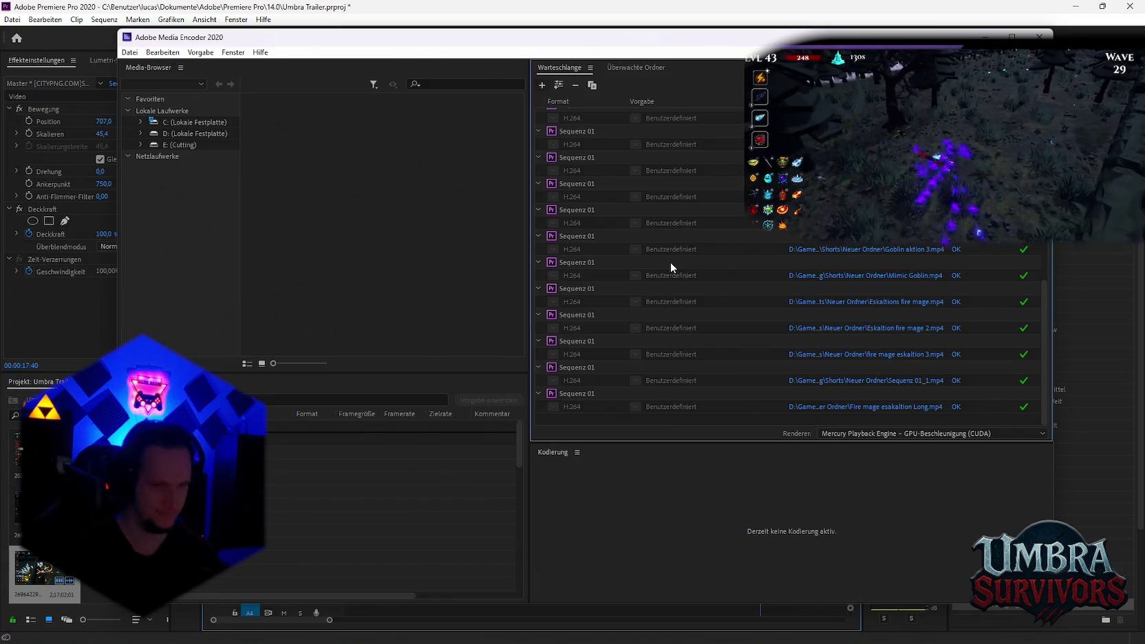
{"action": "left_click", "coordinate": [985, 37]}
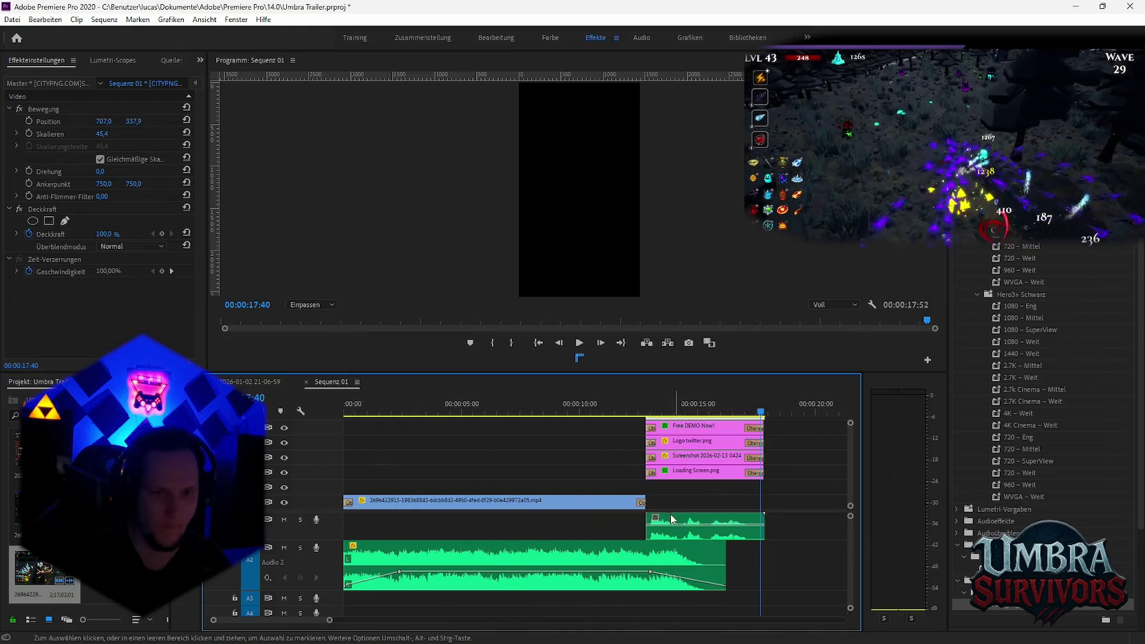
{"action": "key", "text": "minus"}
{"action": "left_click", "coordinate": [255, 381]}
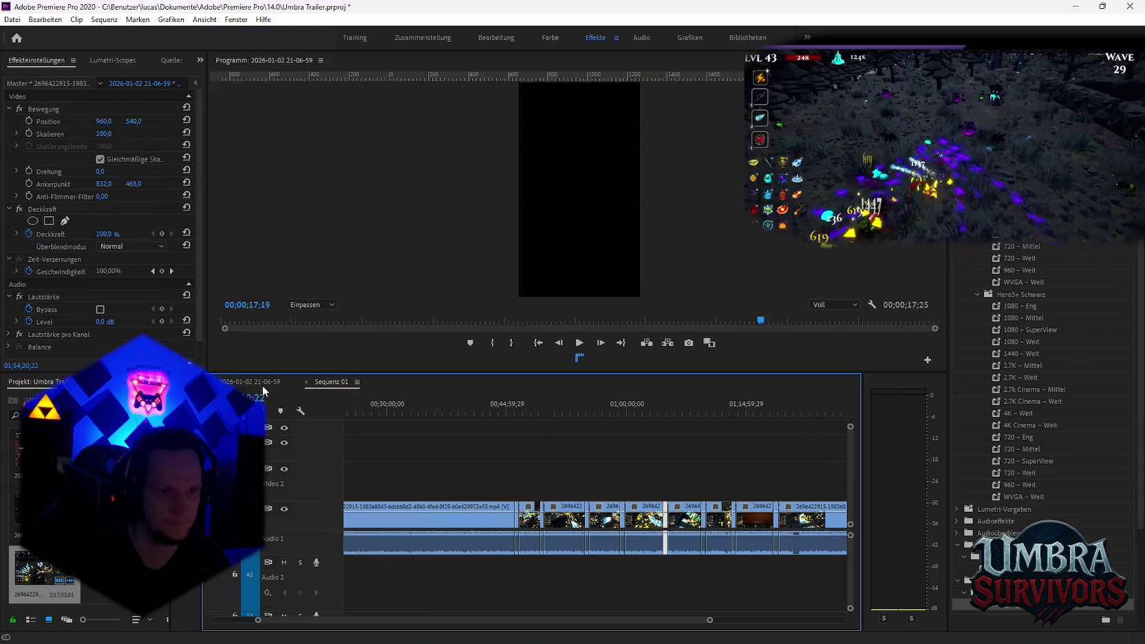
{"action": "left_click", "coordinate": [334, 381]}
{"action": "left_click", "coordinate": [642, 409]}
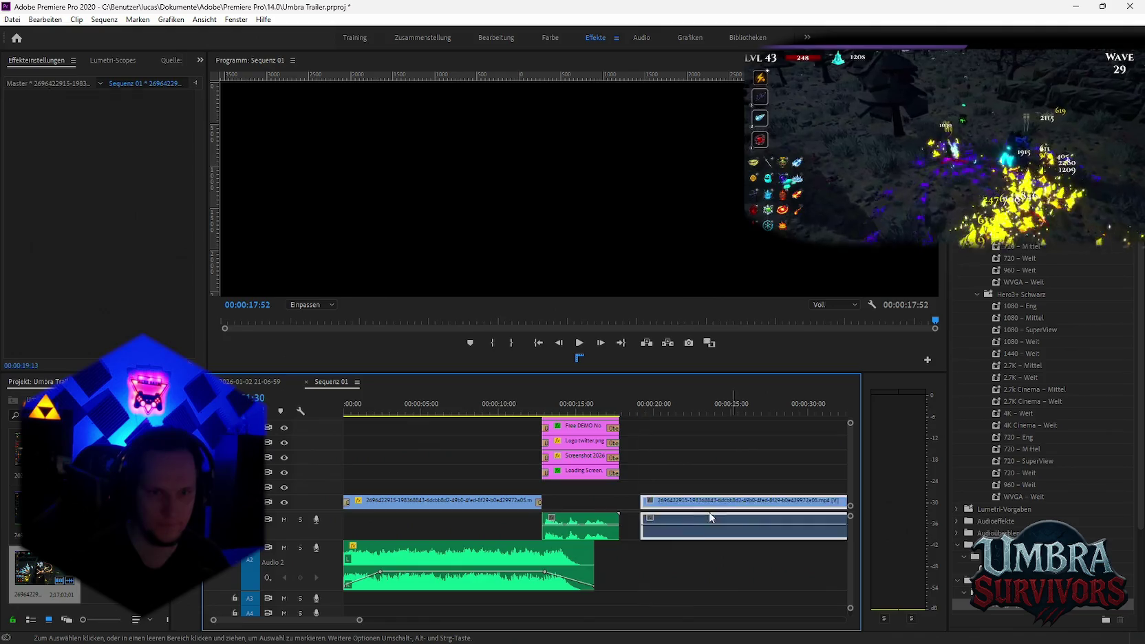
{"action": "key", "text": "ctrl+v"}
{"action": "key", "text": "minus"}
{"action": "key", "text": "minus"}
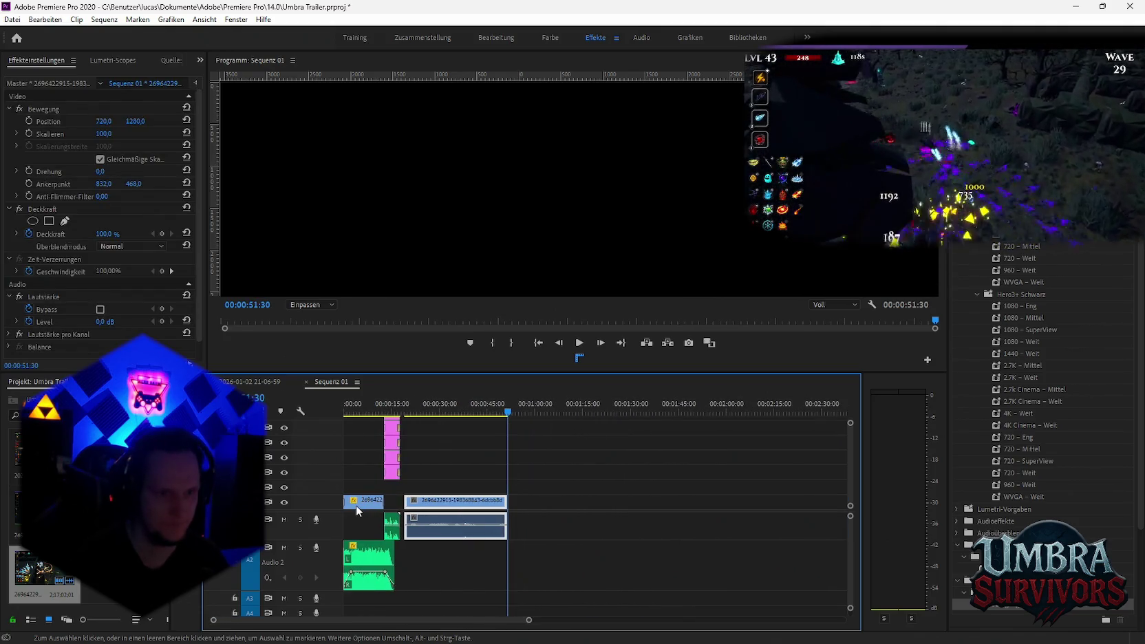
{"action": "left_click", "coordinate": [473, 546]}
{"action": "key", "text": "equal"}
{"action": "key", "text": "equal"}
{"action": "mouse_move", "coordinate": [415, 411]}
{"action": "left_mouse_down"}
{"action": "mouse_move", "coordinate": [548, 423]}
{"action": "mouse_move", "coordinate": [568, 443]}
{"action": "left_mouse_up"}
Extend the pasted clip to about 1:20, then razor and delete all but the piece near 48 seconds
{"action": "left_click_drag", "start_coordinate": [582, 500], "coordinate": [776, 500]}
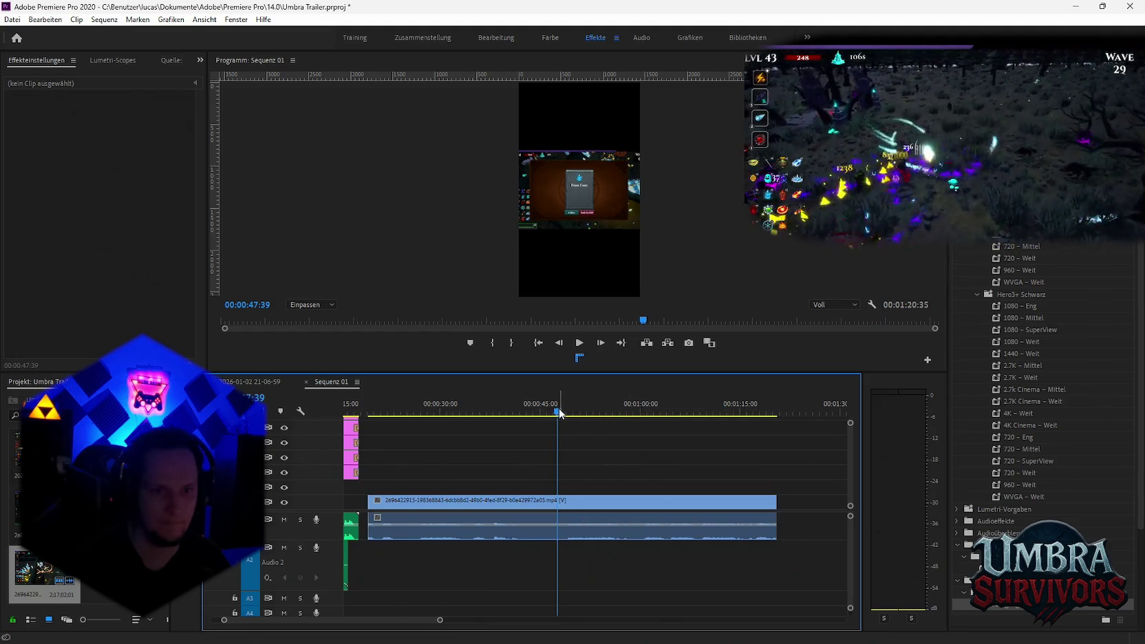
{"action": "left_click_drag", "start_coordinate": [561, 413], "coordinate": [746, 433]}
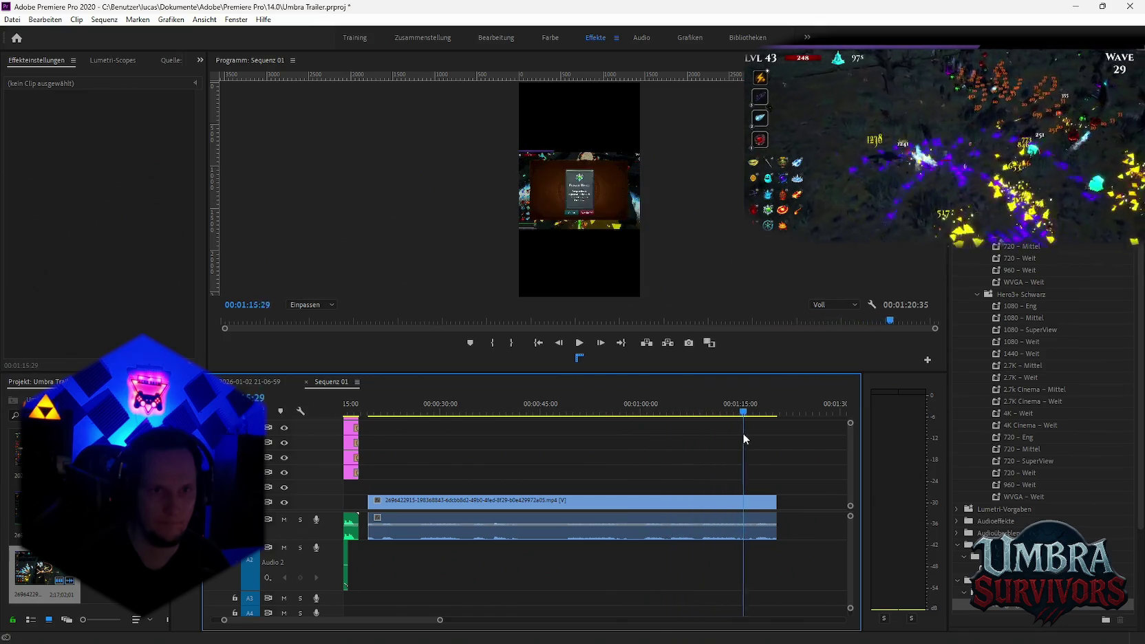
{"action": "left_click_drag", "start_coordinate": [580, 444], "coordinate": [562, 445]}
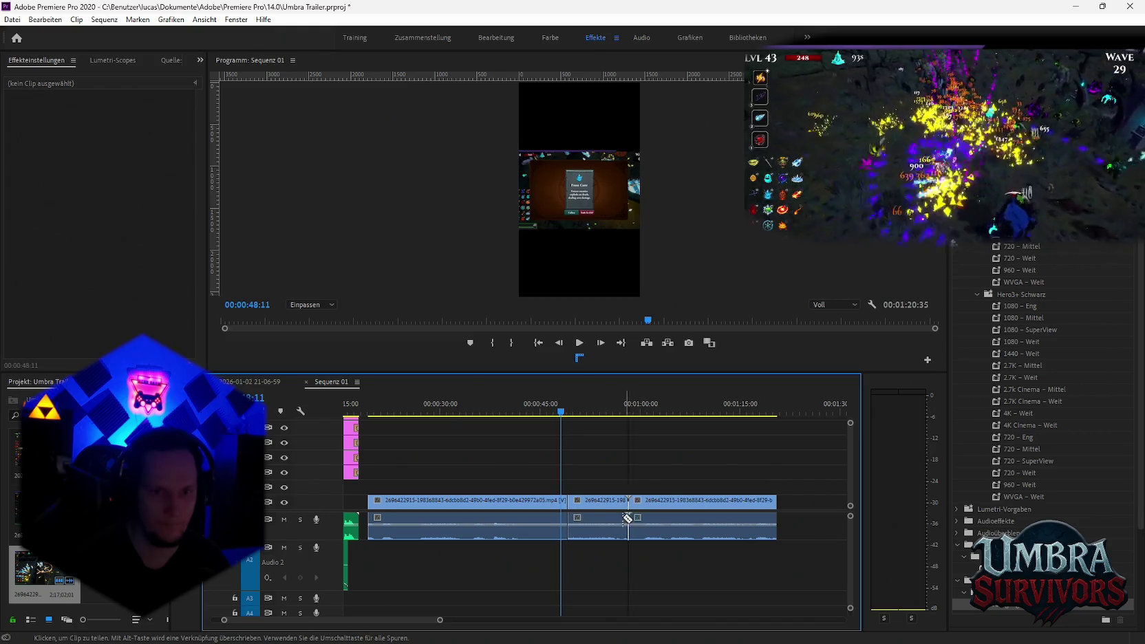
{"action": "left_click", "coordinate": [532, 499]}
{"action": "key", "text": "Delete"}
{"action": "left_click", "coordinate": [671, 504]}
{"action": "key", "text": "Delete"}
{"action": "scroll", "coordinate": [590, 533], "scroll_direction": "up", "scroll_amount": 3}
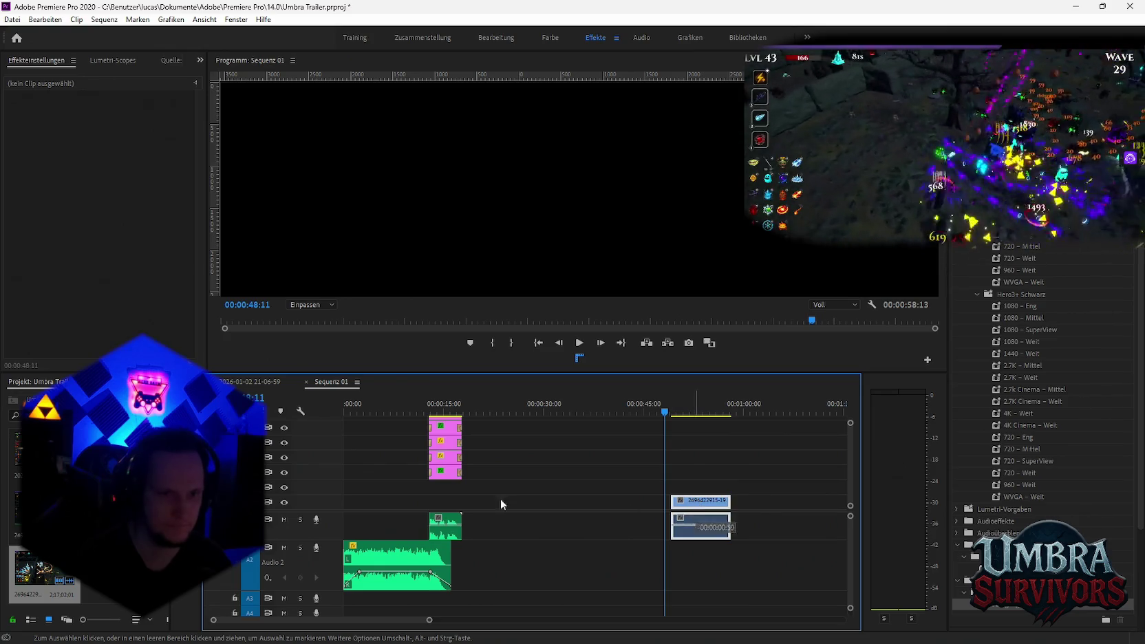
Slide the kept gameplay piece to the start of Sequenz 01 and preview it
{"action": "key", "text": "ctrl+z"}
{"action": "key", "text": "equal"}
{"action": "key", "text": "equal"}
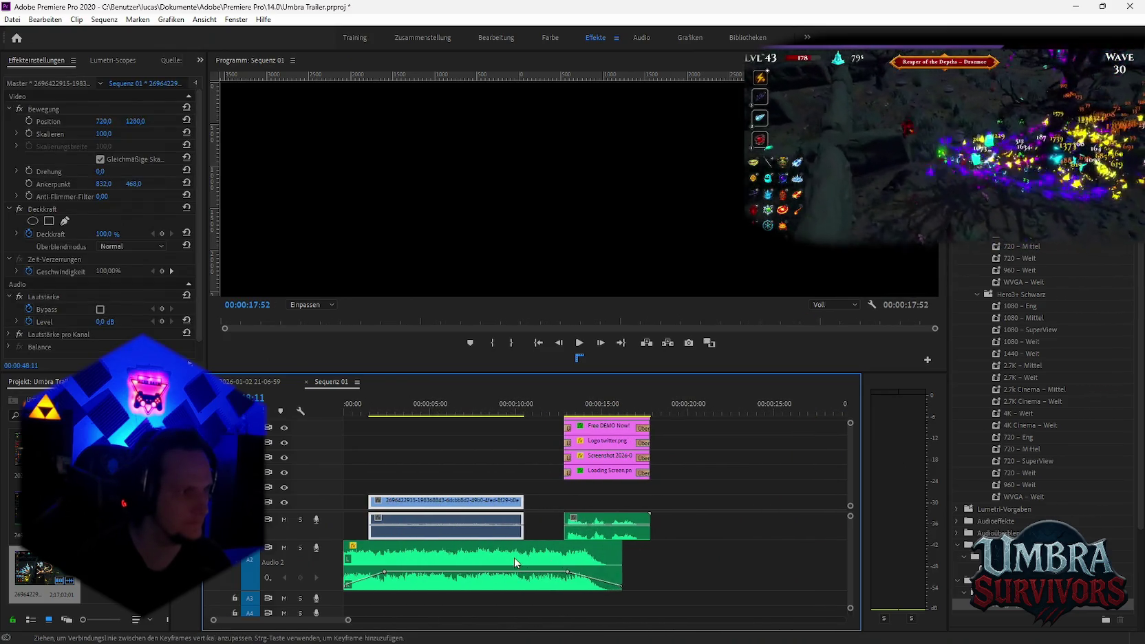
{"action": "left_click_drag", "start_coordinate": [411, 509], "coordinate": [386, 509]}
{"action": "left_click", "coordinate": [353, 411]}
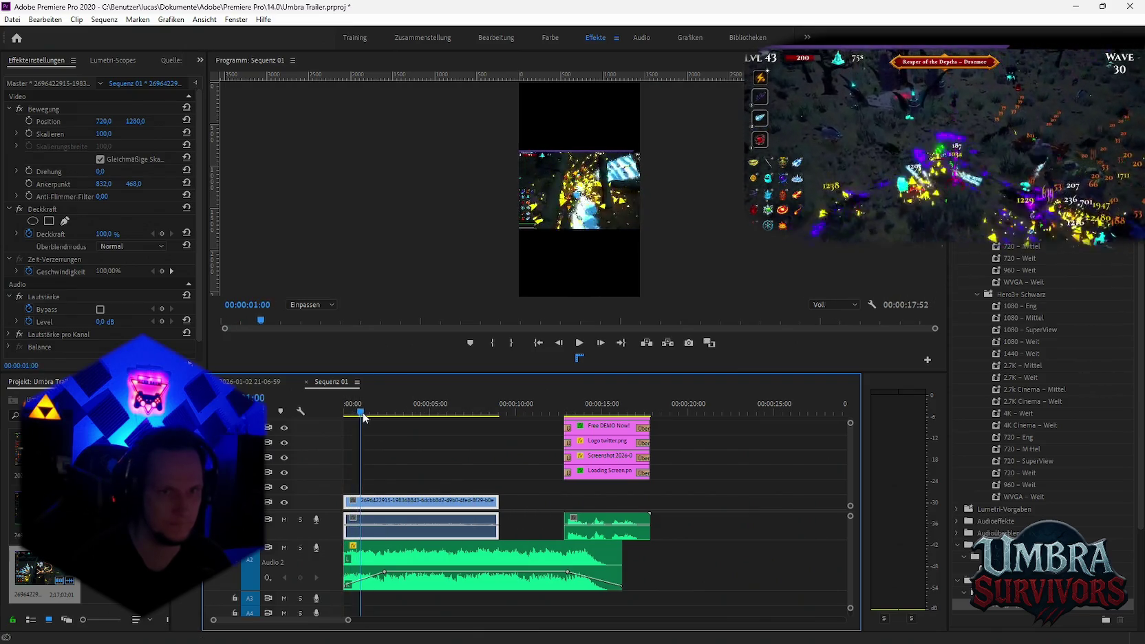
{"action": "mouse_move", "coordinate": [453, 424]}
{"action": "left_mouse_down"}
{"action": "mouse_move", "coordinate": [505, 433]}
{"action": "mouse_move", "coordinate": [469, 434]}
{"action": "left_mouse_up"}
Lengthen the gameplay clip by about 2 seconds, ripple-delete the leading gap, and preview around 5 seconds
{"action": "left_click_drag", "start_coordinate": [498, 510], "coordinate": [548, 509]}
{"action": "key", "text": "Delete"}
{"action": "left_click_drag", "start_coordinate": [350, 411], "coordinate": [326, 413]}
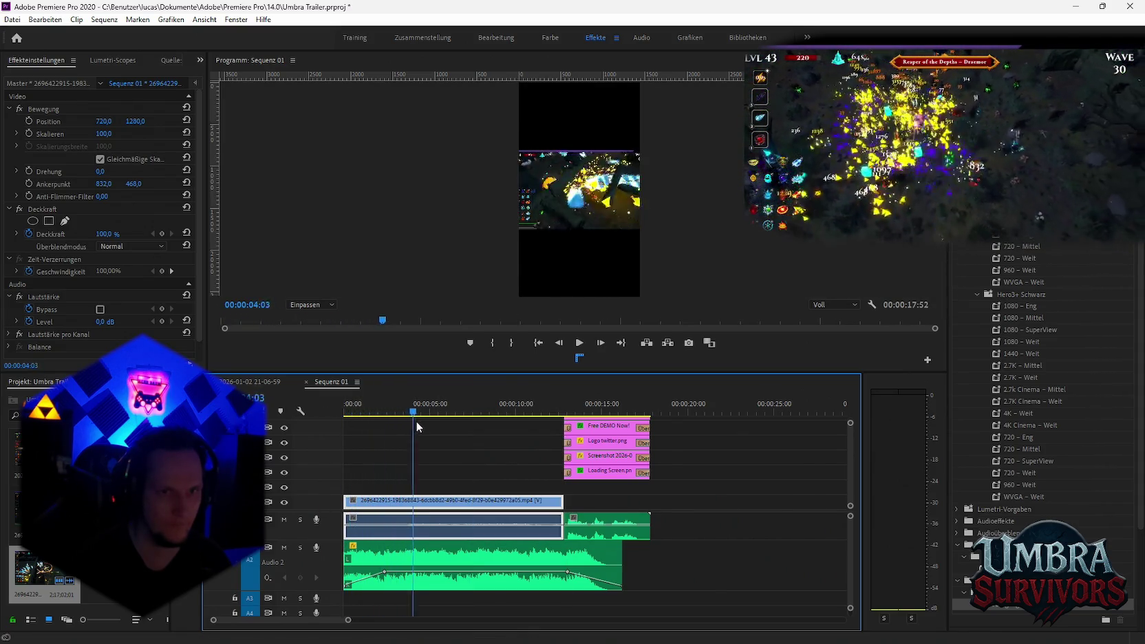
{"action": "left_click_drag", "start_coordinate": [429, 426], "coordinate": [435, 427]}
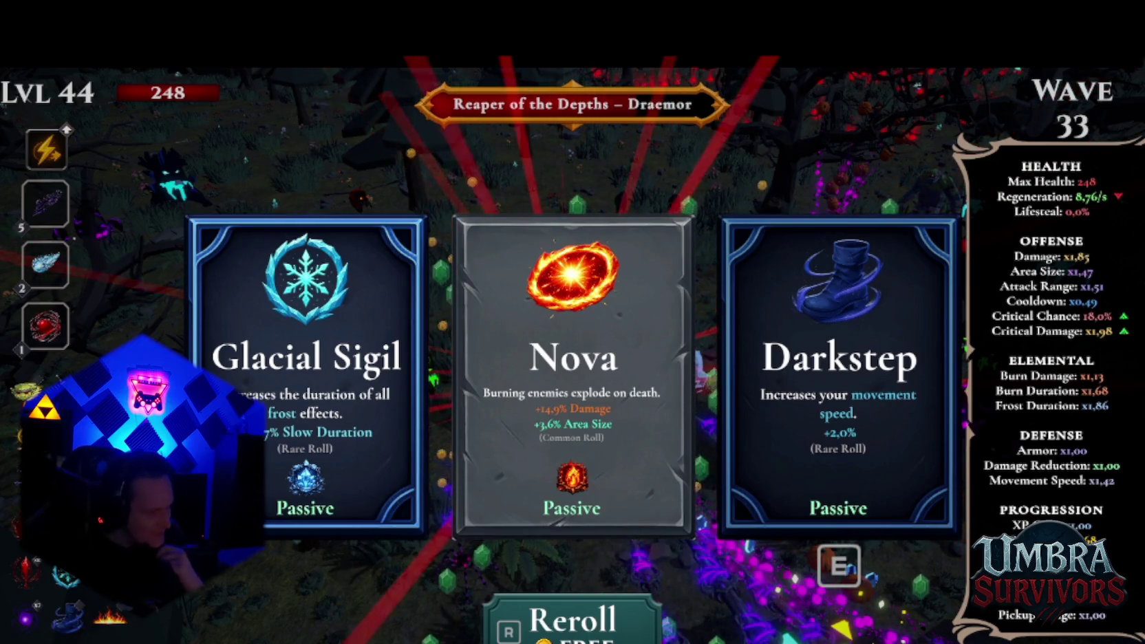
Reroll the upgrade offer twice with R and take Infernal Spark
{"action": "key", "text": "r"}
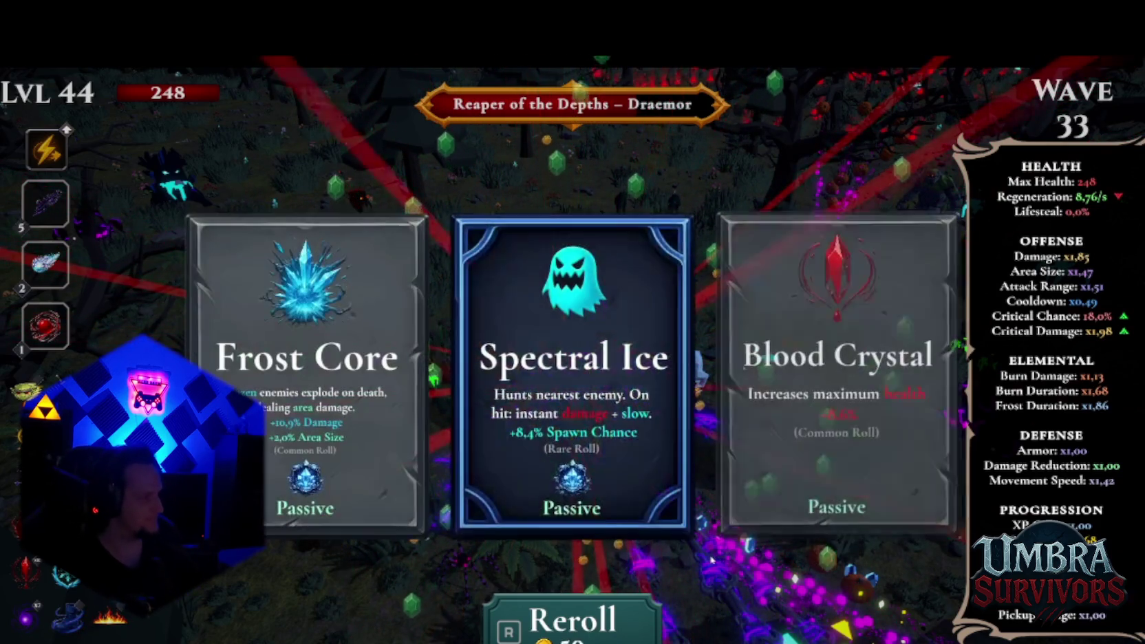
{"action": "key", "text": "r"}
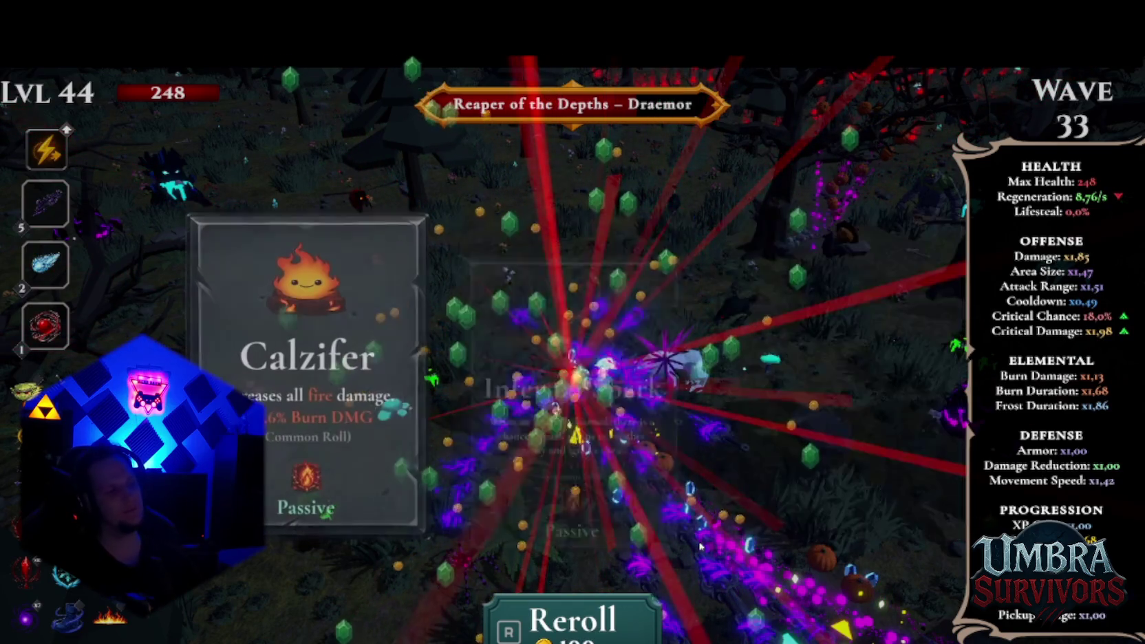
{"action": "key", "text": "Return"}
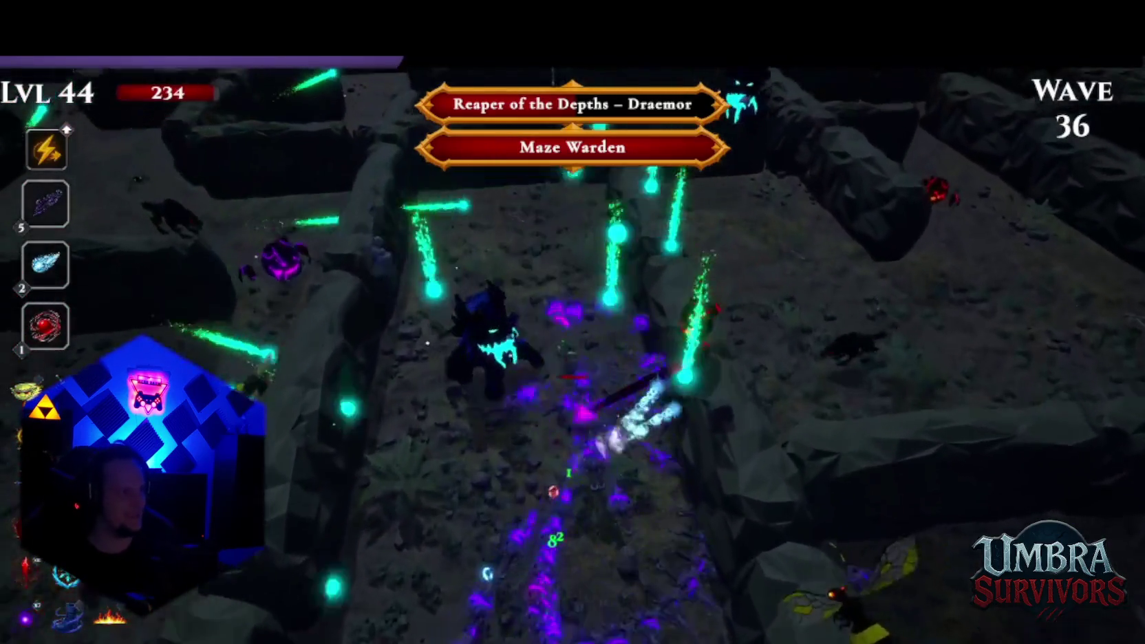
Move the character through the maze with A, D and W to dodge enemies
{"action": "key", "text": "a"}
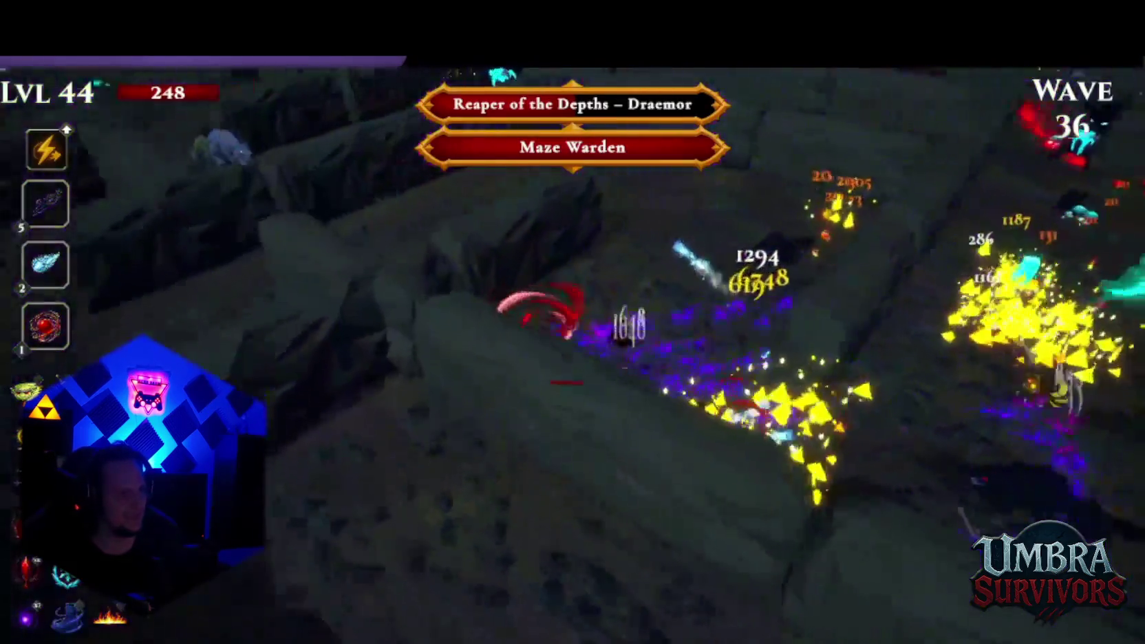
{"action": "key", "text": "d"}
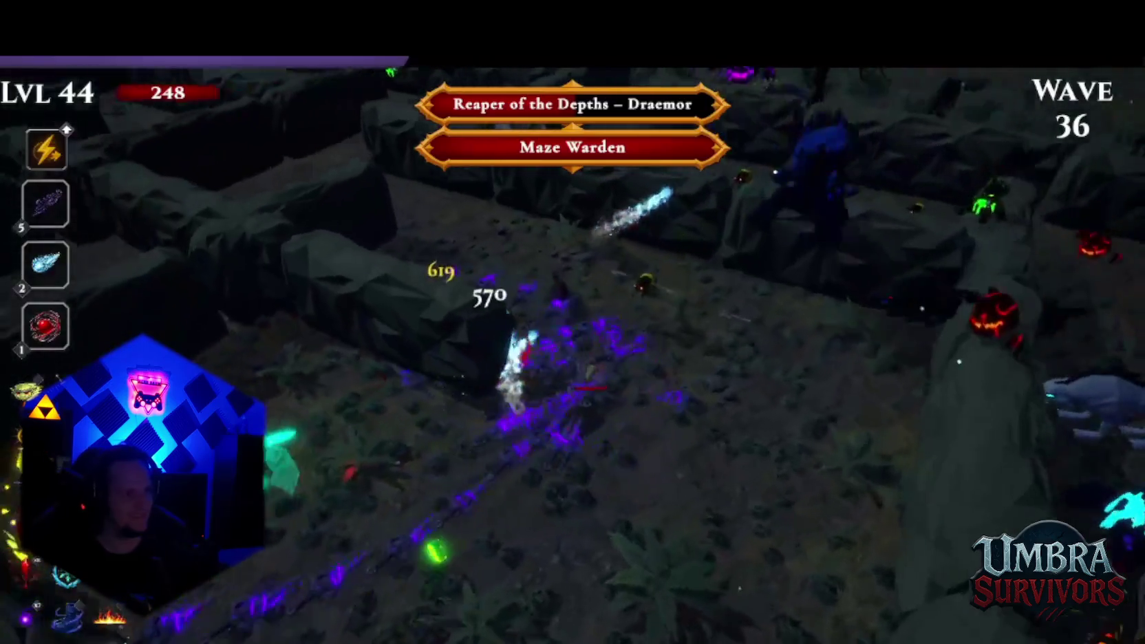
{"action": "key", "text": "w"}
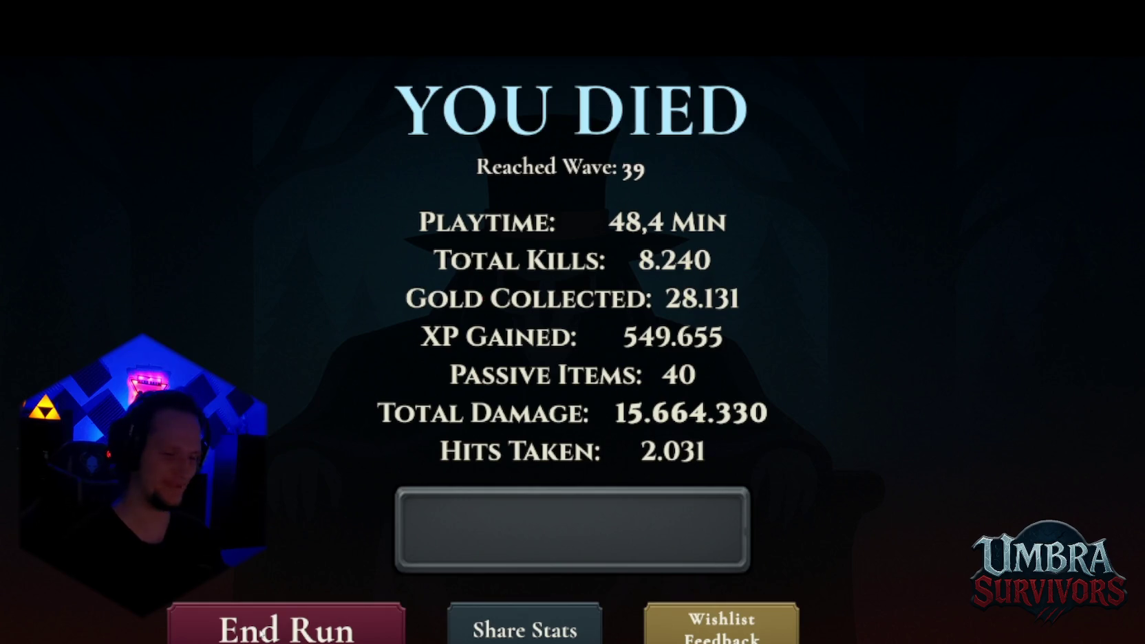
Choose End Run on the wave-39 You Died stats screen to continue to the village cutscene
{"action": "left_click", "coordinate": [264, 631]}
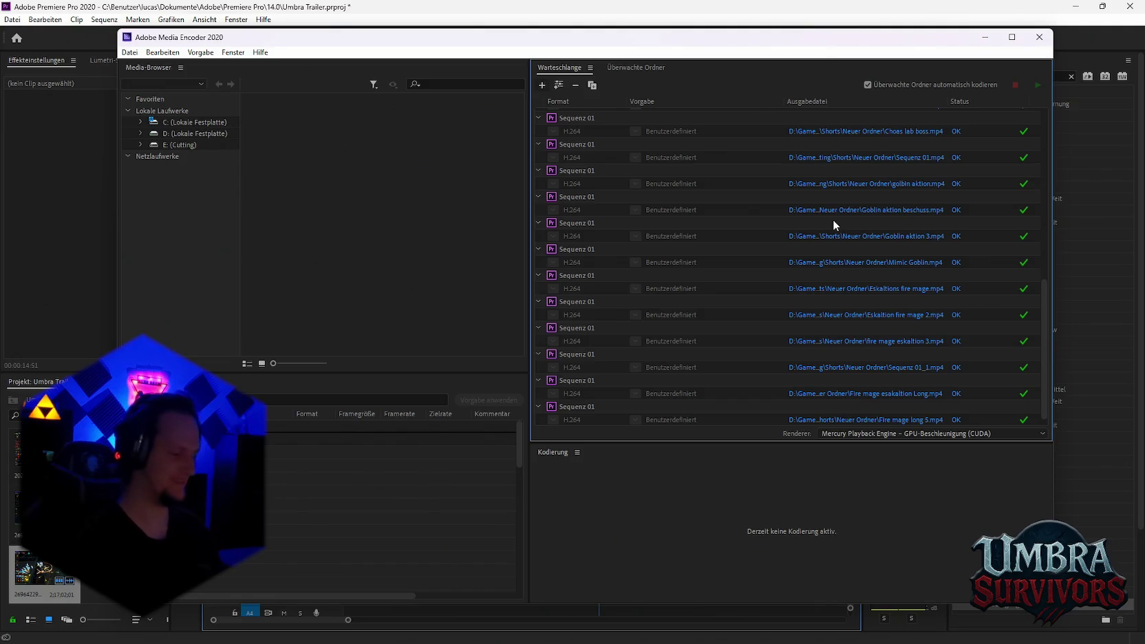
{"action": "scroll", "coordinate": [729, 269], "scroll_direction": "down", "scroll_amount": 1}
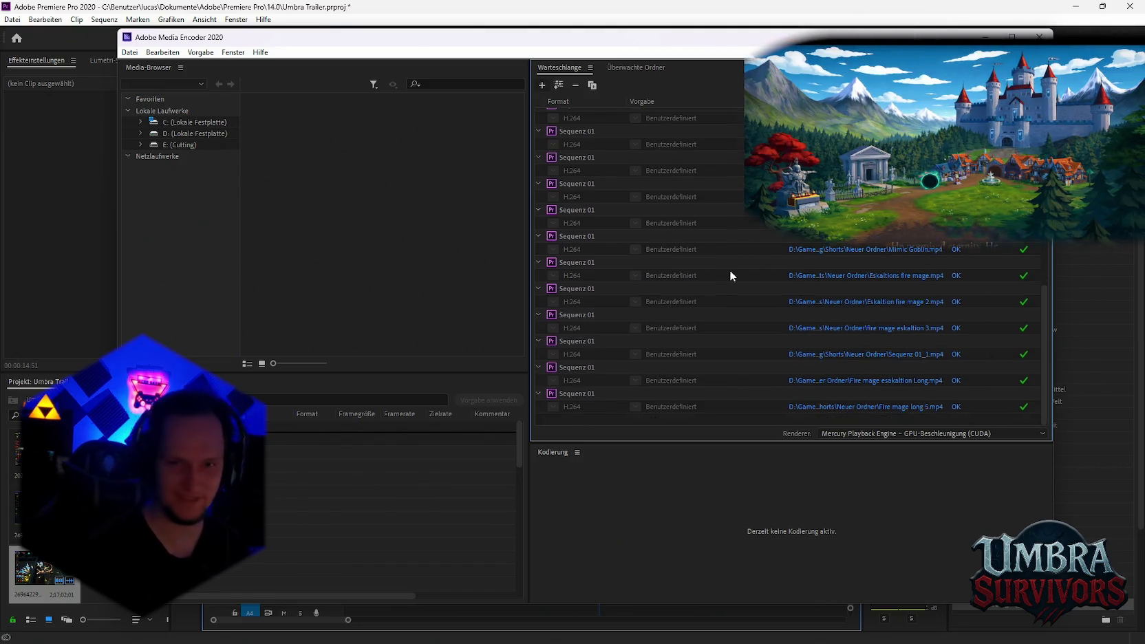